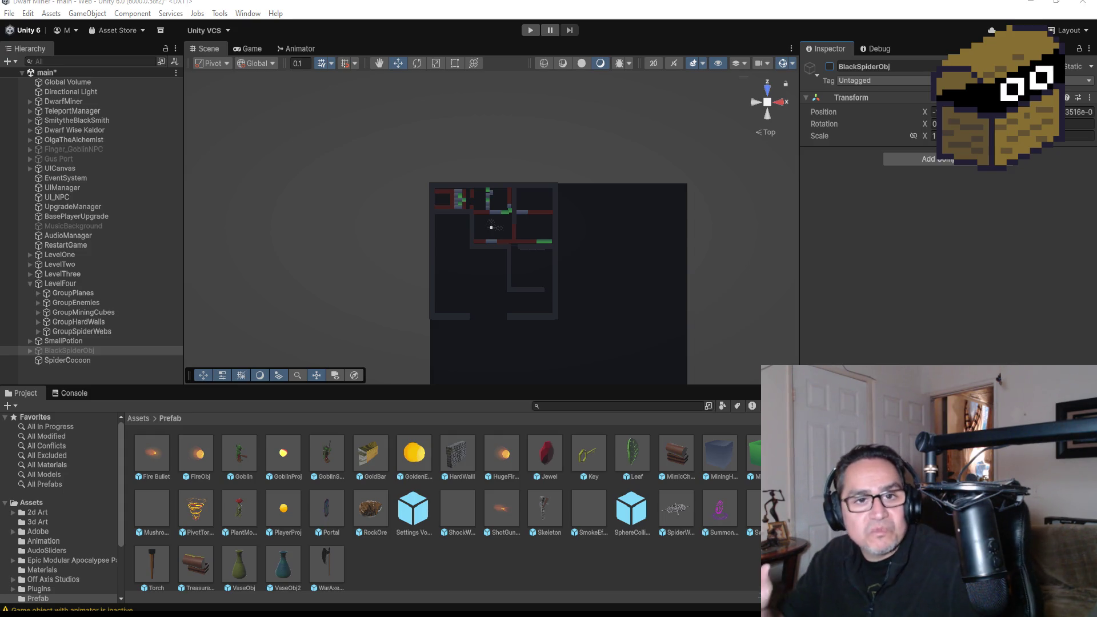
# Zoom in, frame the SpiderCocoon cube, and orbit to a close perspective of it among the webs
pyautogui.scroll(10, 499, 255)
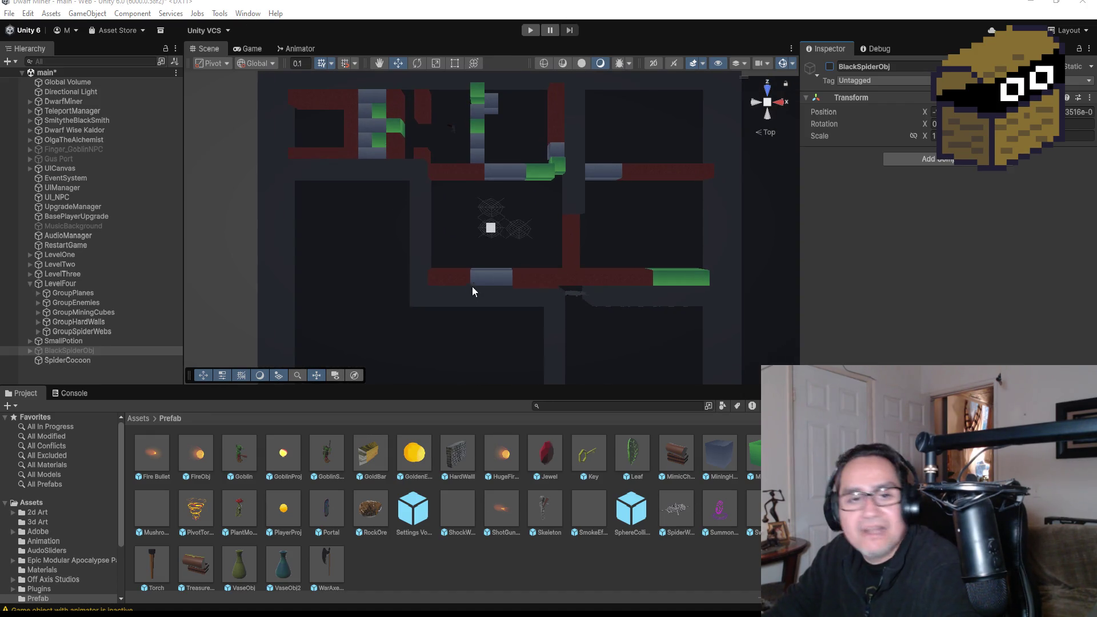
pyautogui.scroll(5, 478, 268)
pyautogui.click(490, 229)
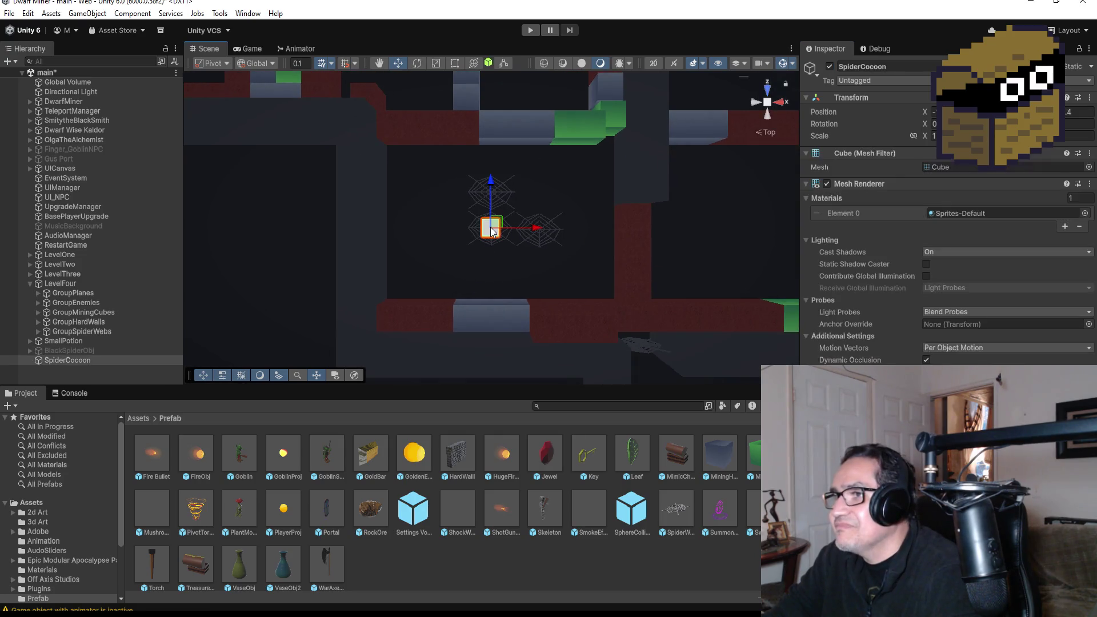
pyautogui.press('f')
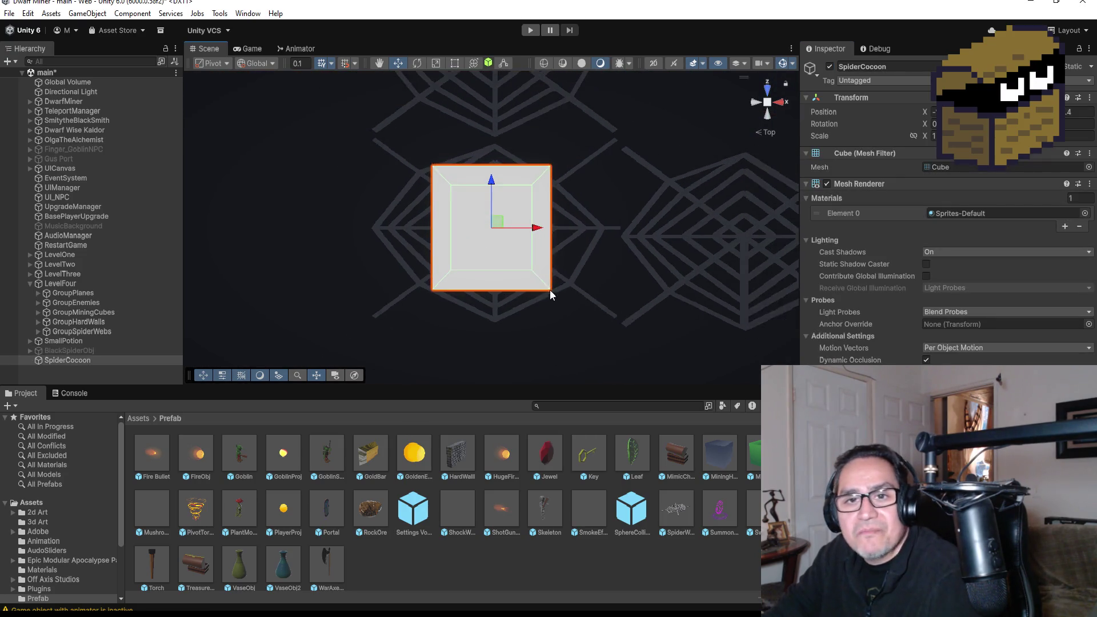
pyautogui.scroll(-3, 550, 291)
pyautogui.moveTo(550, 290)
pyautogui.keyDown('alt'); pyautogui.mouseDown()
pyautogui.moveTo(509, 269)
pyautogui.moveTo(627, 130)
pyautogui.moveTo(577, 123)
pyautogui.moveTo(625, 109)
pyautogui.mouseUp(); pyautogui.keyUp('alt')
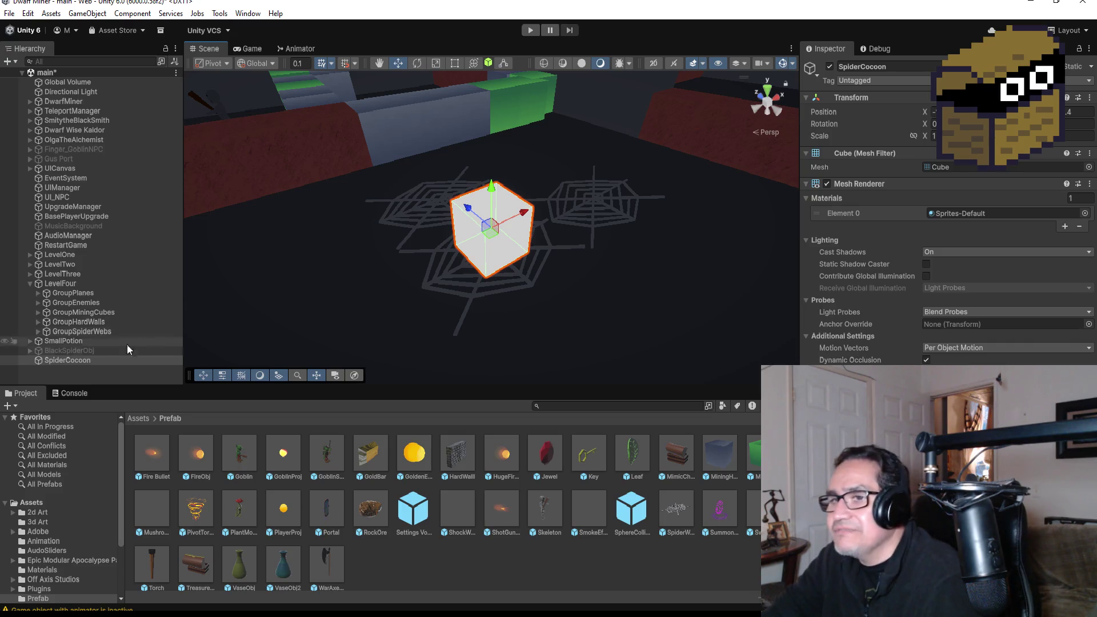
# Select SpiderCocoon, zoom out, and collapse the LevelFour group in the Hierarchy
pyautogui.click(104, 361)
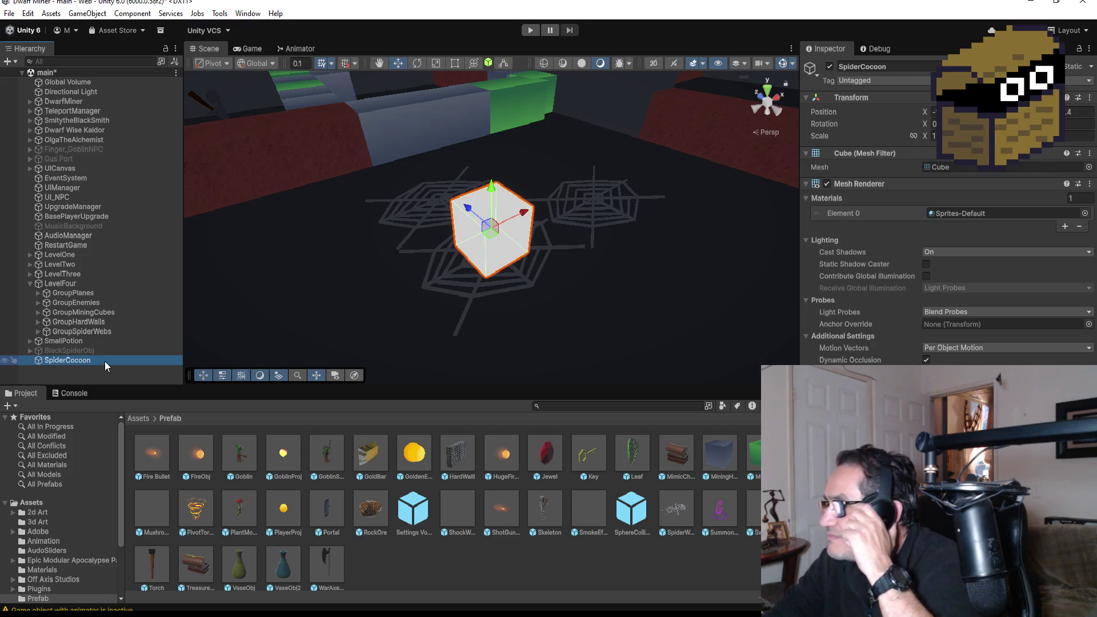
pyautogui.scroll(-3, 513, 224)
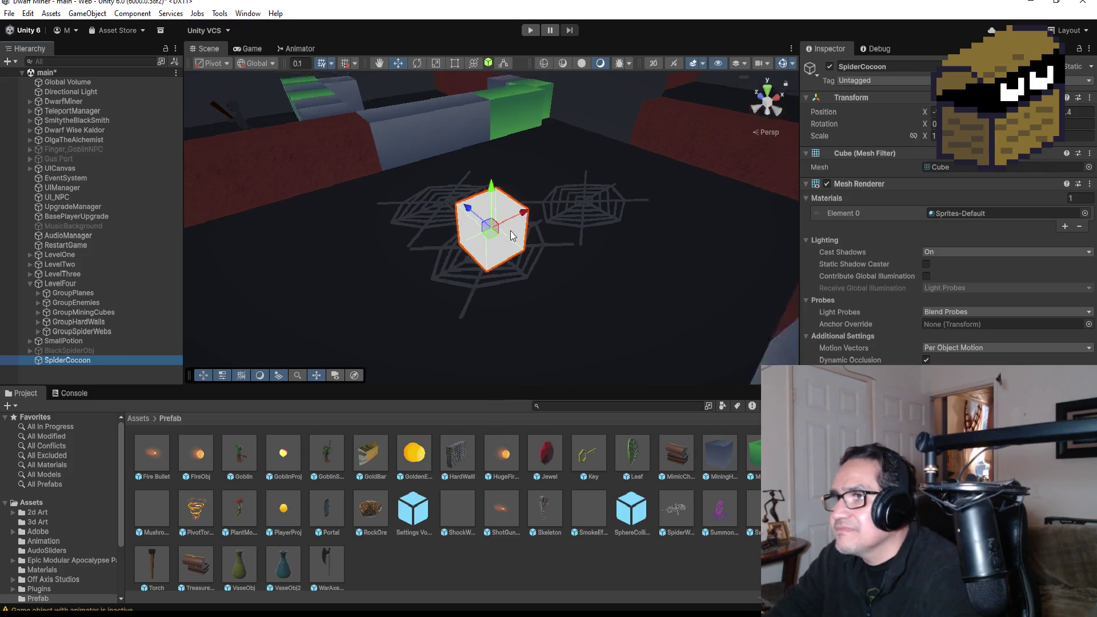
pyautogui.click(30, 284)
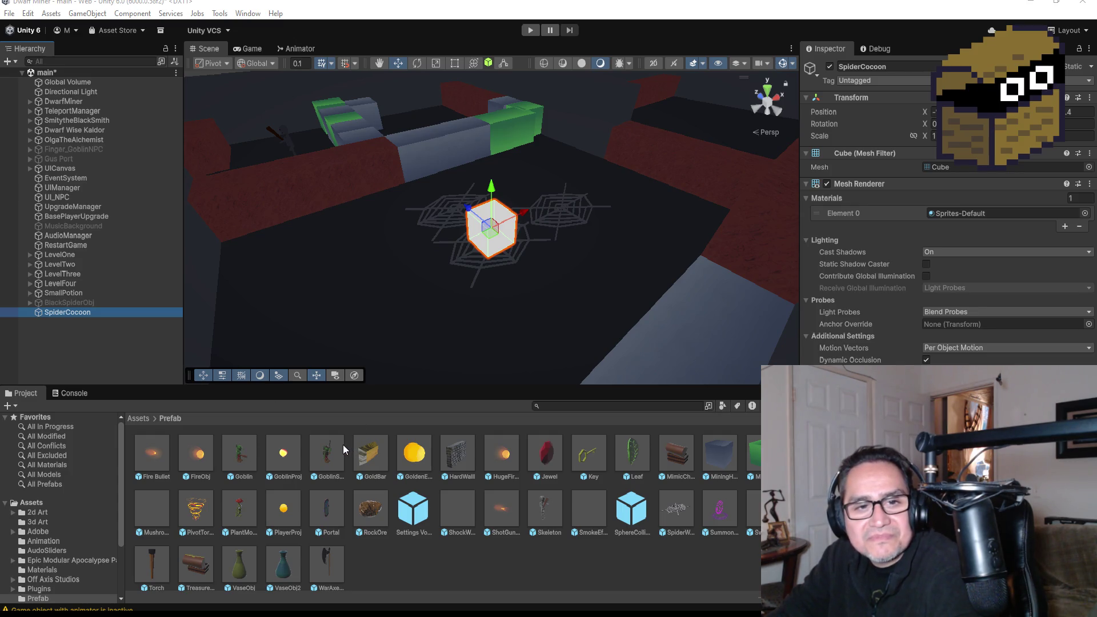
# Reselect and frame the SpiderCocoon cube, zooming the view out around it
pyautogui.click(114, 328)
pyautogui.doubleClick(82, 313)
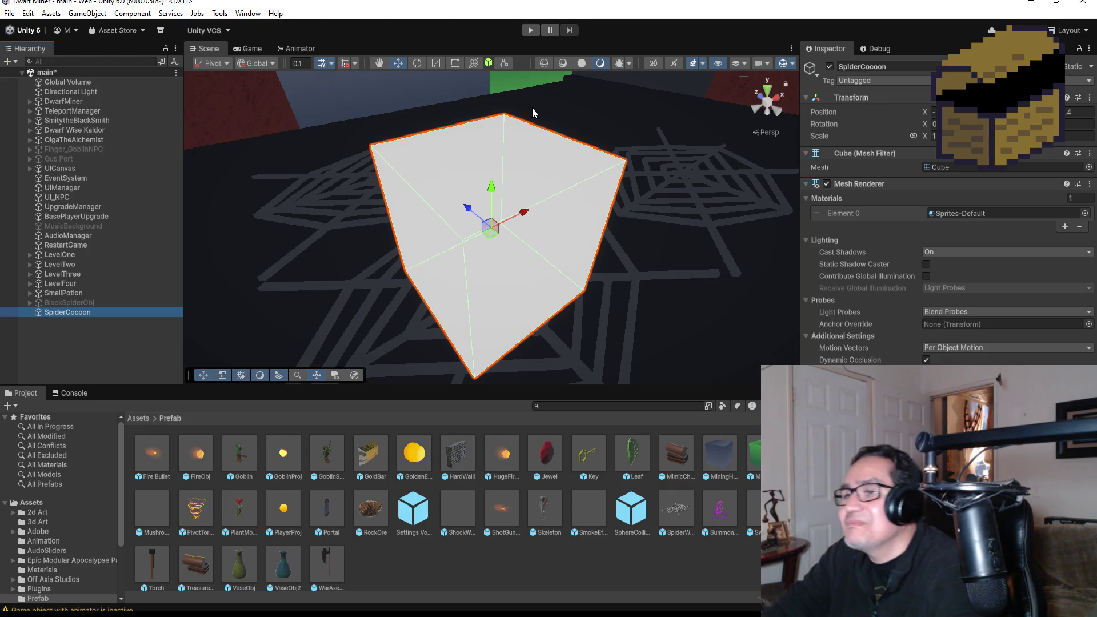
pyautogui.scroll(-5, 536, 110)
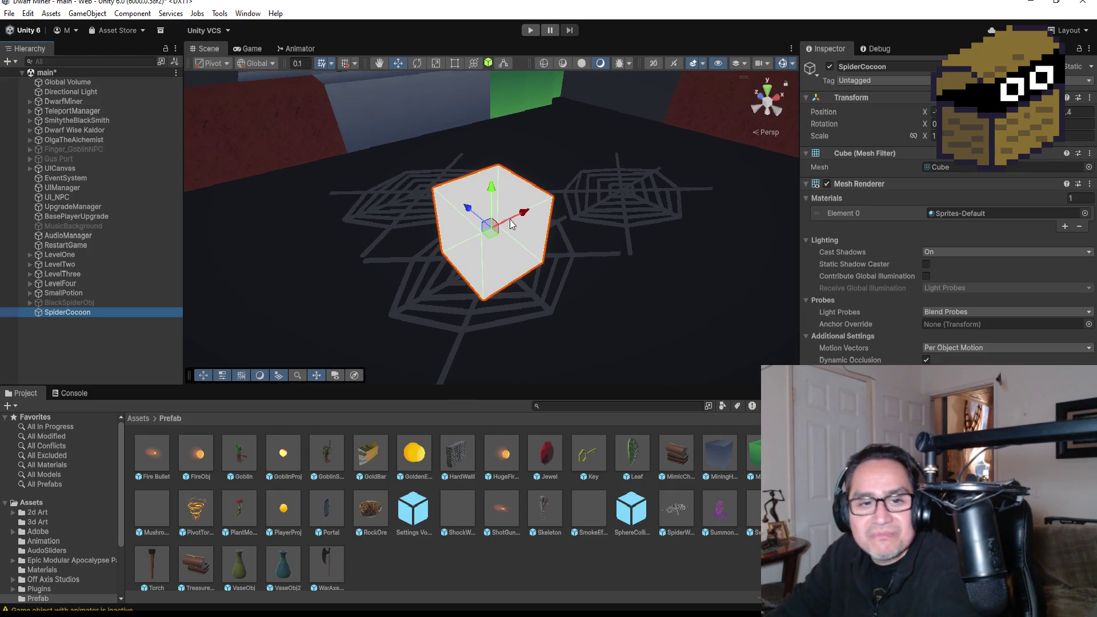
pyautogui.scroll(-5, 475, 248)
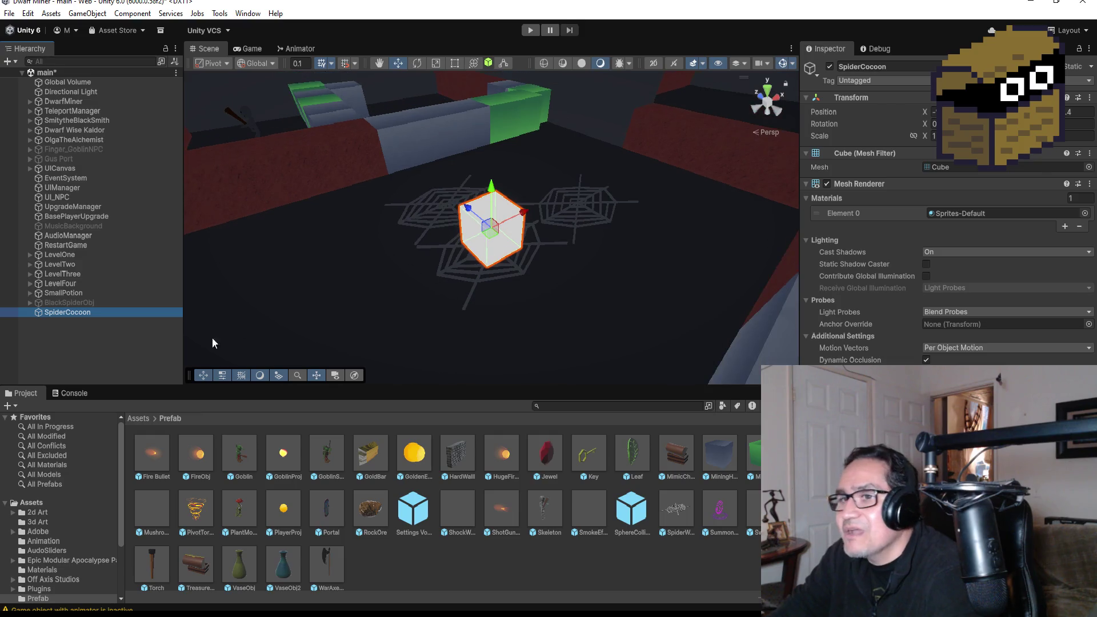
pyautogui.click(131, 344)
pyautogui.click(82, 312)
pyautogui.scroll(-4, 612, 287)
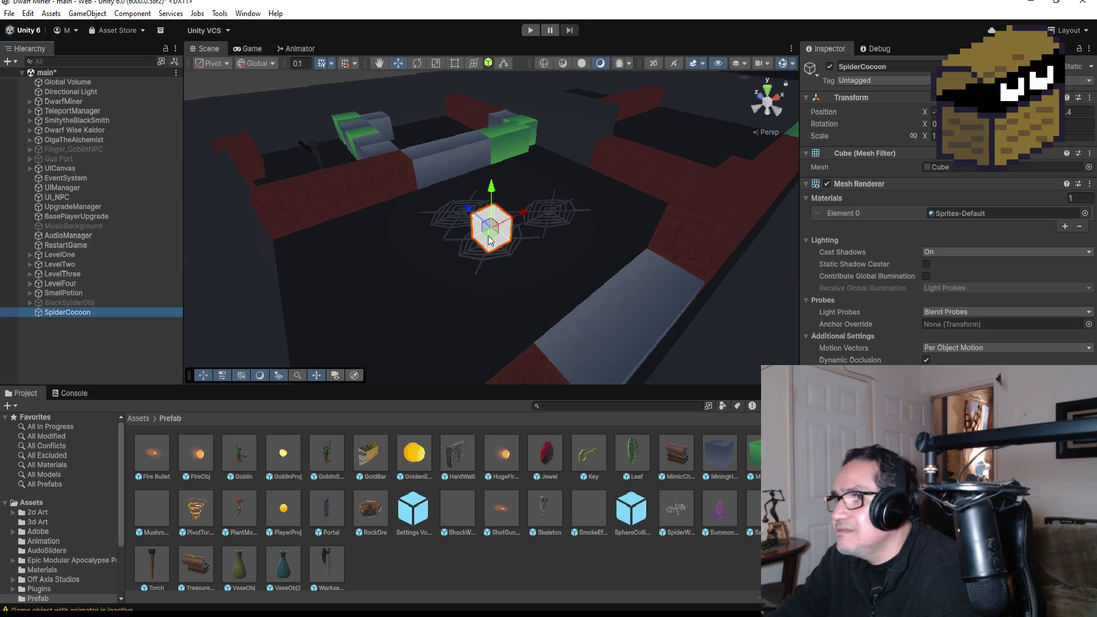
pyautogui.scroll(-3, 500, 255)
# Browse the Project window to the Assets/3d Art folder
pyautogui.click(138, 418)
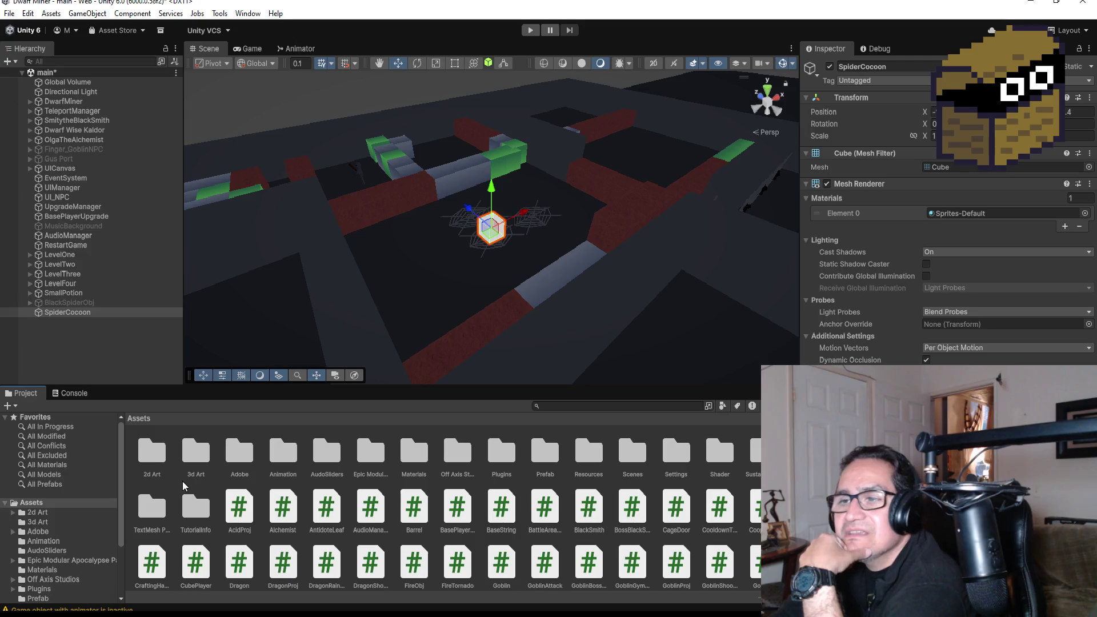
pyautogui.doubleClick(196, 451)
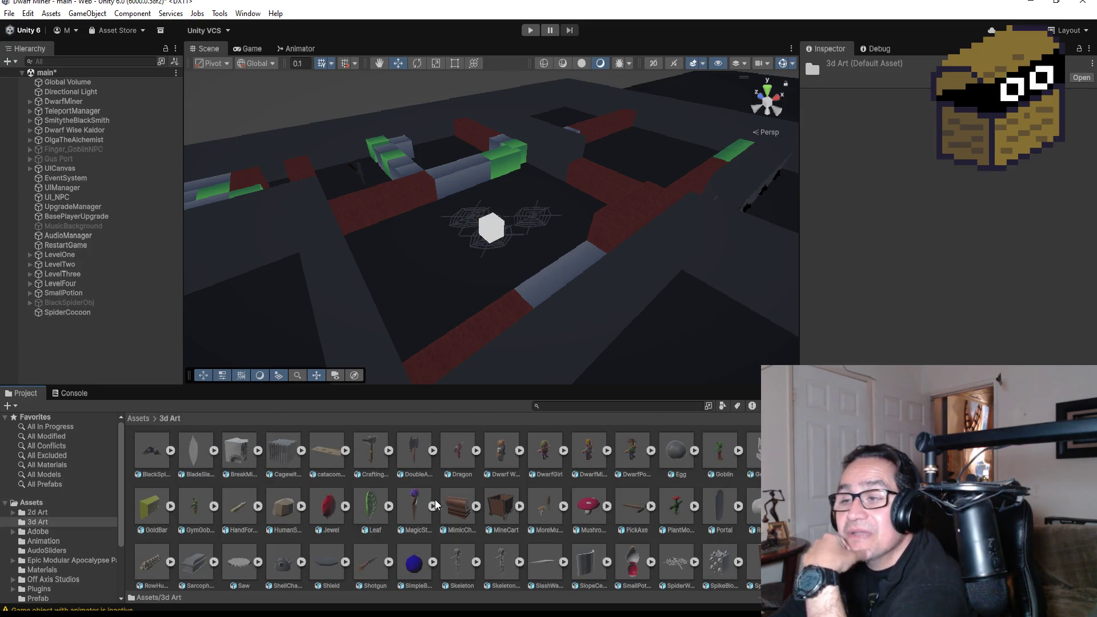
pyautogui.scroll(-2, 433, 504)
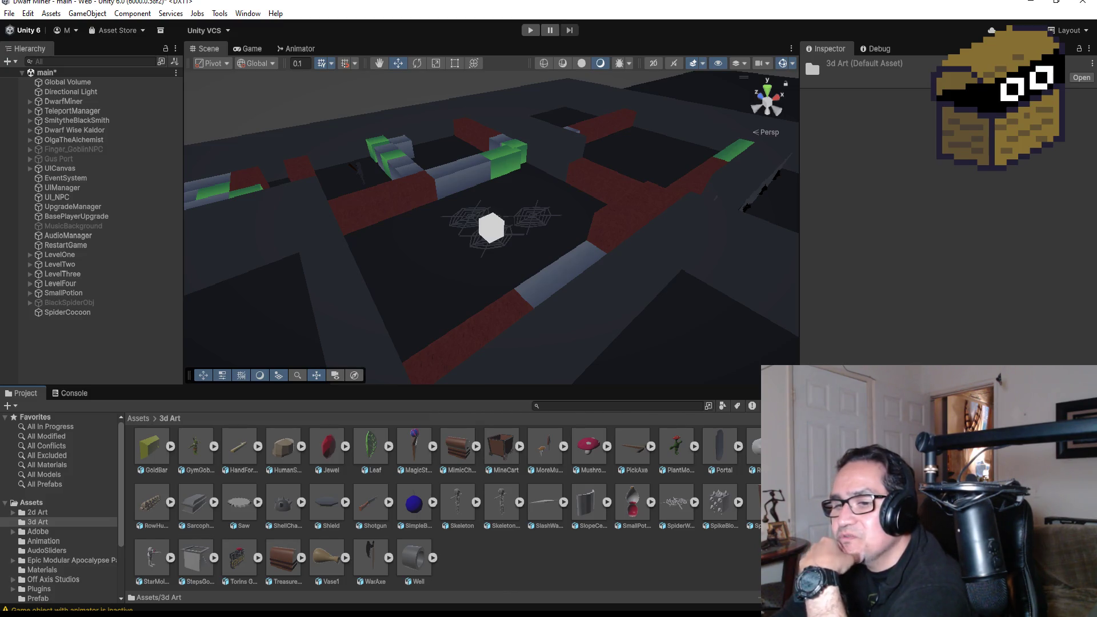
# Check the Desktop in File Explorer, close it, and return to Blender
pyautogui.hotkey('alt', 'Tab')
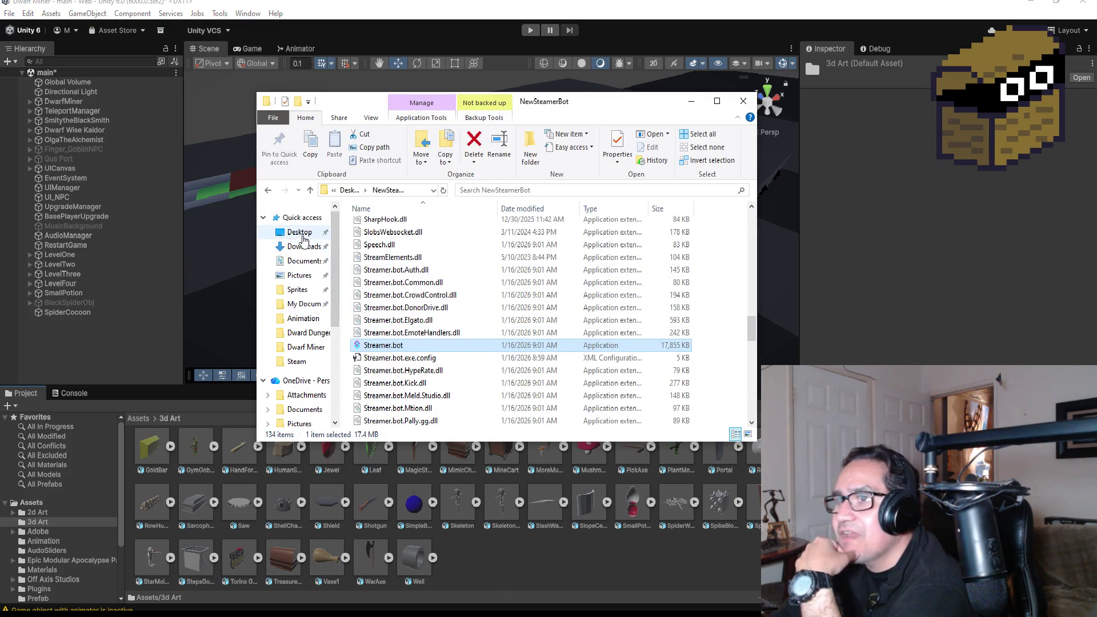
pyautogui.click(300, 232)
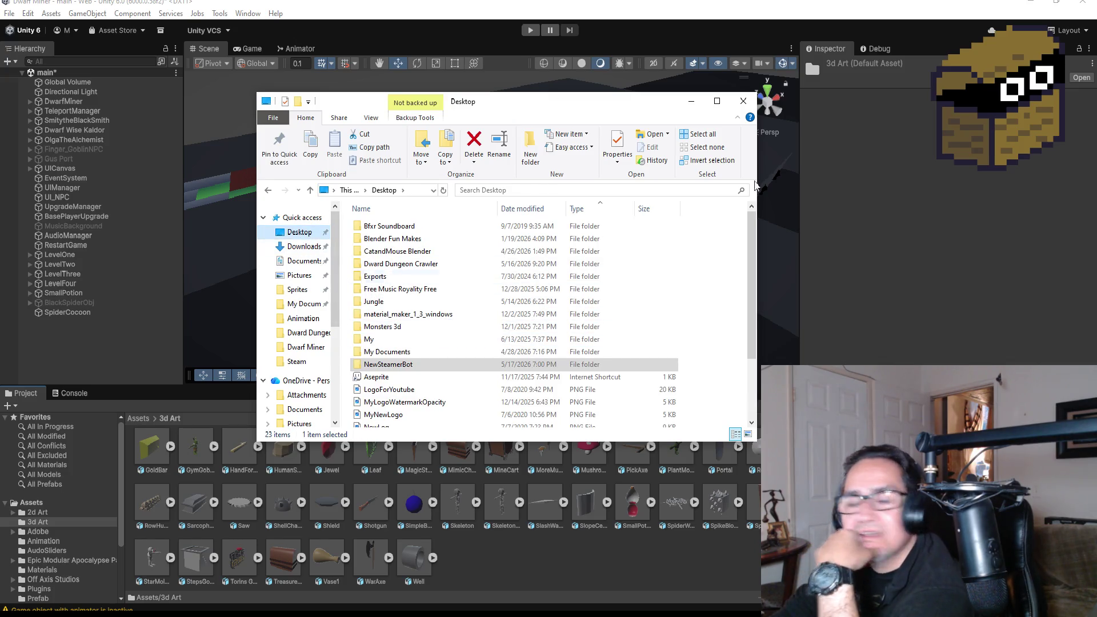
pyautogui.click(691, 101)
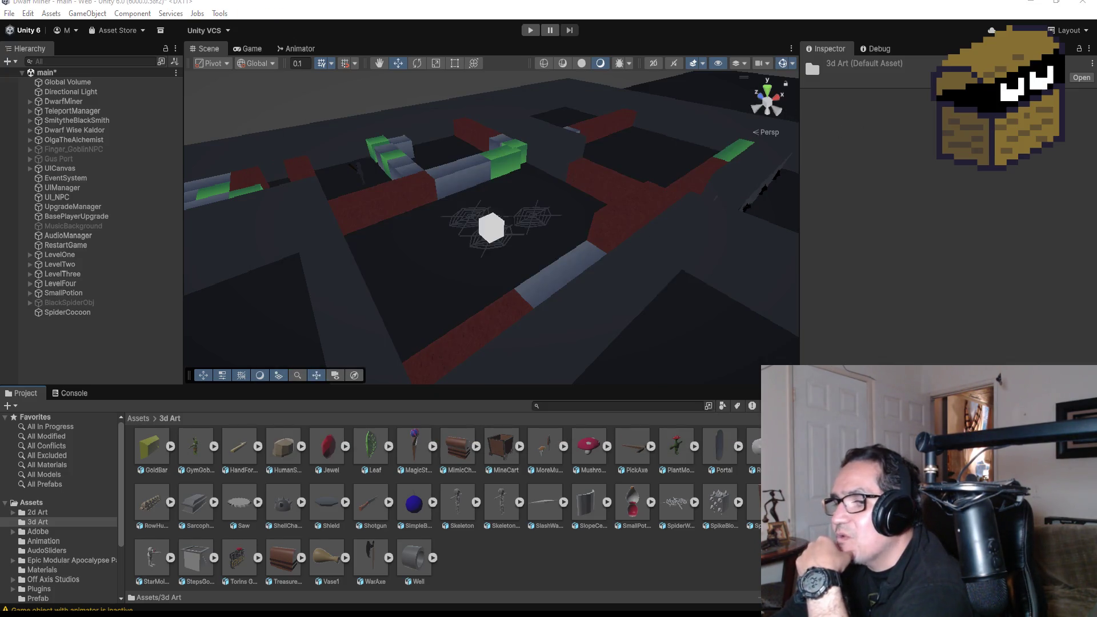
pyautogui.hotkey('alt', 'Tab')
# Open Maggot.blend, found by searching 'mag', without saving the untitled file
pyautogui.click(26, 16)
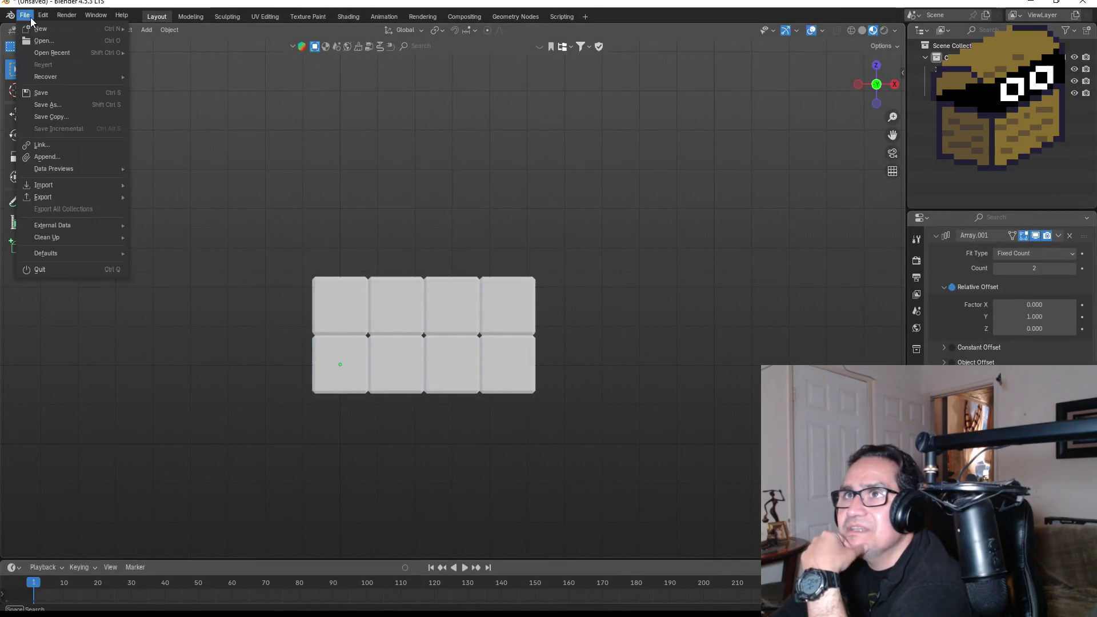
pyautogui.hotkey('ctrl', 'q')
pyautogui.click(552, 330)
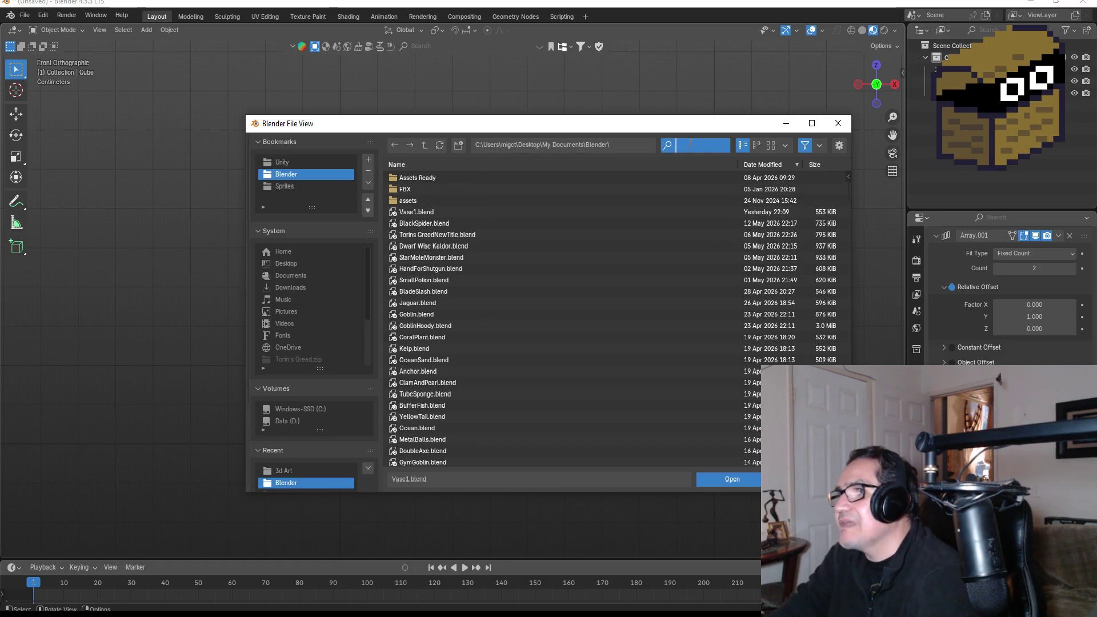
pyautogui.write('mago')
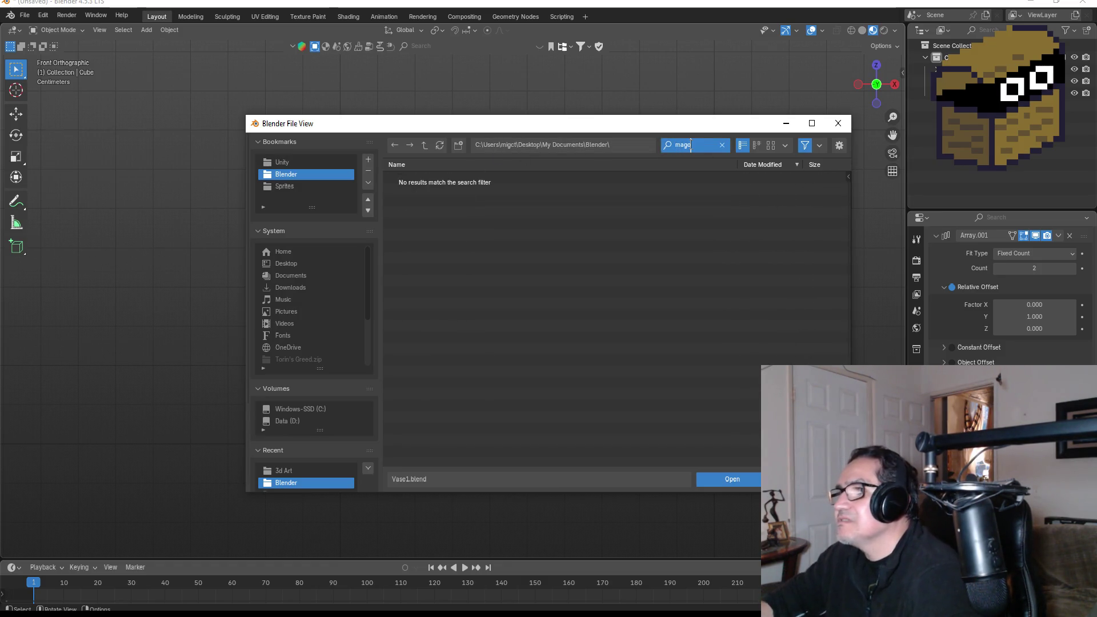
pyautogui.press('BackSpace')
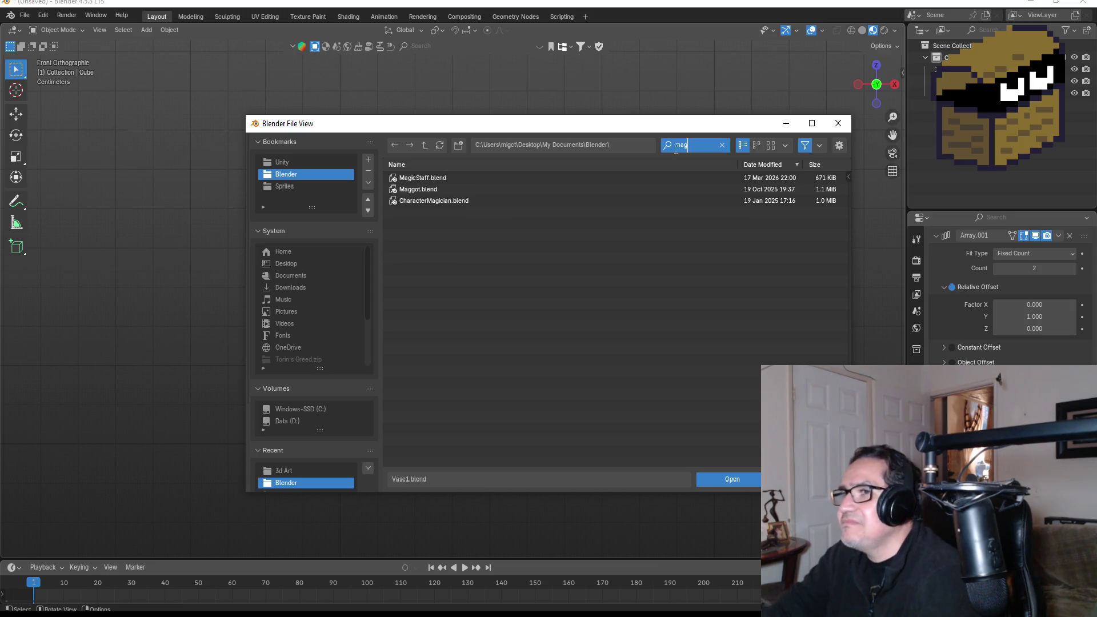
pyautogui.click(455, 191)
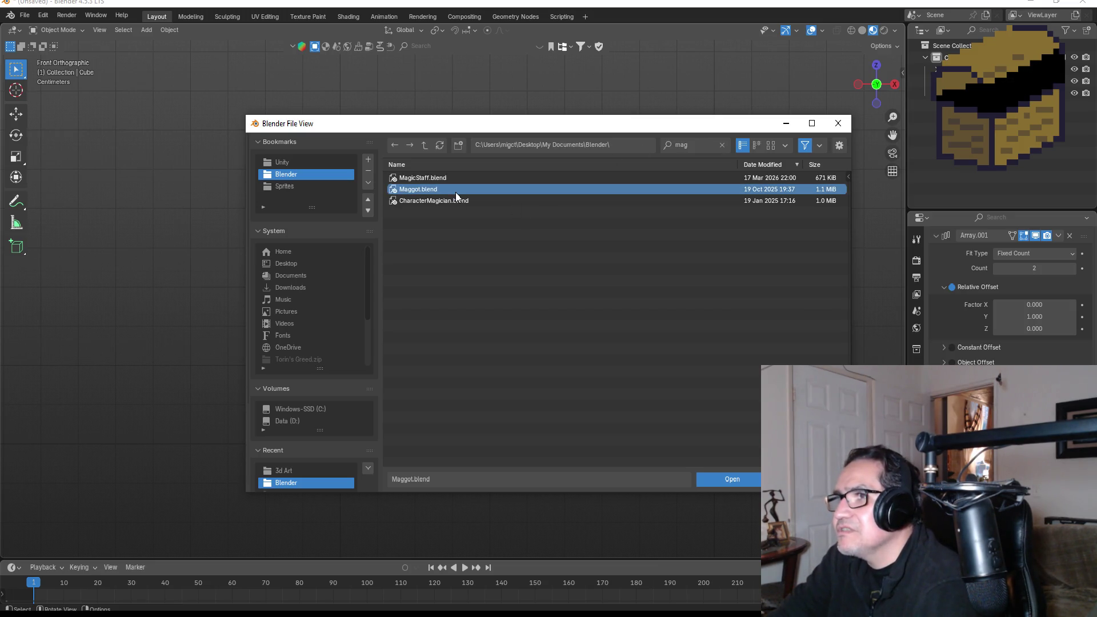
pyautogui.click(721, 483)
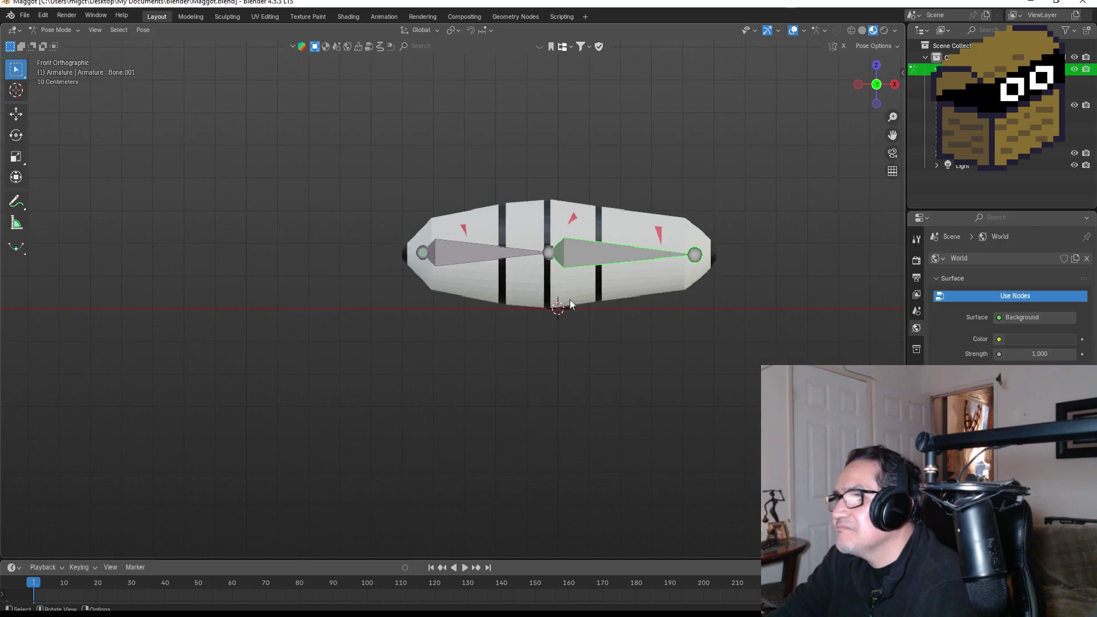
pyautogui.moveTo(705, 227)
pyautogui.mouseDown()
pyautogui.moveTo(611, 127)
pyautogui.moveTo(588, 221)
pyautogui.moveTo(612, 234)
pyautogui.moveTo(712, 240)
pyautogui.mouseUp()
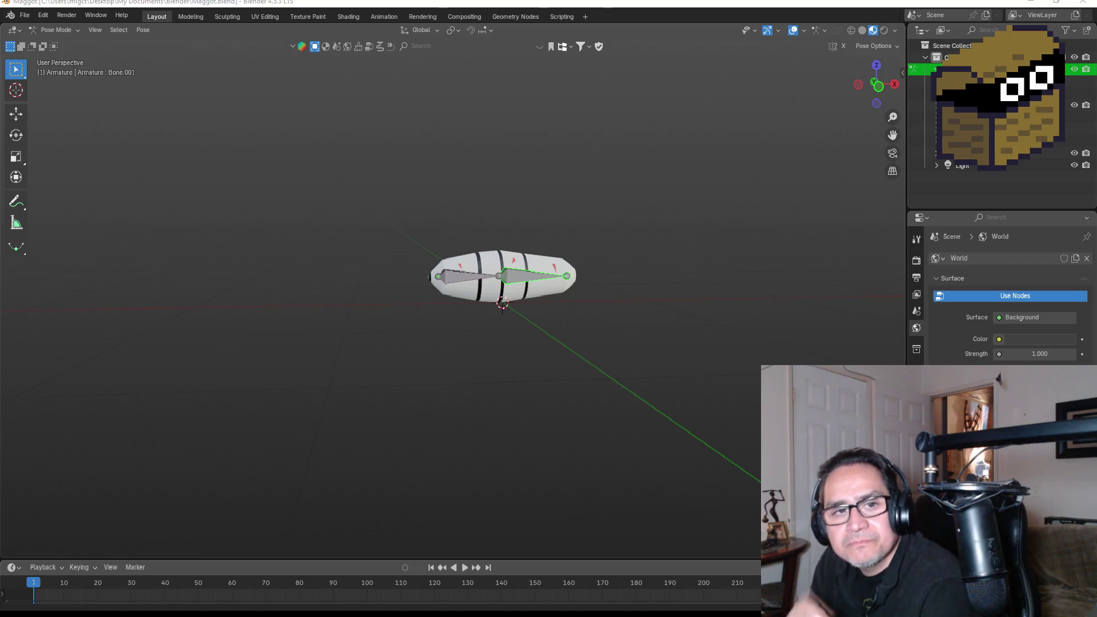
pyautogui.click(306, 162)
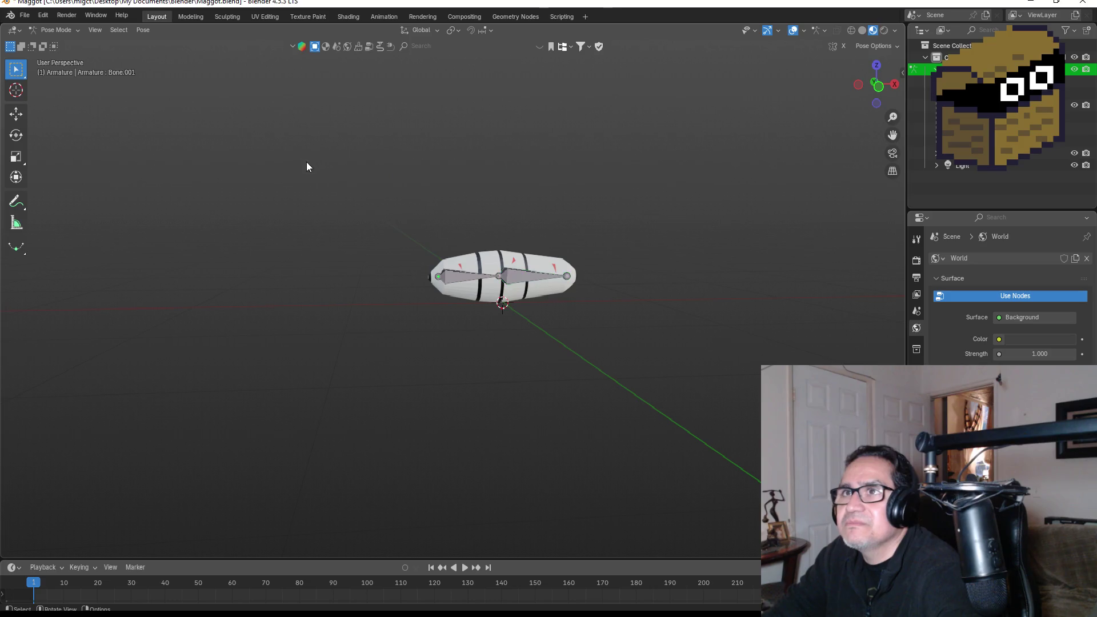
# Return to front orthographic view and choose FBX export from the File menu
pyautogui.press('KP_1')
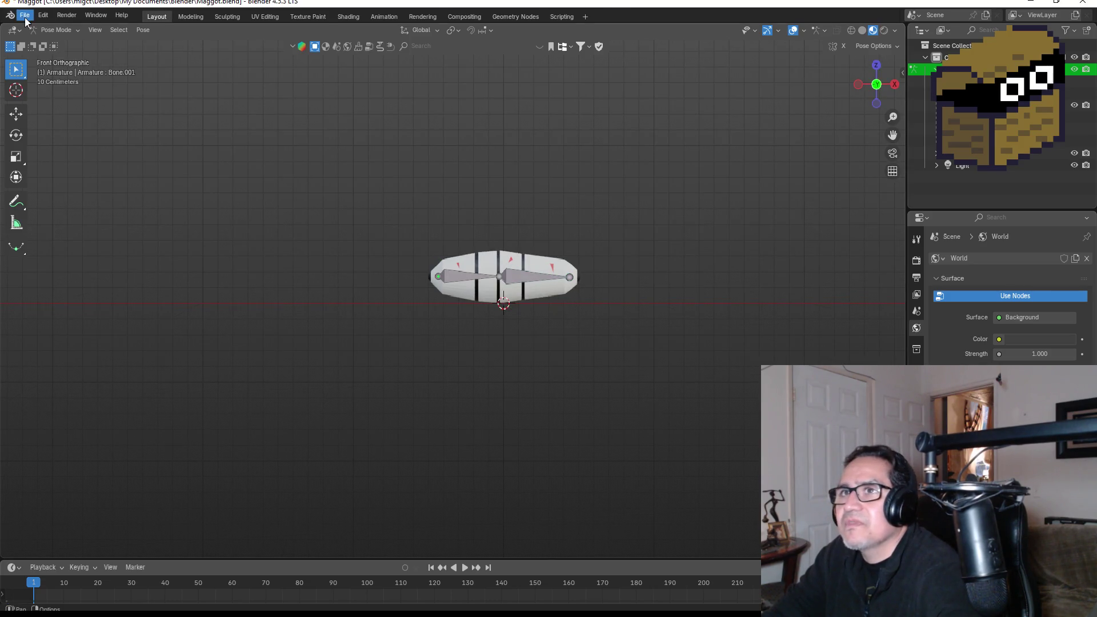
pyautogui.click(45, 16)
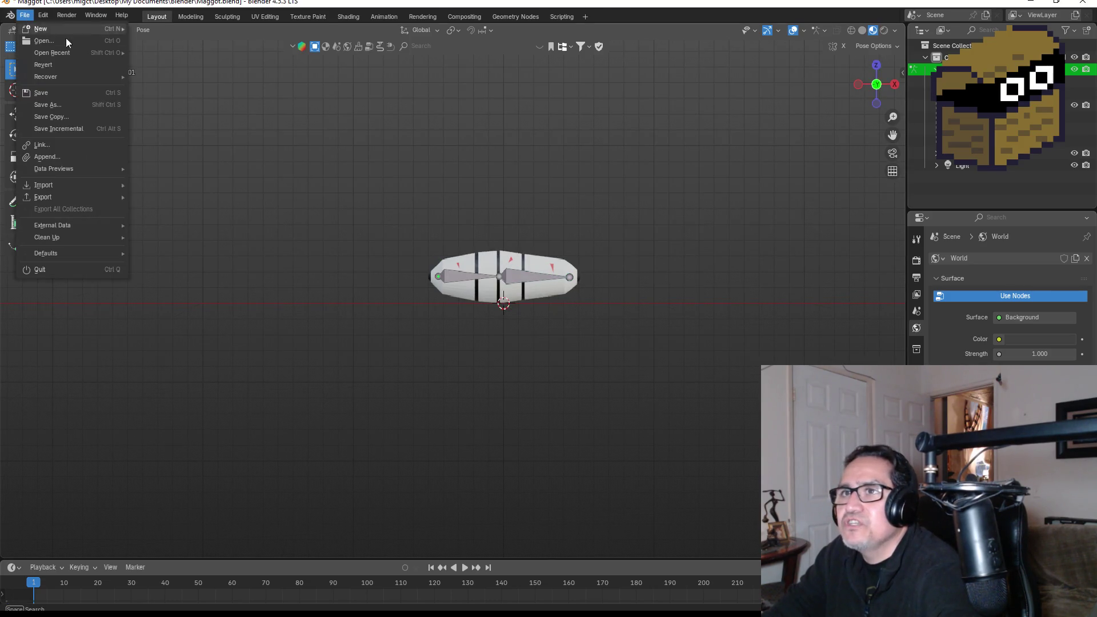
pyautogui.click(24, 15)
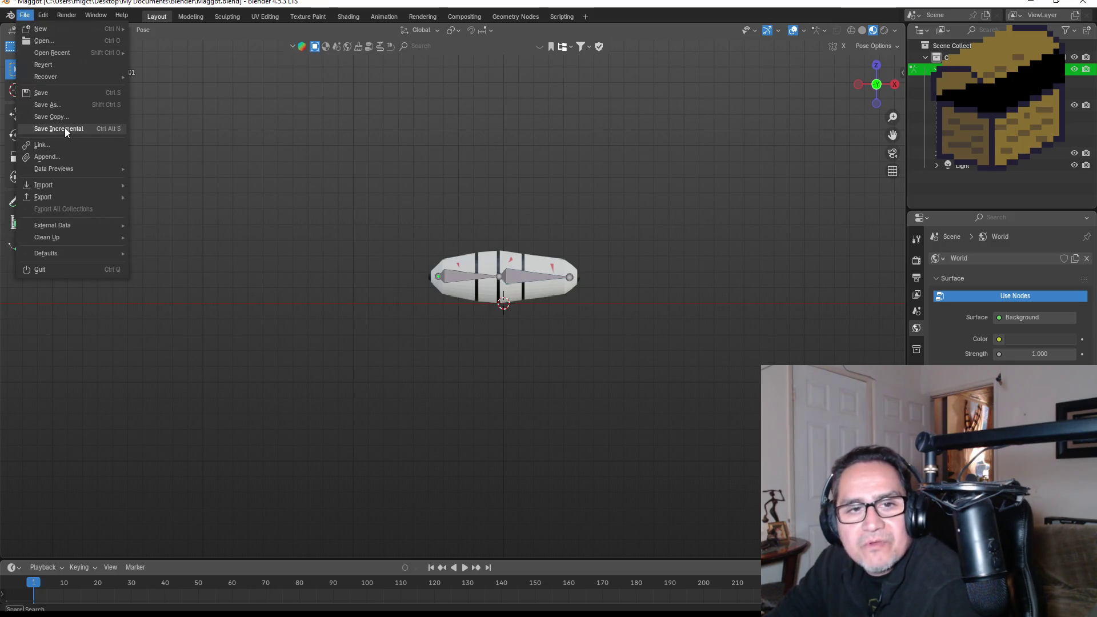
pyautogui.moveTo(55, 193)
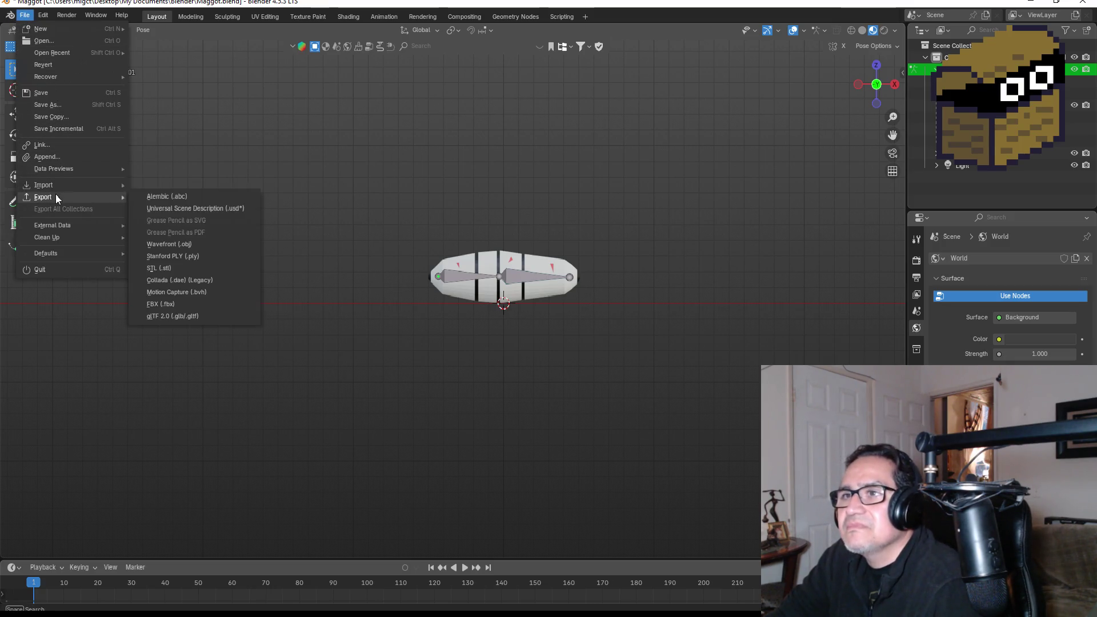
pyautogui.click(173, 304)
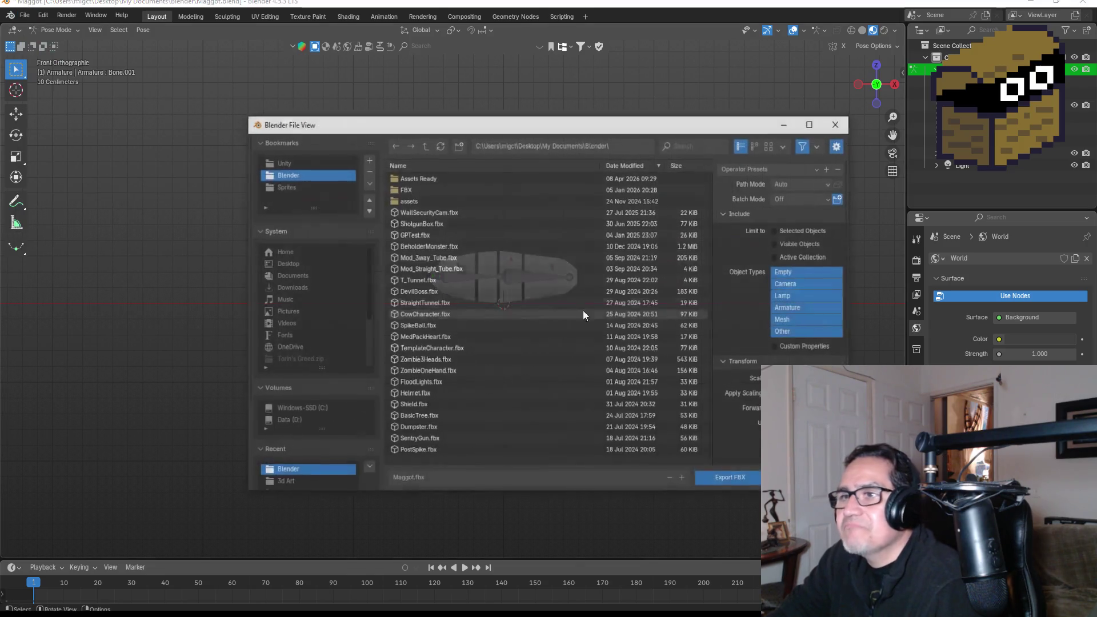
# Export Maggot.fbx to Dwarf Miner's Assets/3d Art folder, excluding camera and lamp
pyautogui.click(274, 163)
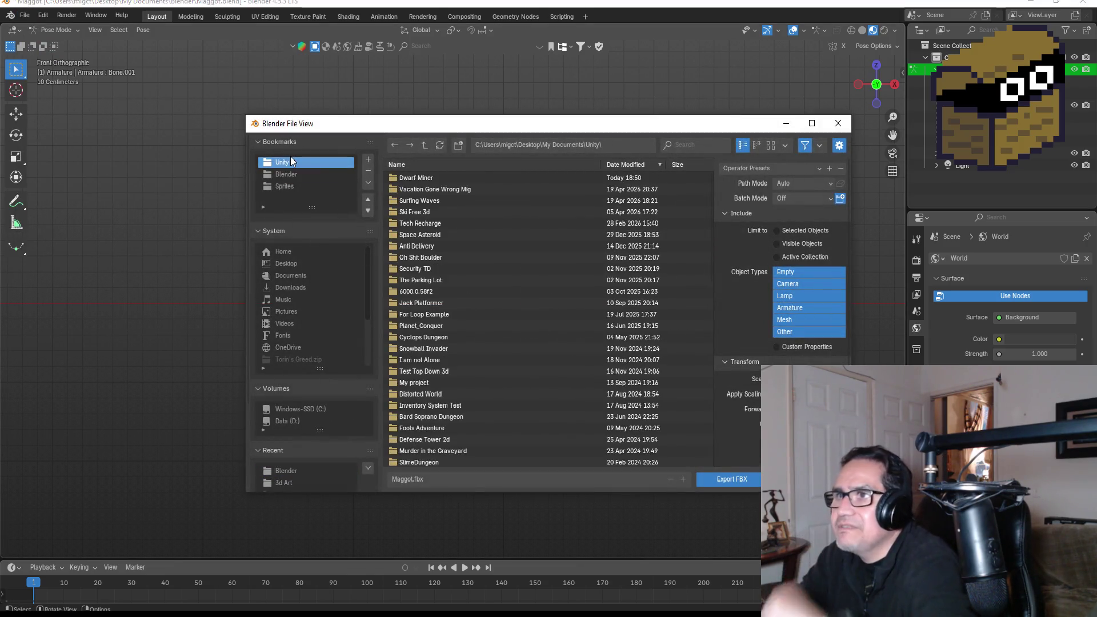
pyautogui.click(419, 177)
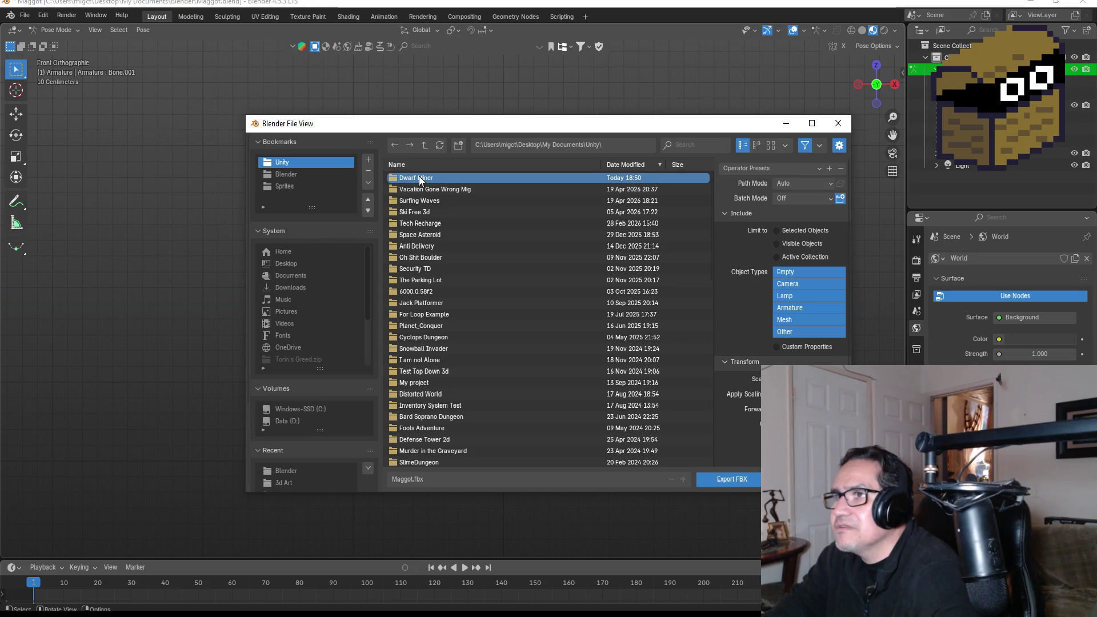
pyautogui.doubleClick(451, 179)
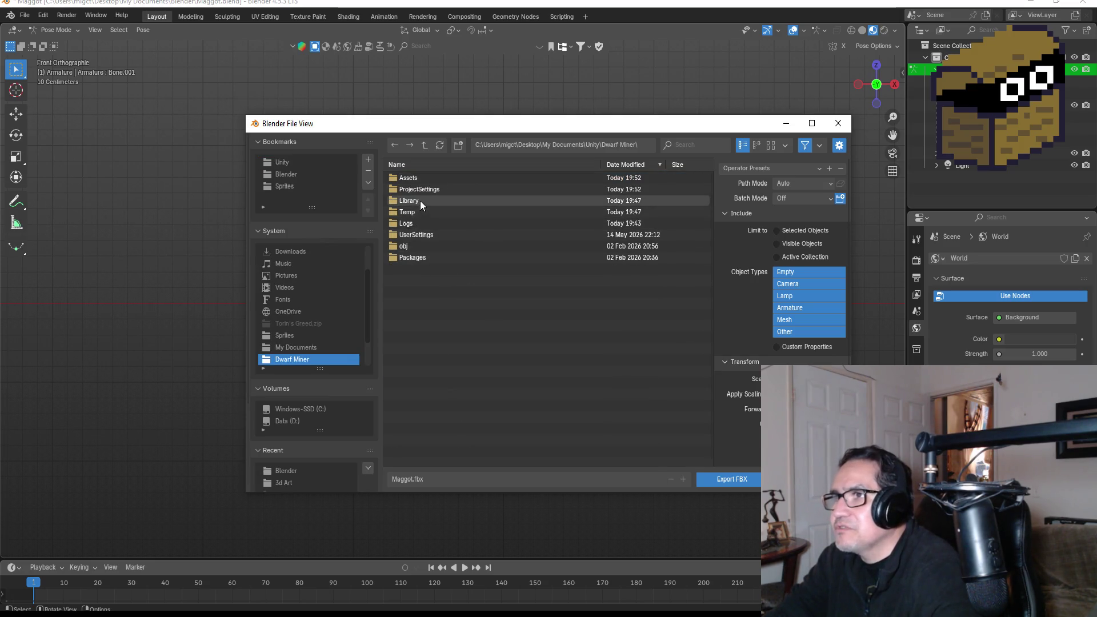
pyautogui.click(441, 235)
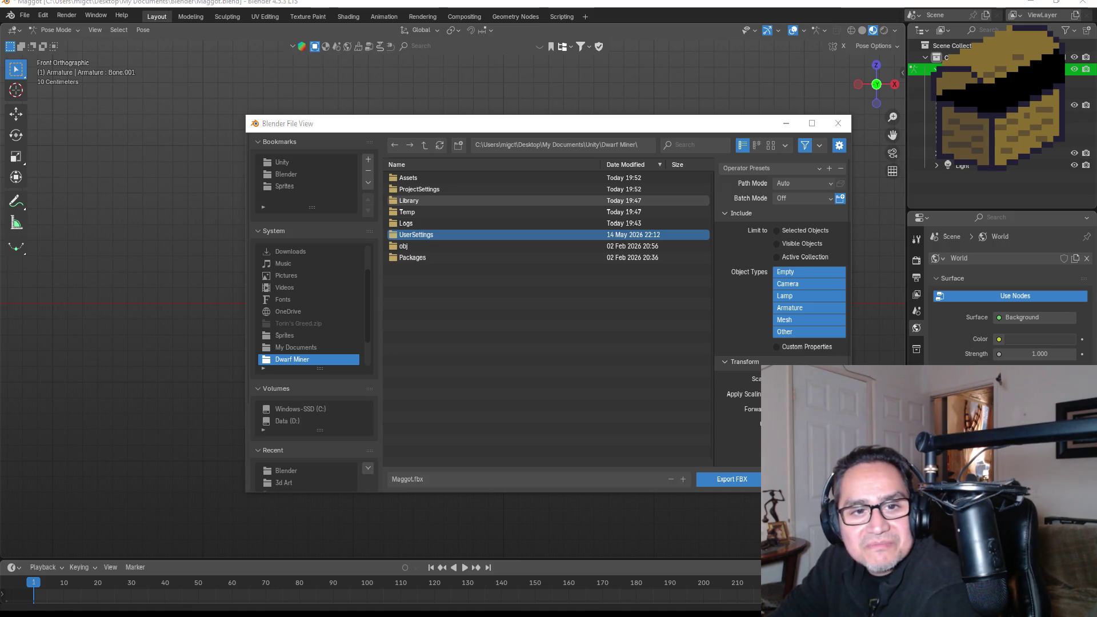
pyautogui.doubleClick(408, 178)
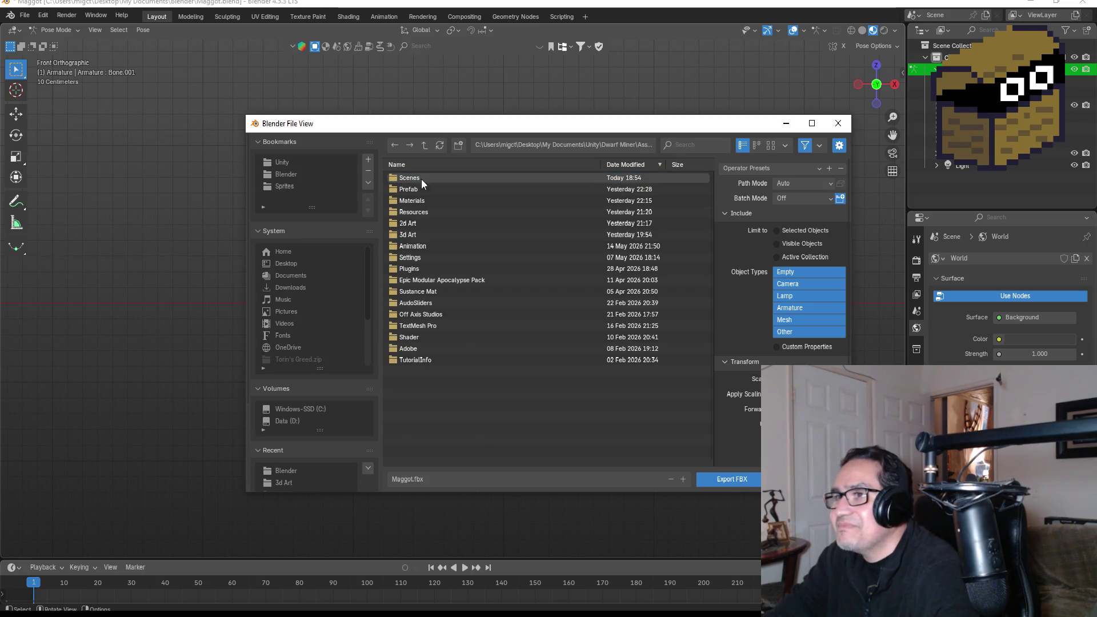
pyautogui.click(420, 232)
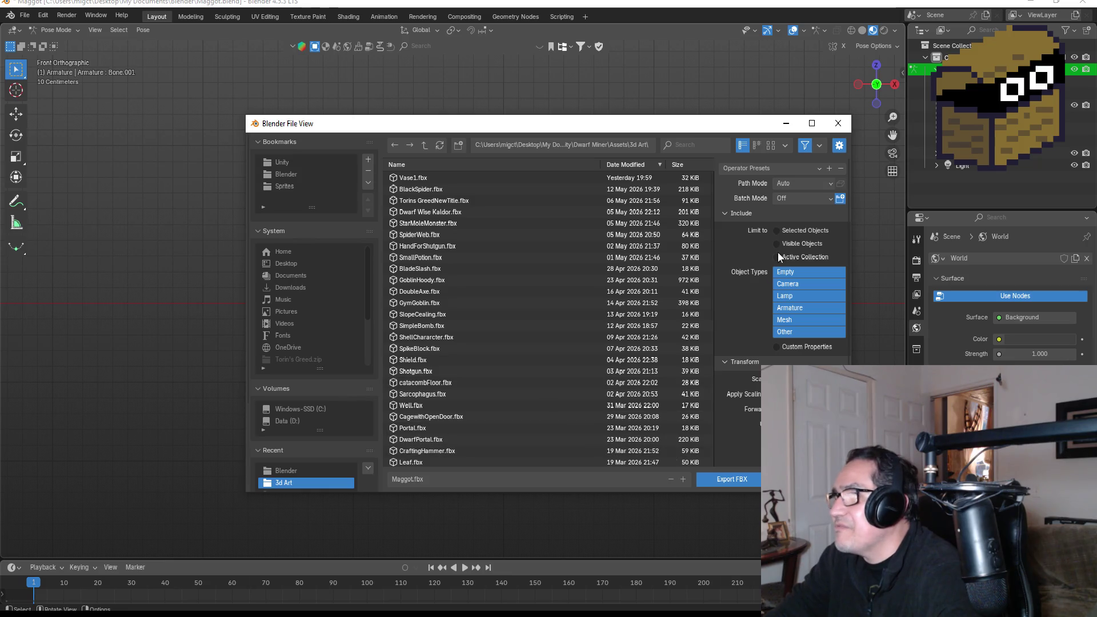
pyautogui.click(754, 167)
pyautogui.click(769, 197)
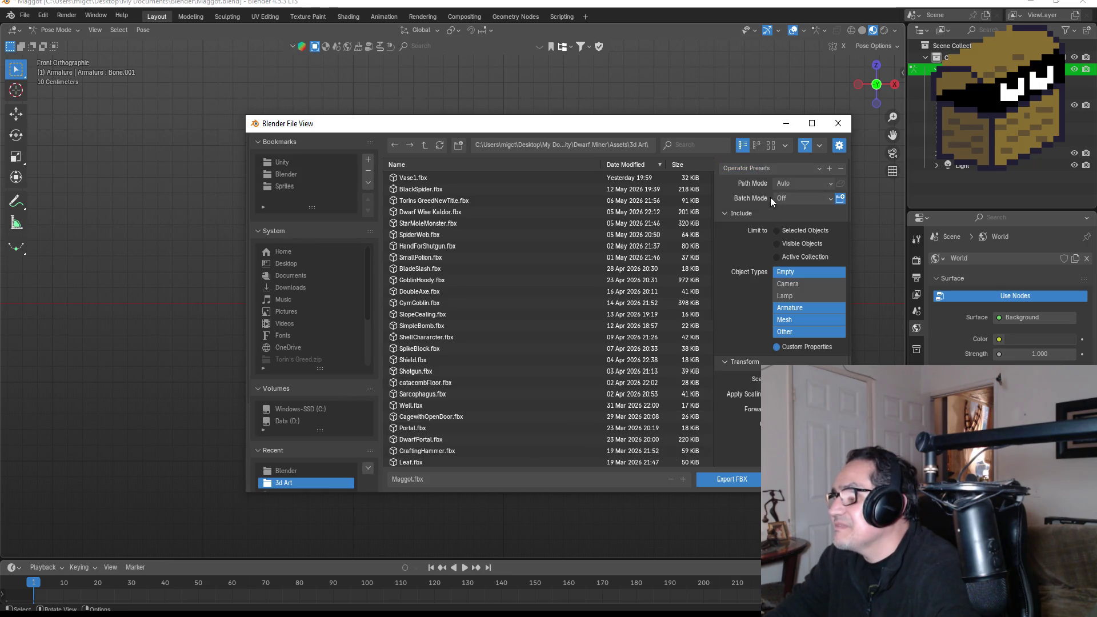
pyautogui.click(721, 482)
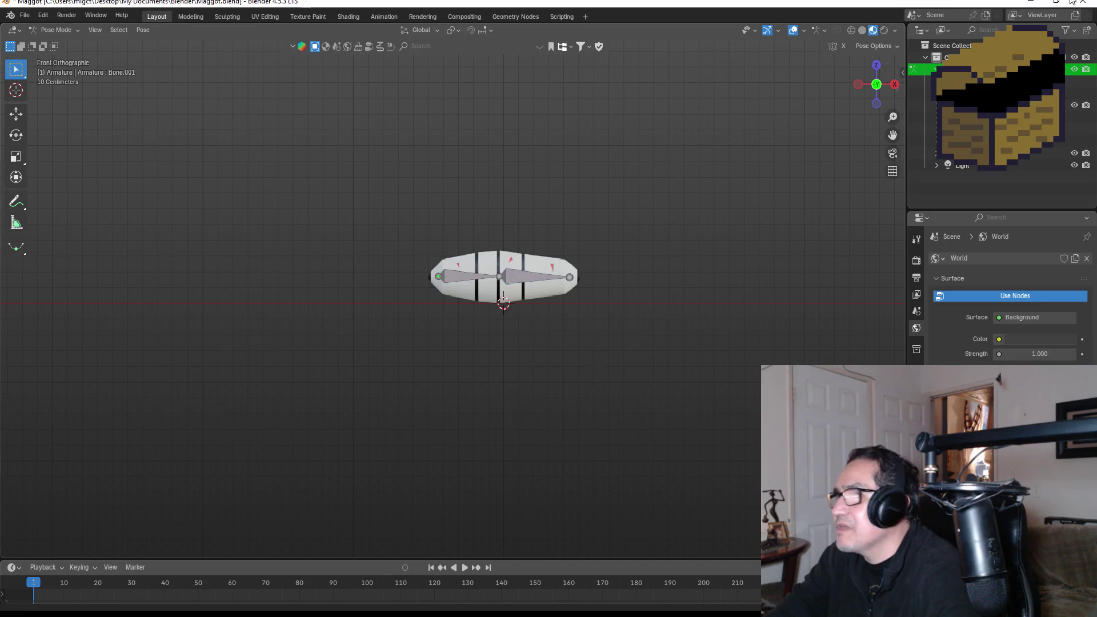
# Return to Unity, check the imported Maggot among the 3d Art assets, and select SpiderCocoon
pyautogui.click(1031, 5)
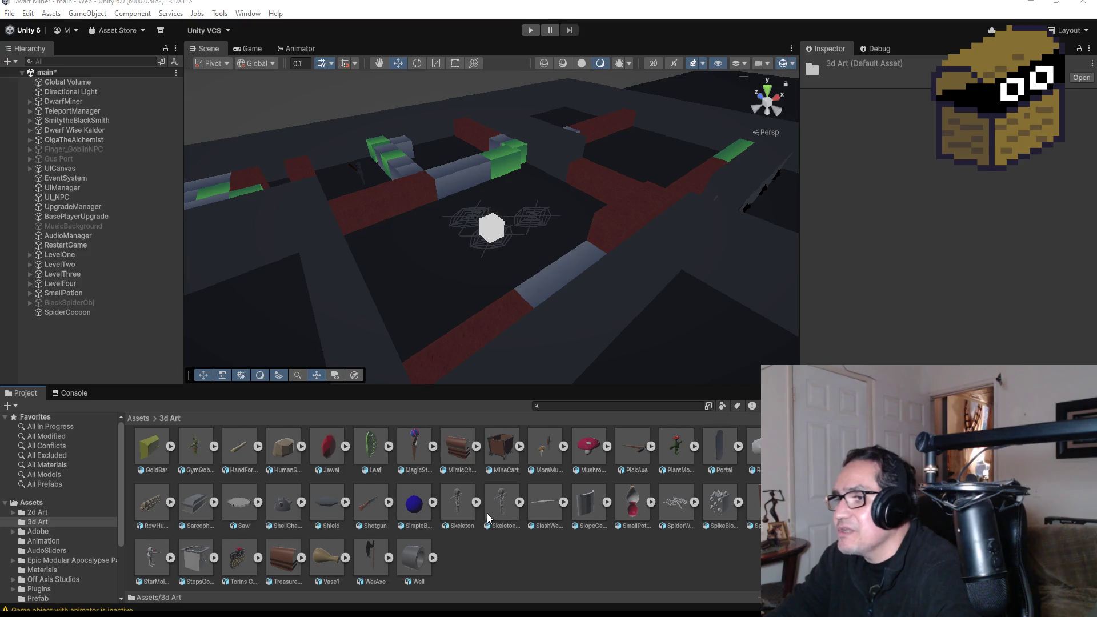
pyautogui.scroll(1, 487, 517)
pyautogui.scroll(-1, 463, 528)
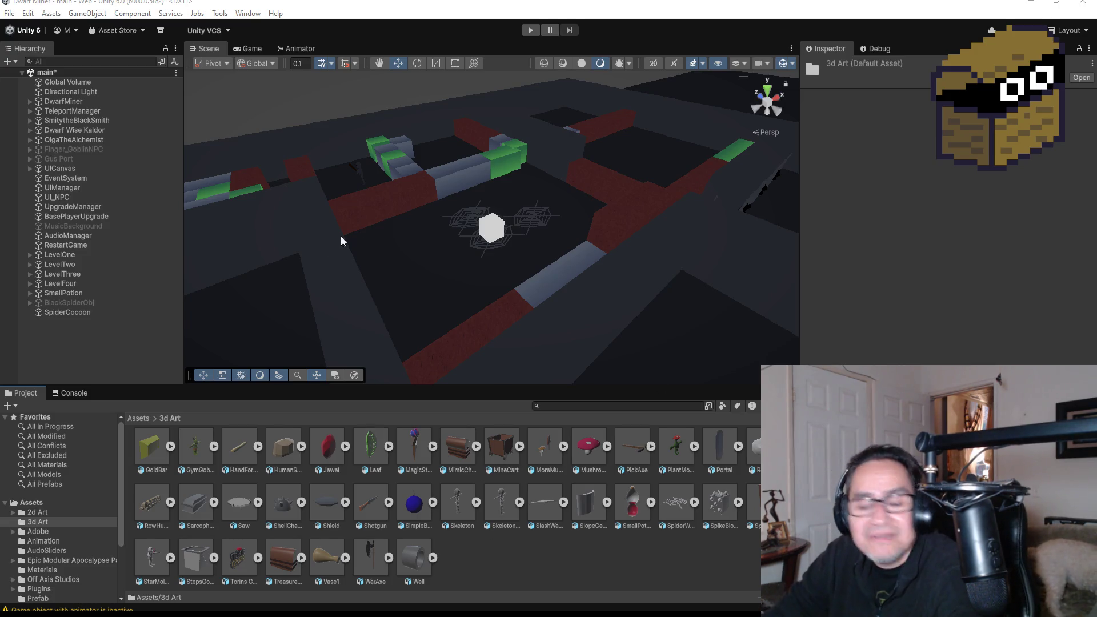
pyautogui.click(81, 311)
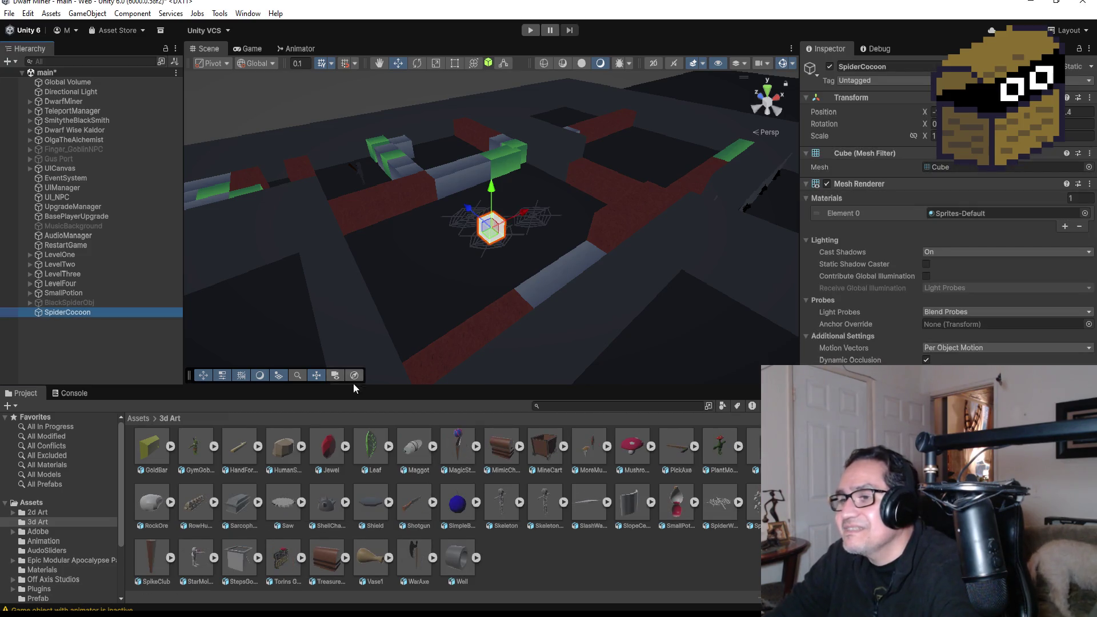
# Zoom the view on SpiderCocoon, reselect it, and begin renaming it Cocoon in the Inspector
pyautogui.scroll(3, 417, 297)
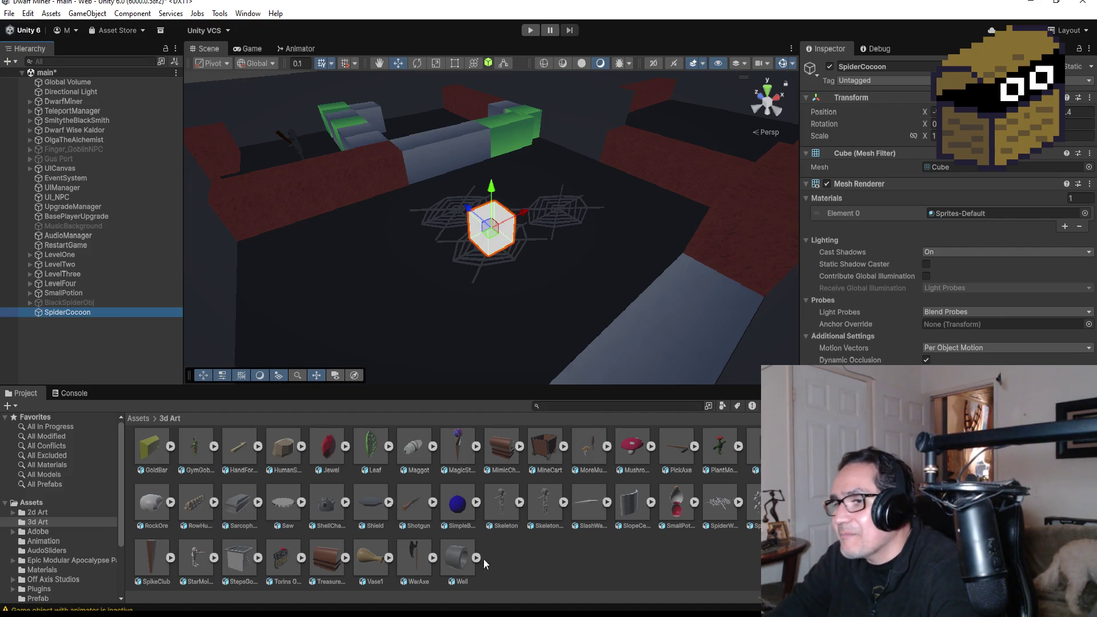
pyautogui.scroll(3, 519, 148)
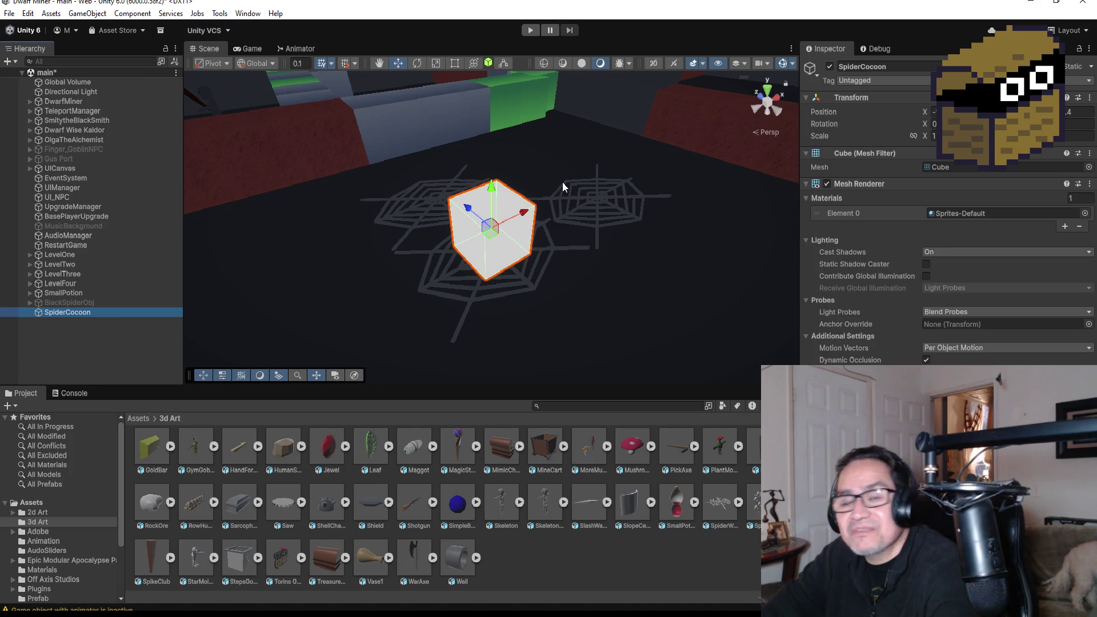
pyautogui.scroll(-3, 577, 234)
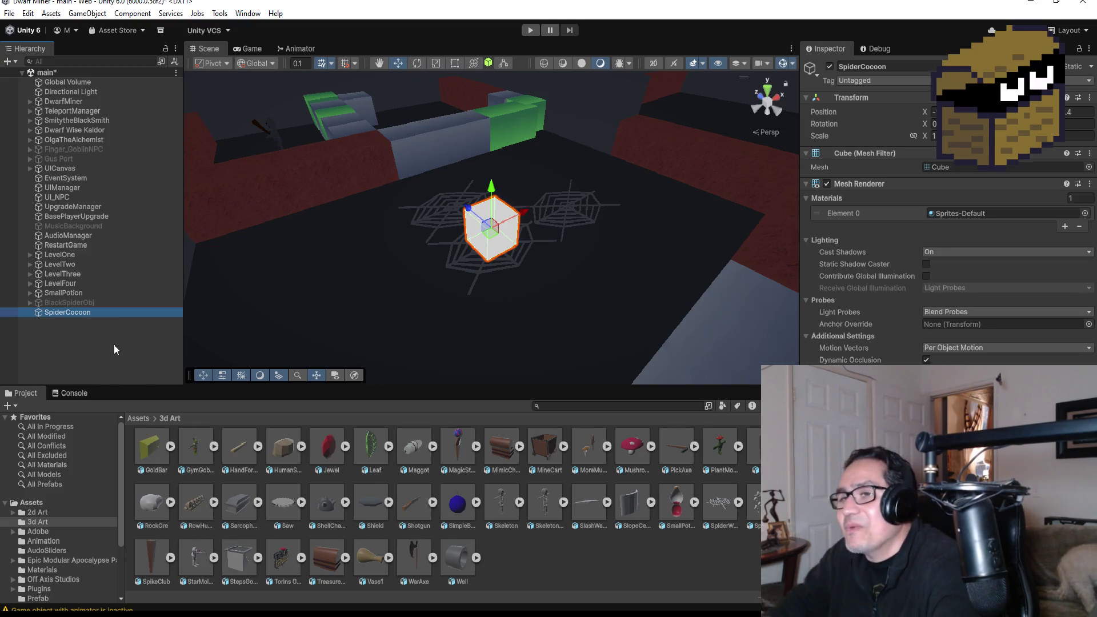
pyautogui.click(139, 354)
pyautogui.click(86, 312)
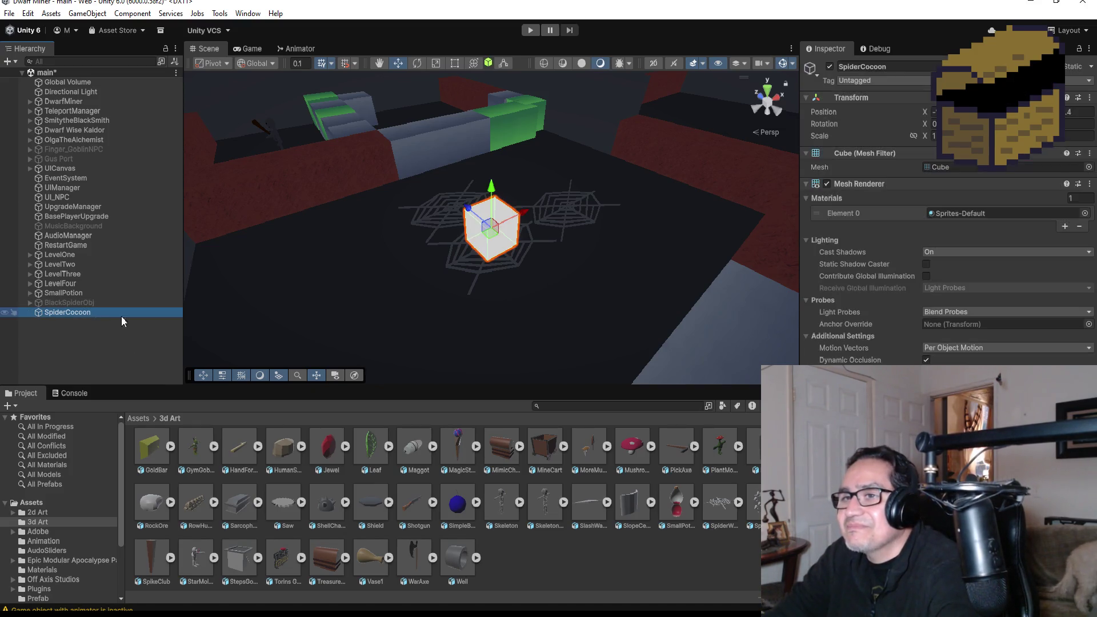
pyautogui.scroll(-2, 526, 244)
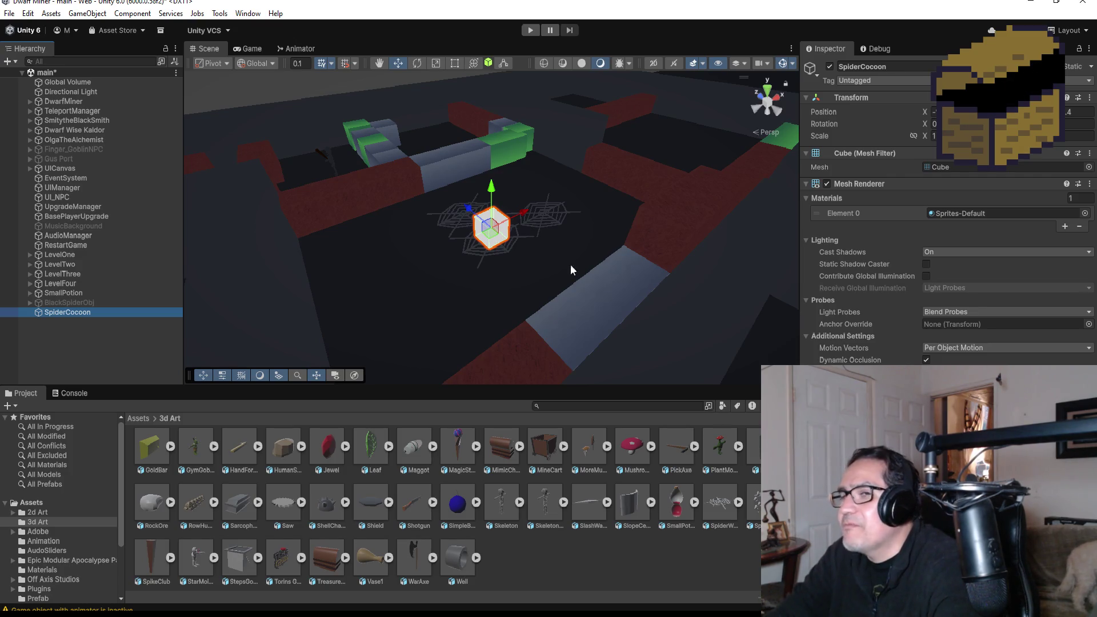
pyautogui.click(891, 67)
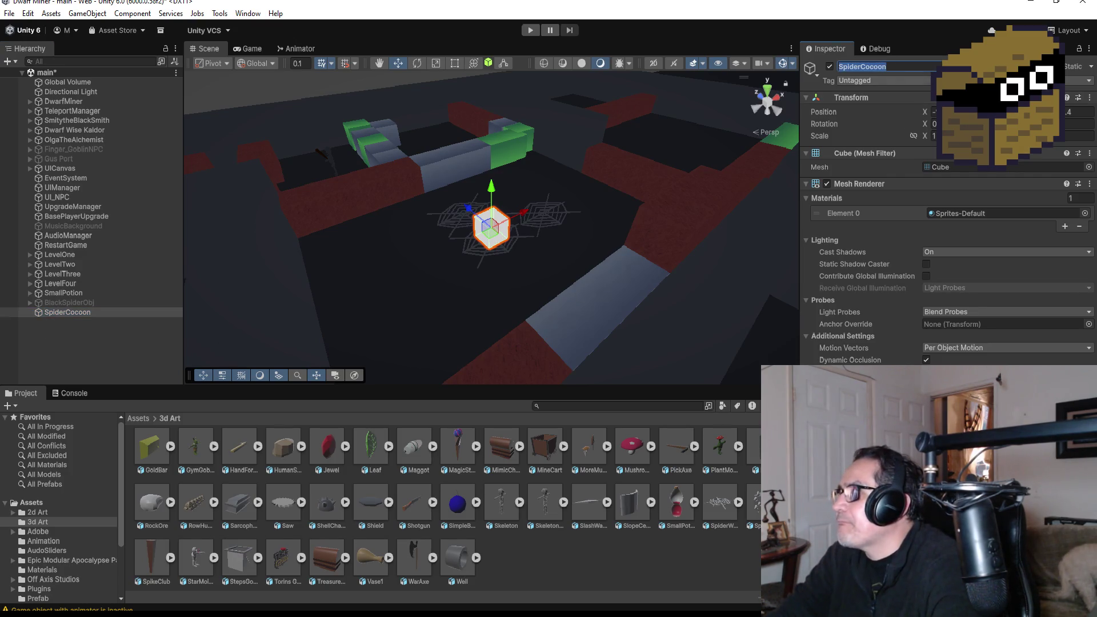
pyautogui.write('Cooo')
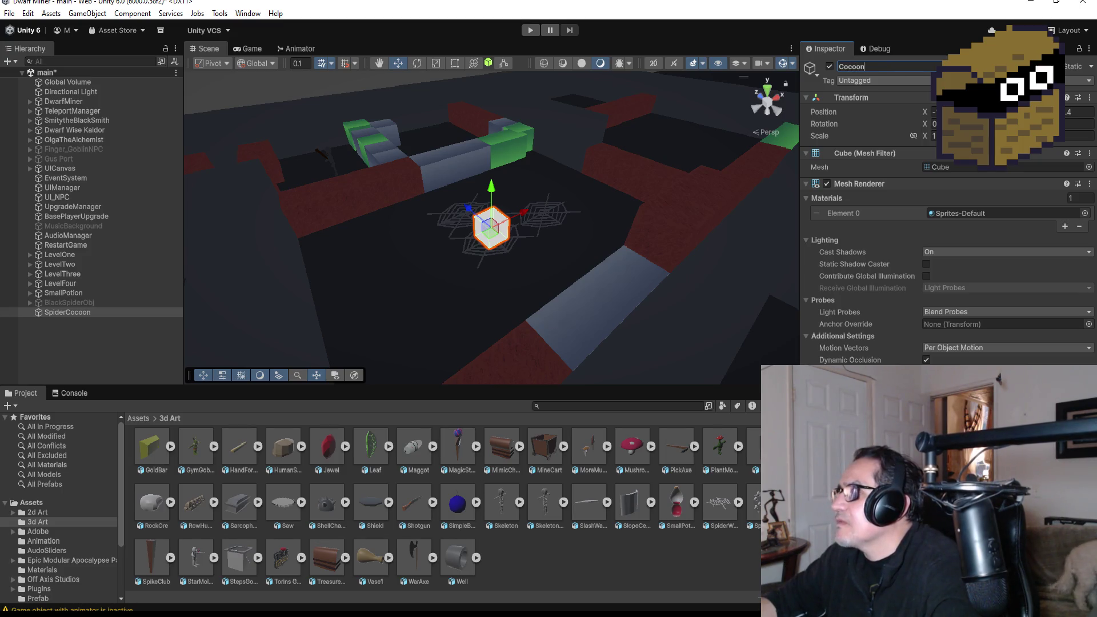
# Confirm the Cocoon name, then place the Maggot model in the scene and lower it toward the floor
pyautogui.click(110, 342)
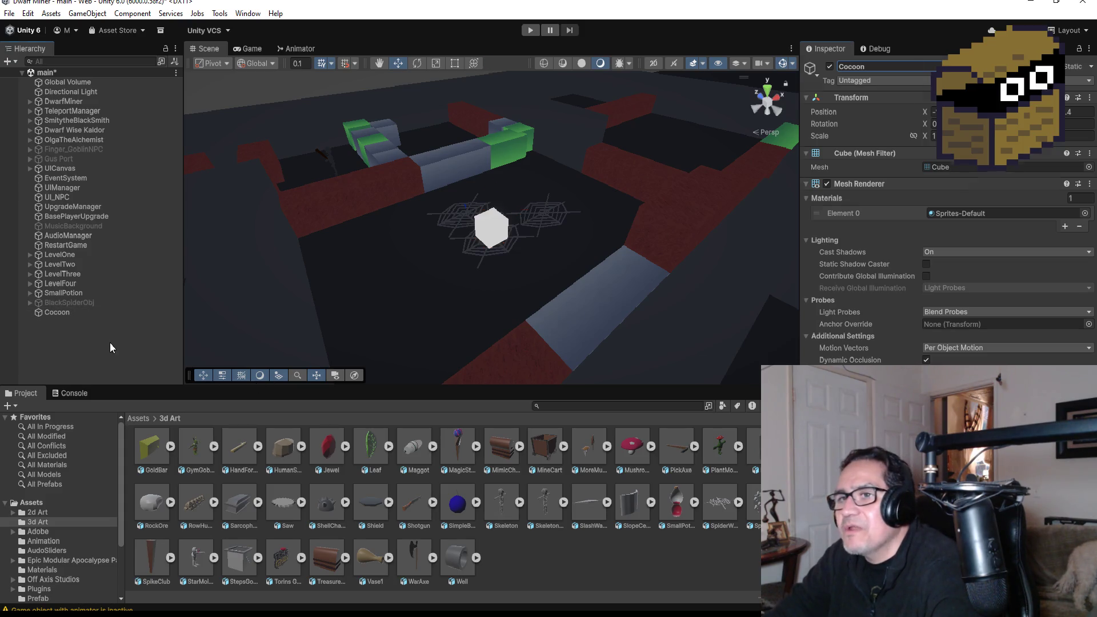
pyautogui.click(84, 314)
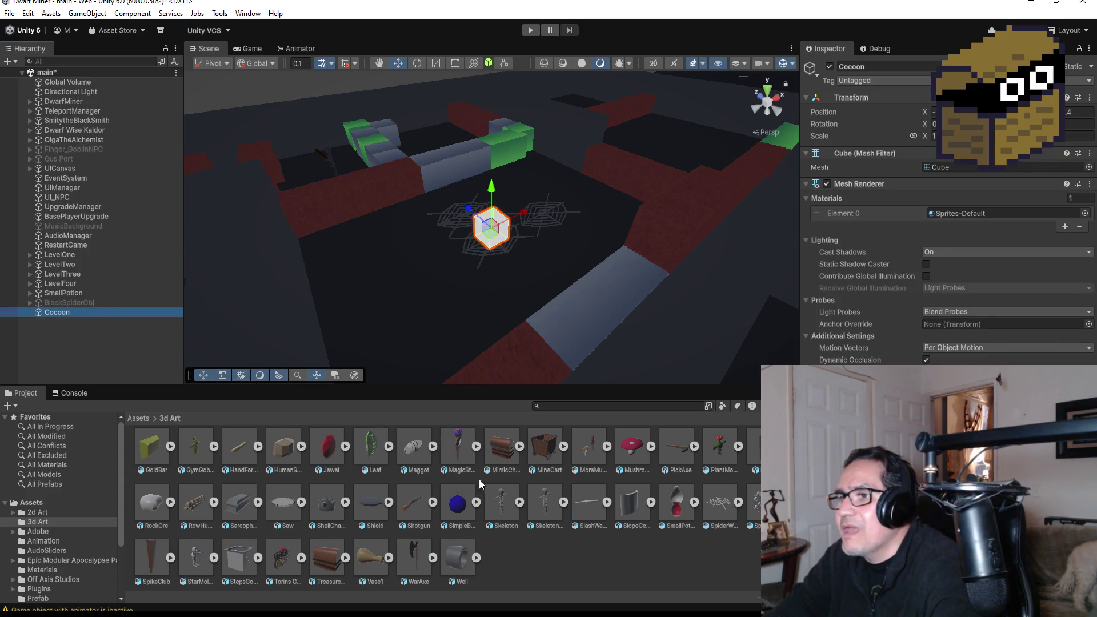
pyautogui.click(417, 447)
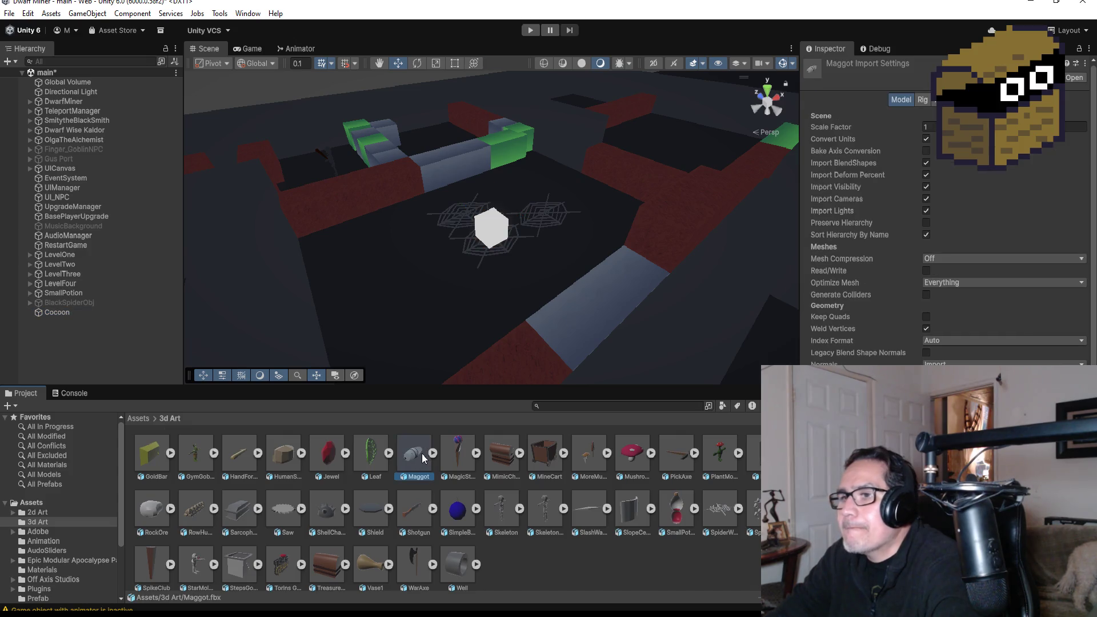
pyautogui.moveTo(418, 453); pyautogui.dragTo(434, 266)
pyautogui.press('f')
pyautogui.moveTo(611, 284); pyautogui.dragTo(563, 275)
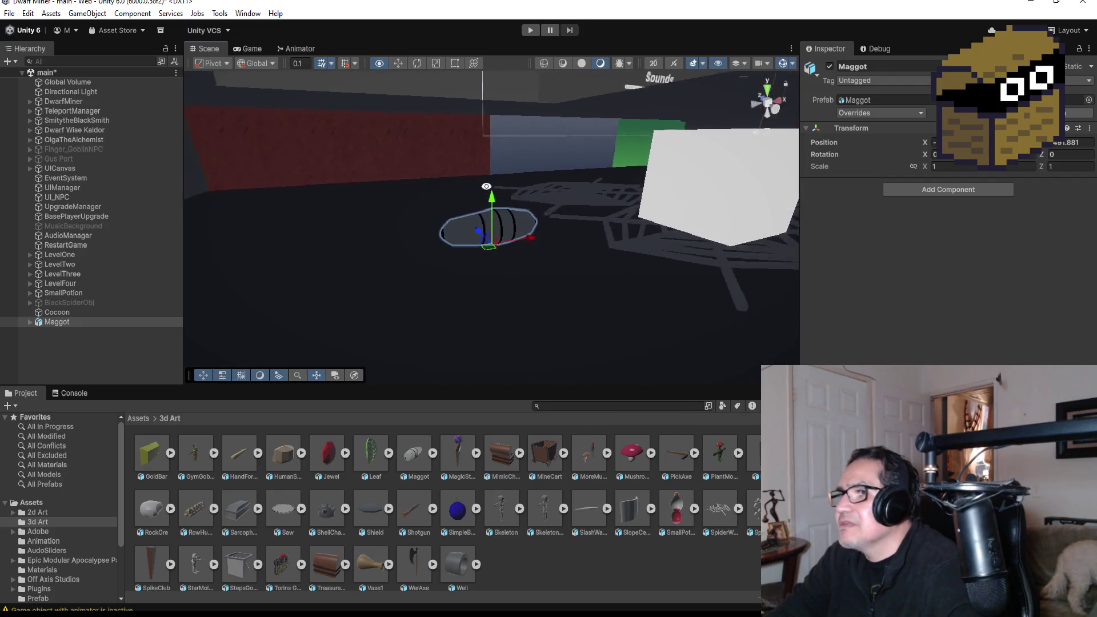
pyautogui.moveTo(488, 186); pyautogui.dragTo(528, 224)
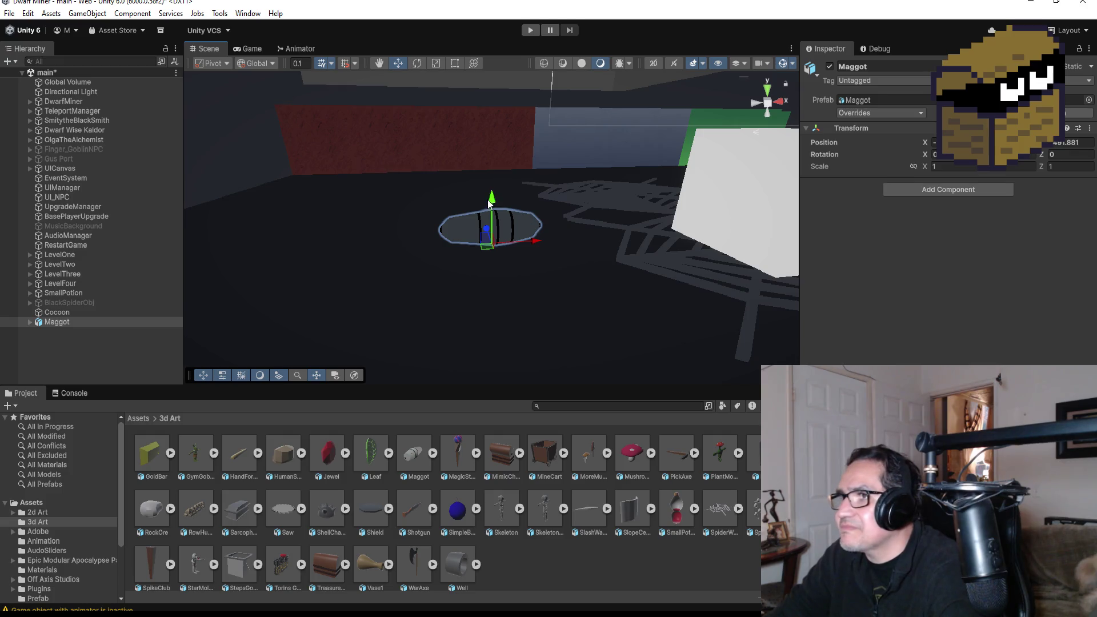
pyautogui.moveTo(491, 198)
pyautogui.mouseDown()
pyautogui.moveTo(492, 217)
pyautogui.moveTo(490, 200)
pyautogui.mouseUp()
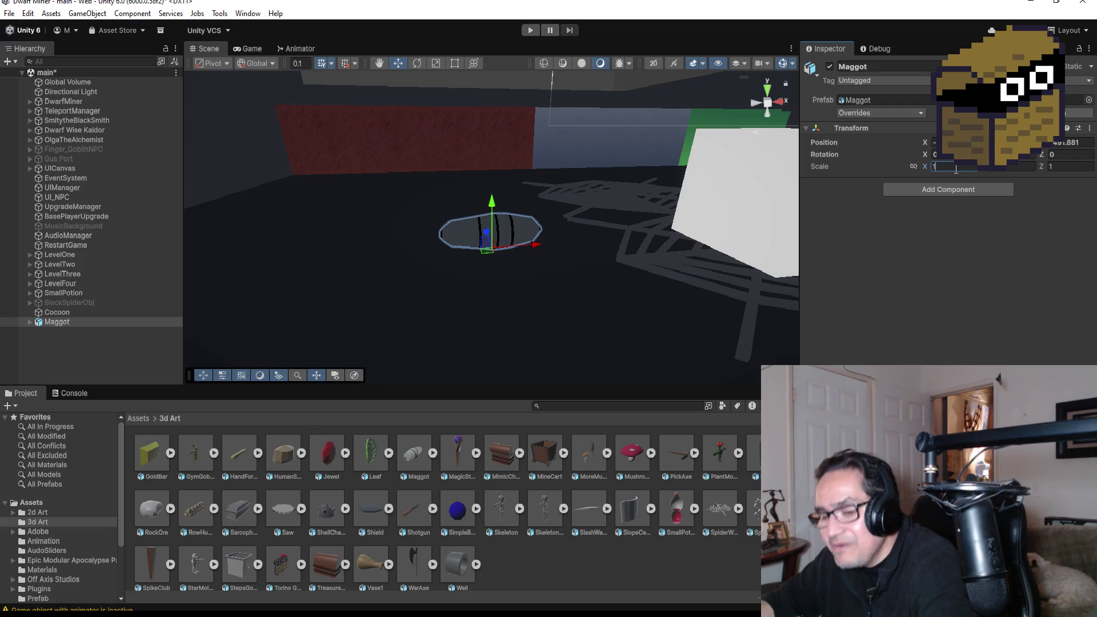
# Set the Maggot's X and Z scale to 1.5
pyautogui.write('1.5')
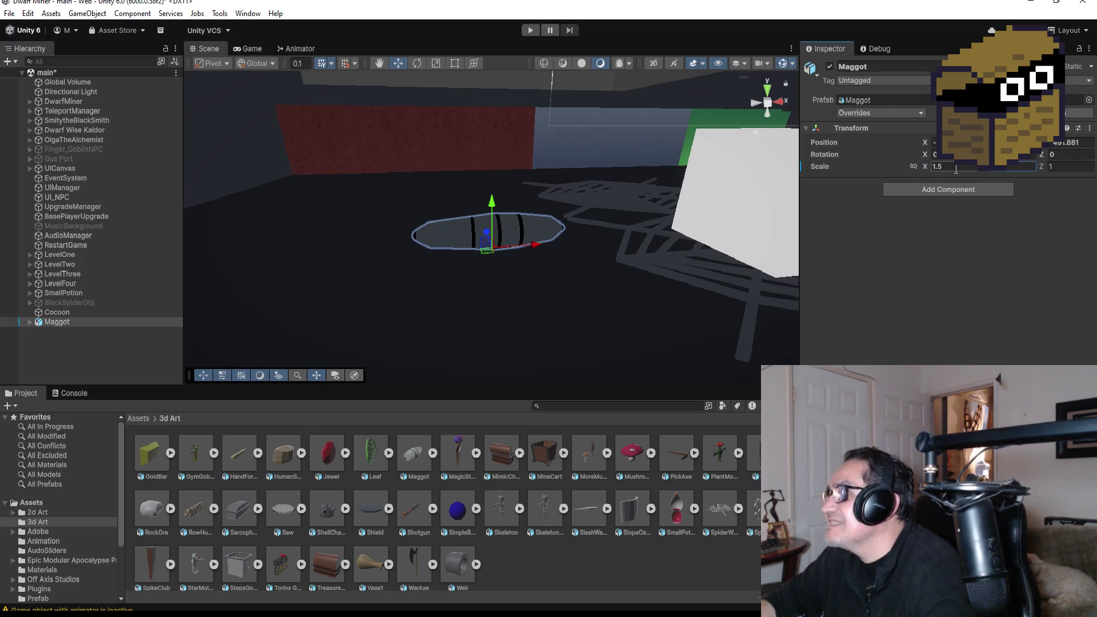
pyautogui.press('Tab')
pyautogui.write('1.5')
pyautogui.press('Tab')
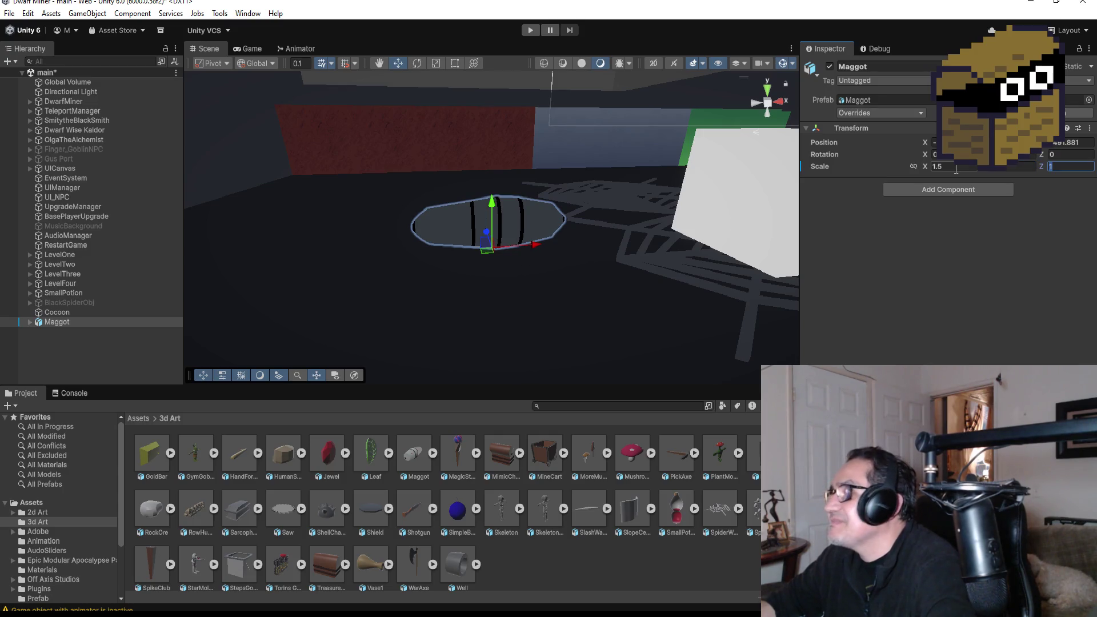
pyautogui.write('1.5')
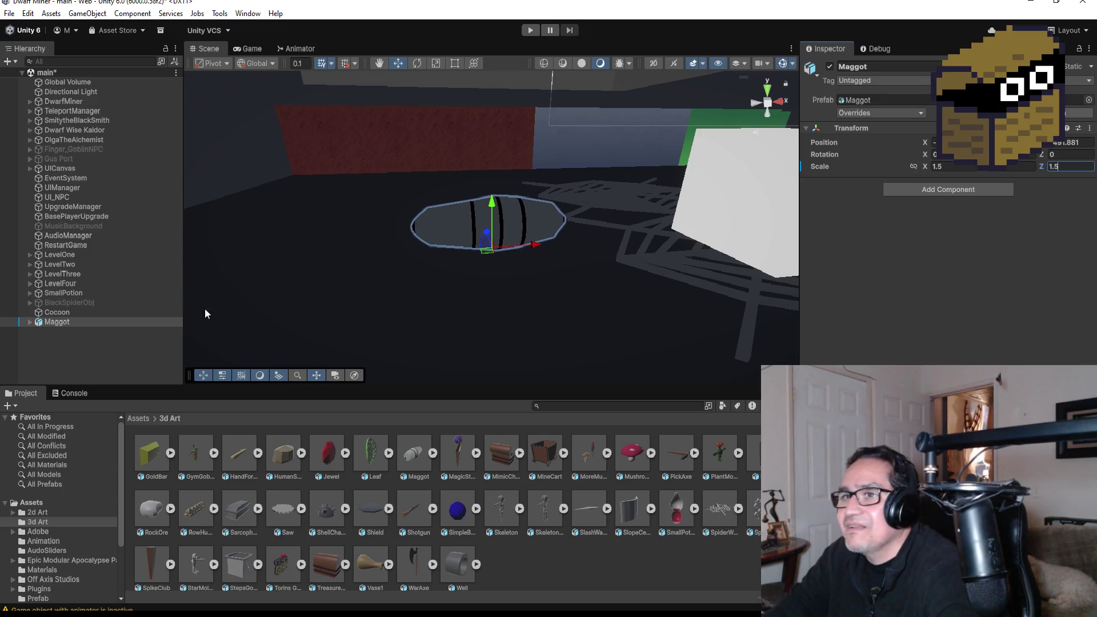
pyautogui.press('Return')
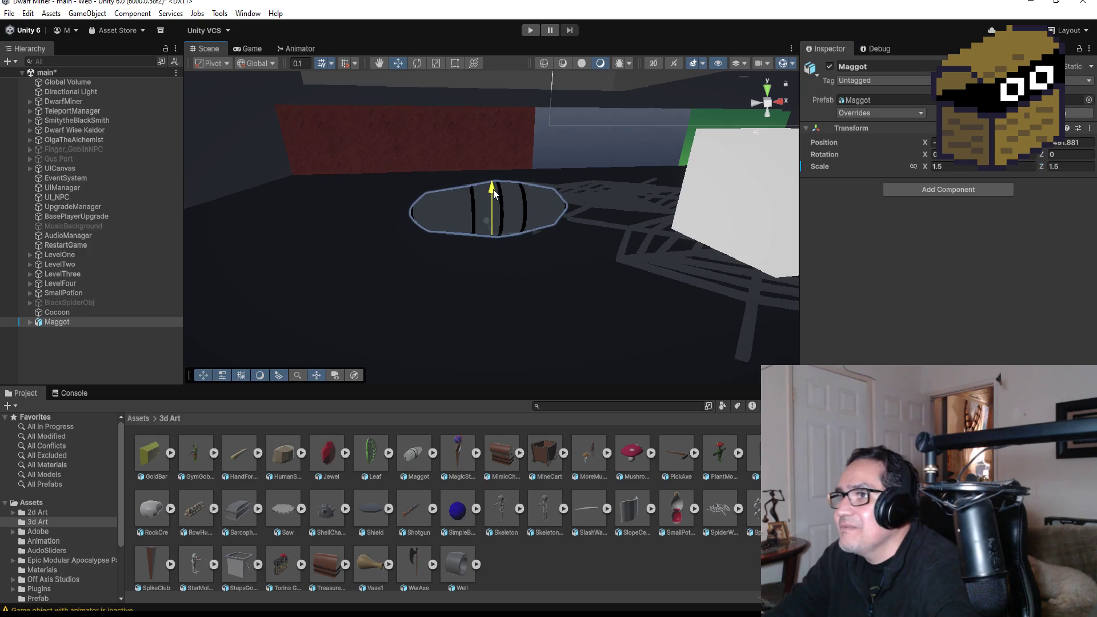
pyautogui.rightClick(80, 324)
pyautogui.moveTo(166, 336)
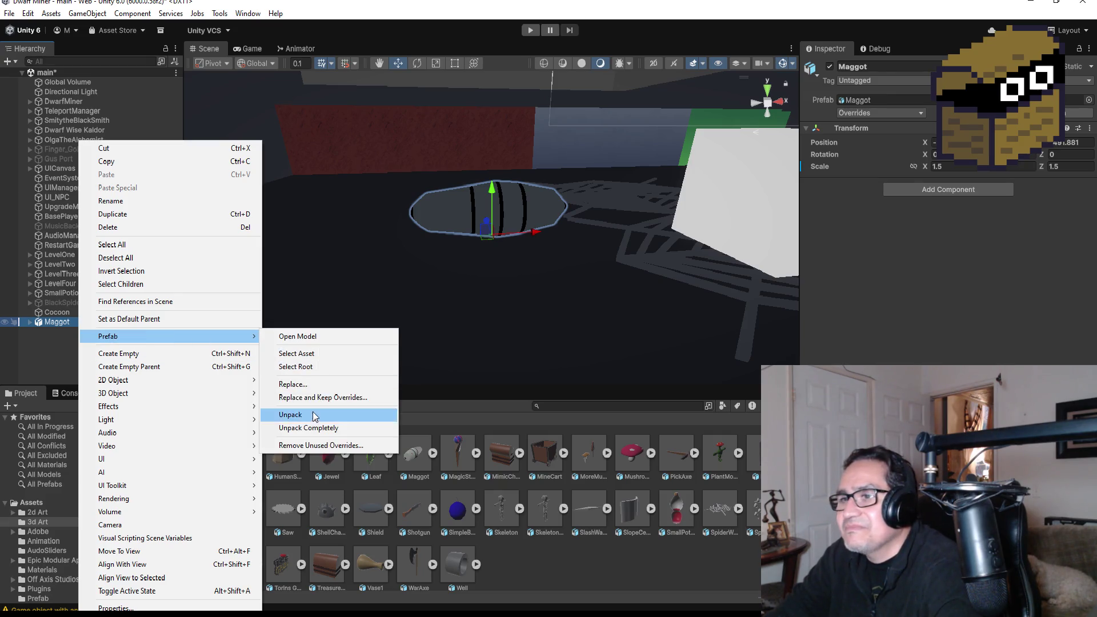
pyautogui.click(312, 429)
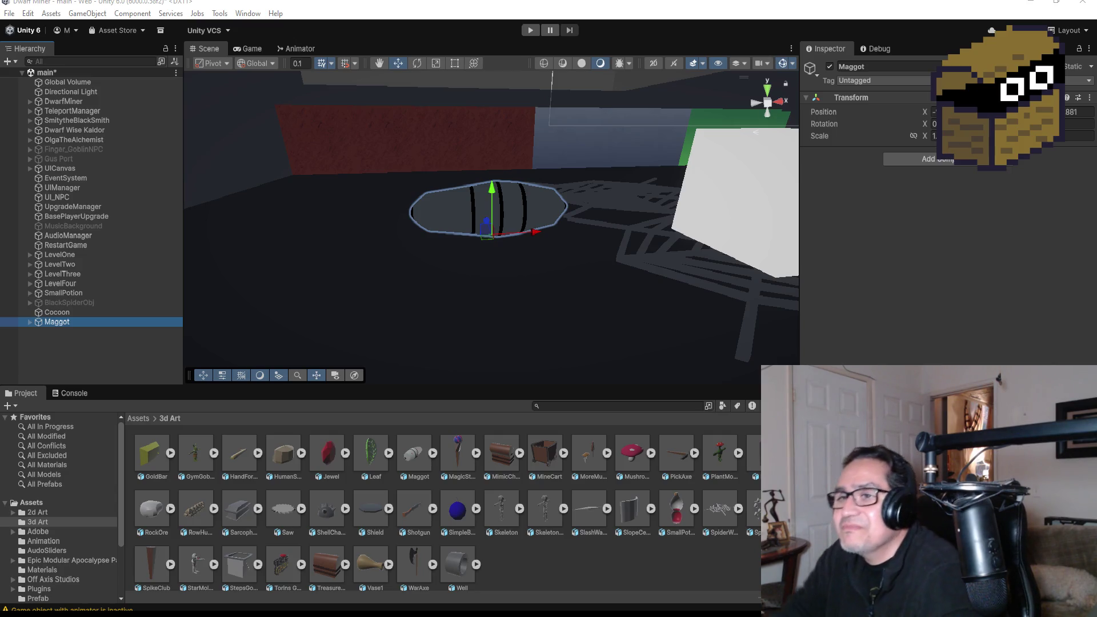
# Select and frame the Maggot, then view the scene from the top
pyautogui.click(99, 340)
pyautogui.click(80, 321)
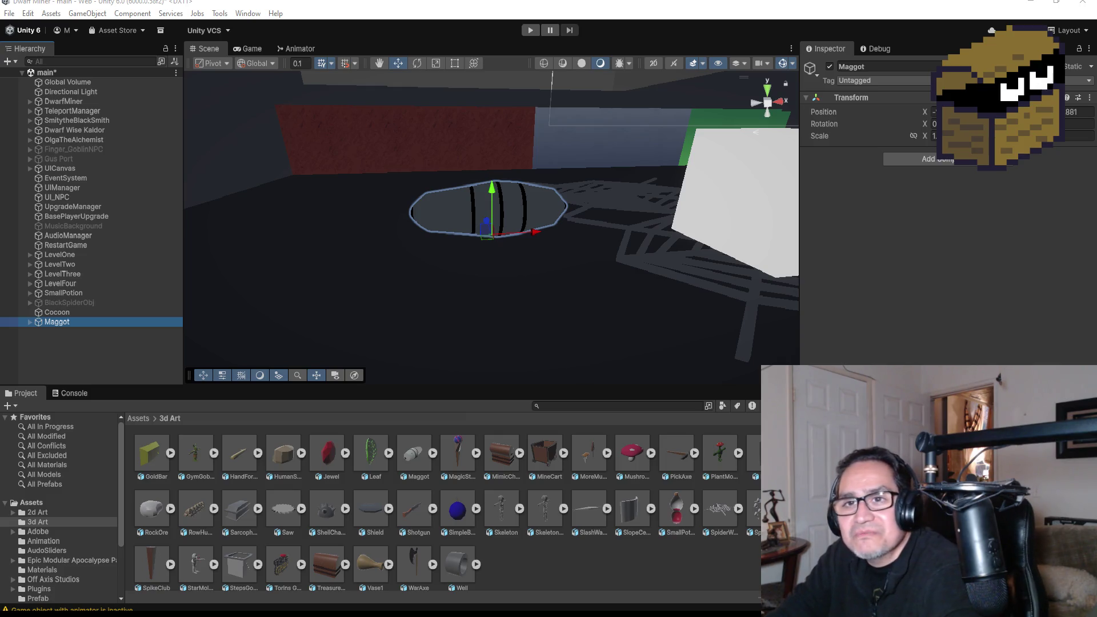
pyautogui.click(116, 365)
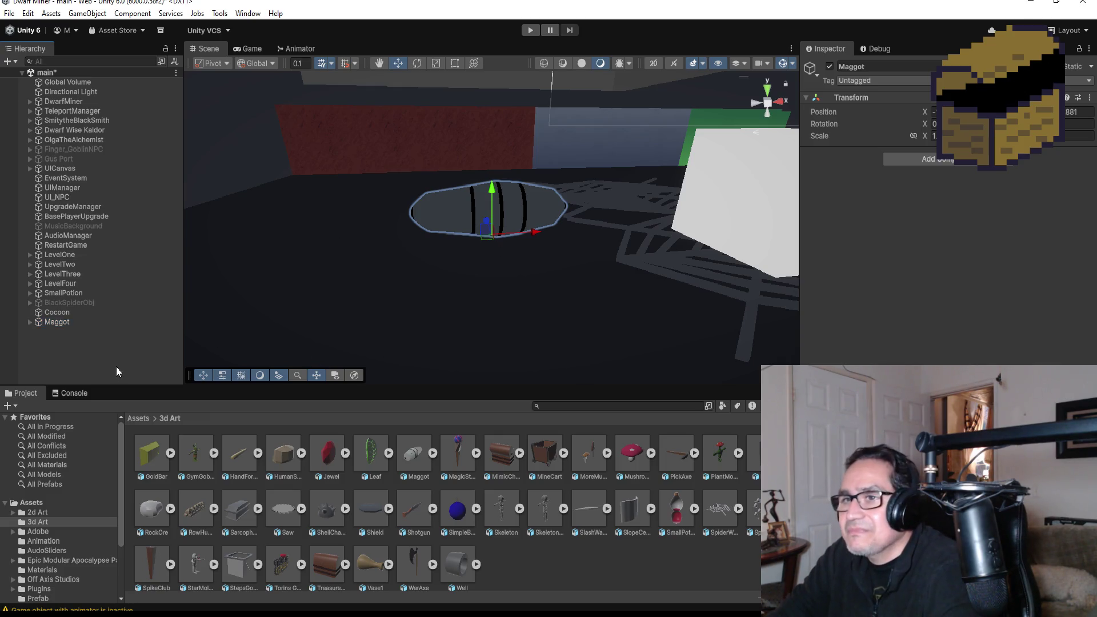
pyautogui.doubleClick(59, 323)
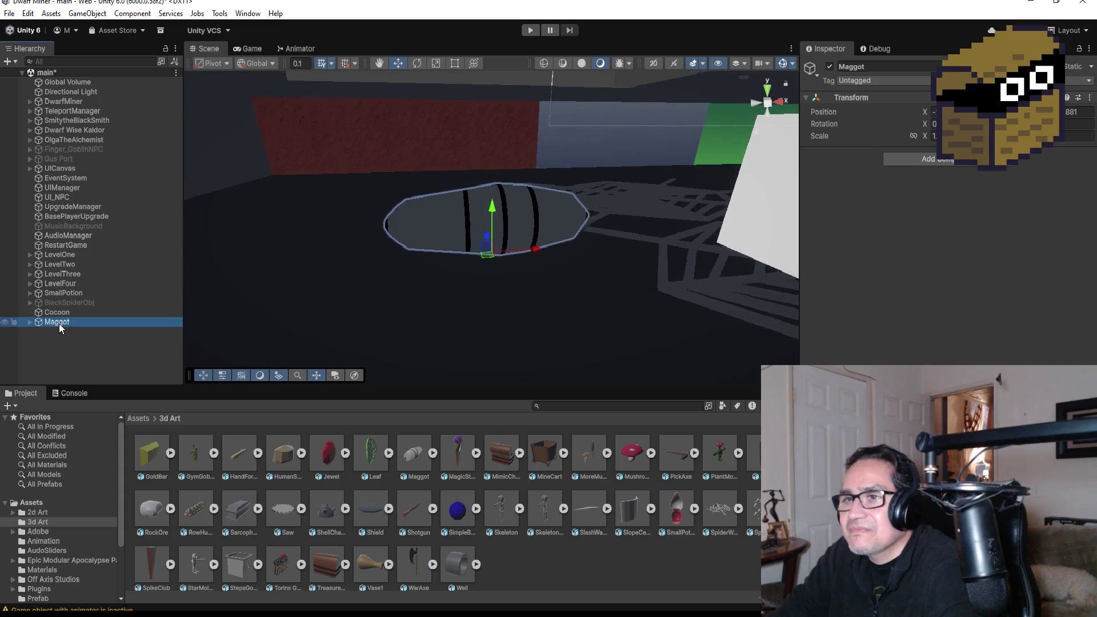
pyautogui.click(767, 90)
# Orbit back to perspective and slide the Maggot along its Z axis beside the cobwebs
pyautogui.scroll(-5, 562, 228)
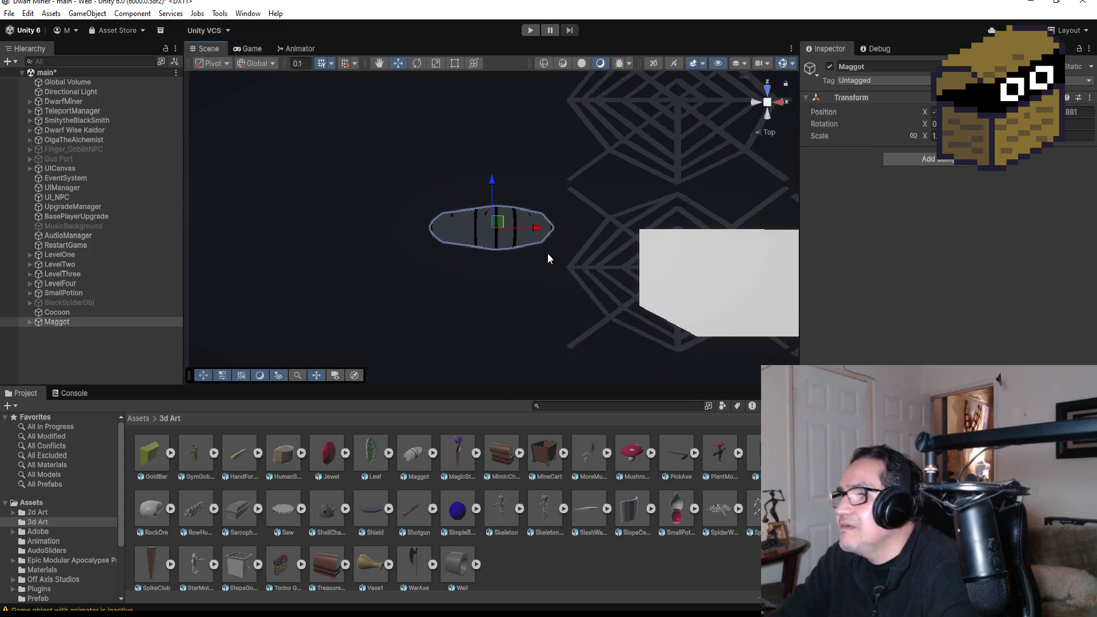
pyautogui.moveTo(512, 313)
pyautogui.mouseDown()
pyautogui.moveTo(616, 153)
pyautogui.moveTo(872, 212)
pyautogui.moveTo(766, 221)
pyautogui.mouseUp()
pyautogui.scroll(3, 577, 229)
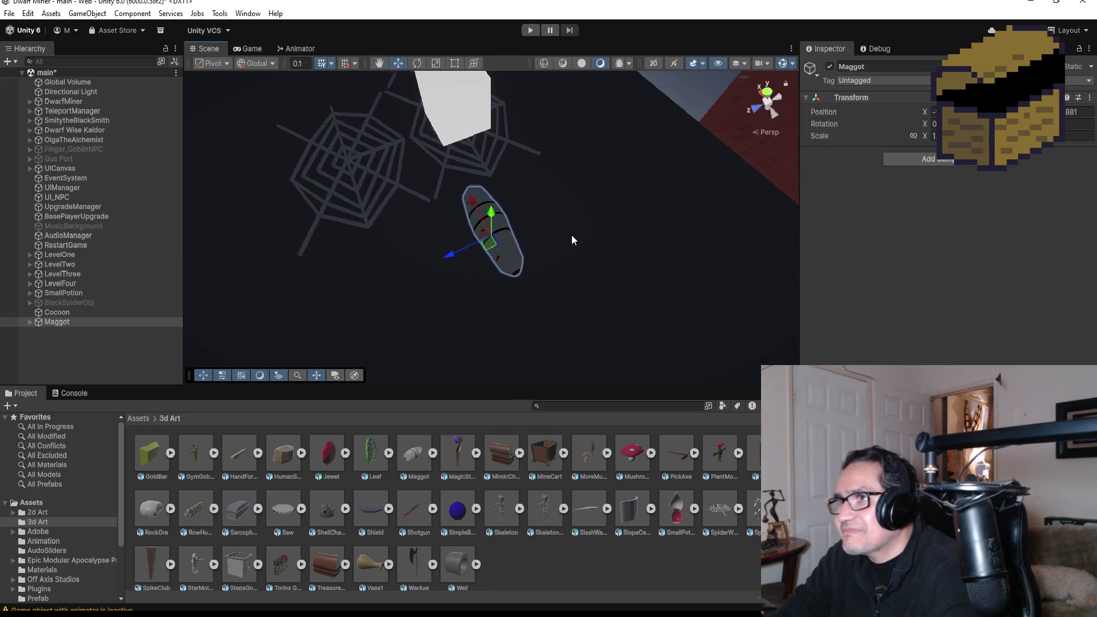
pyautogui.scroll(1, 551, 237)
pyautogui.scroll(-1, 551, 246)
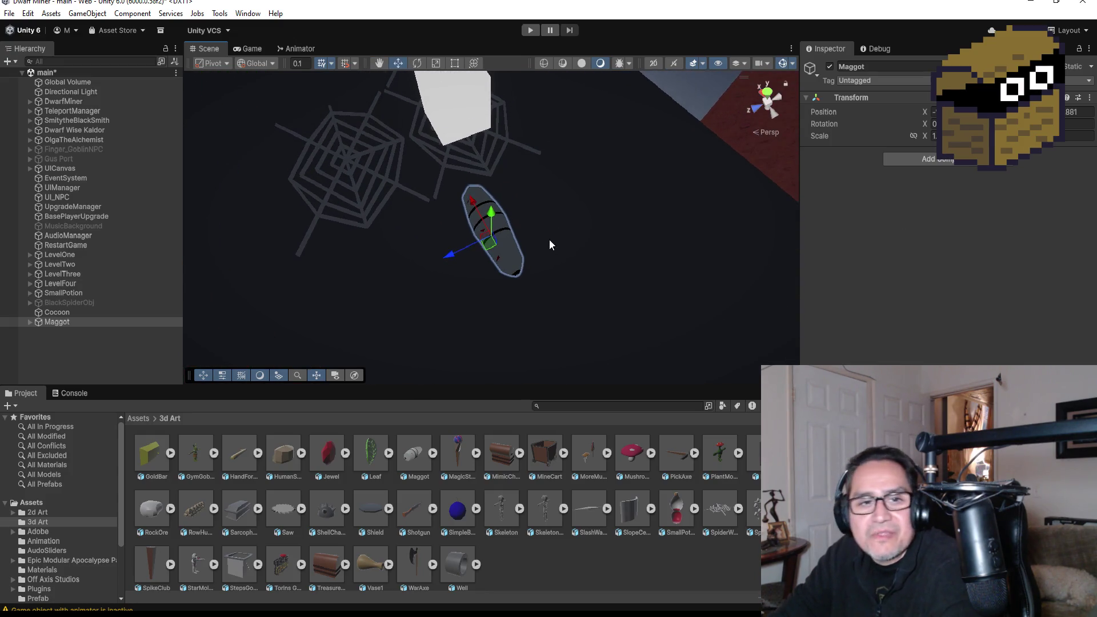
pyautogui.scroll(-4, 550, 240)
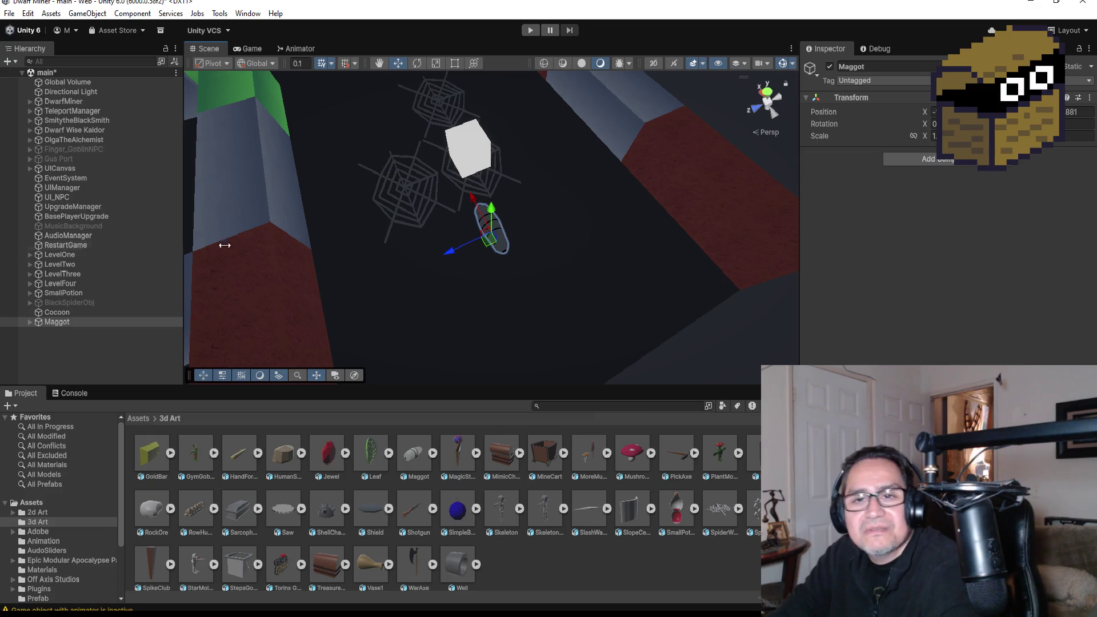
pyautogui.moveTo(454, 249); pyautogui.dragTo(466, 246)
pyautogui.moveTo(609, 256)
pyautogui.mouseDown()
pyautogui.moveTo(563, 241)
pyautogui.moveTo(576, 236)
pyautogui.mouseUp()
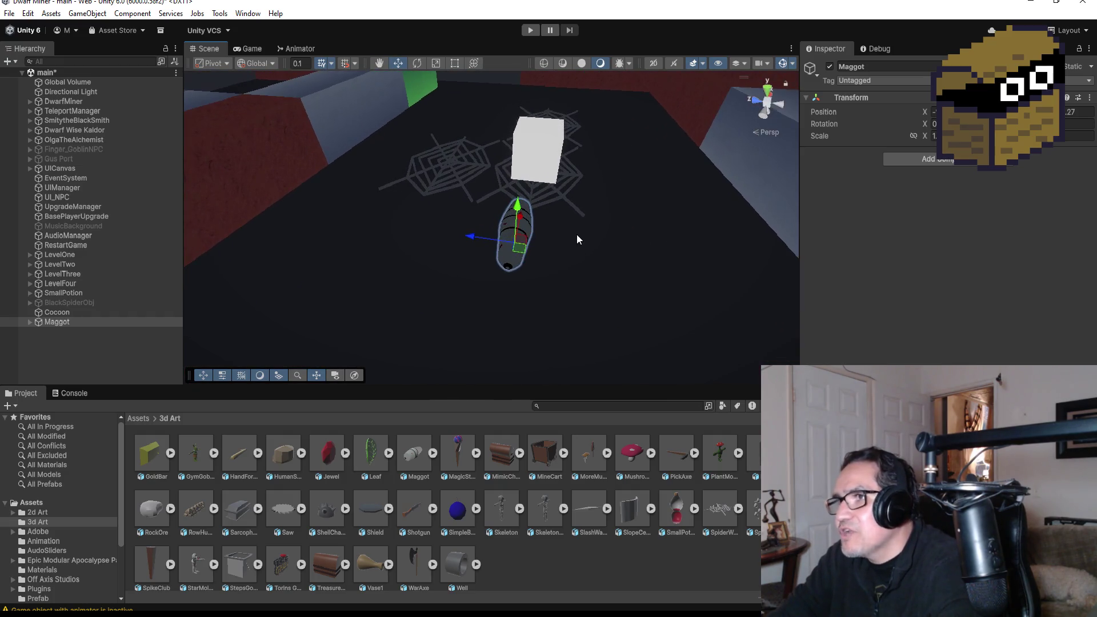
# Inspect the Maggot's Armature and Cylinder children, then collapse the group
pyautogui.click(31, 322)
pyautogui.click(57, 333)
pyautogui.click(56, 341)
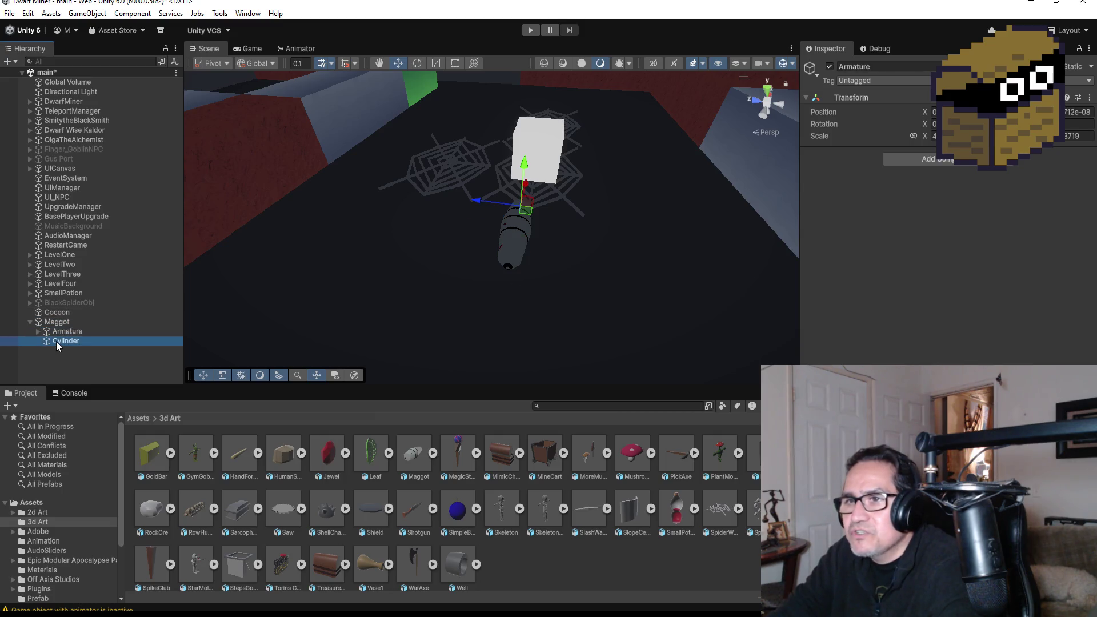
pyautogui.click(31, 322)
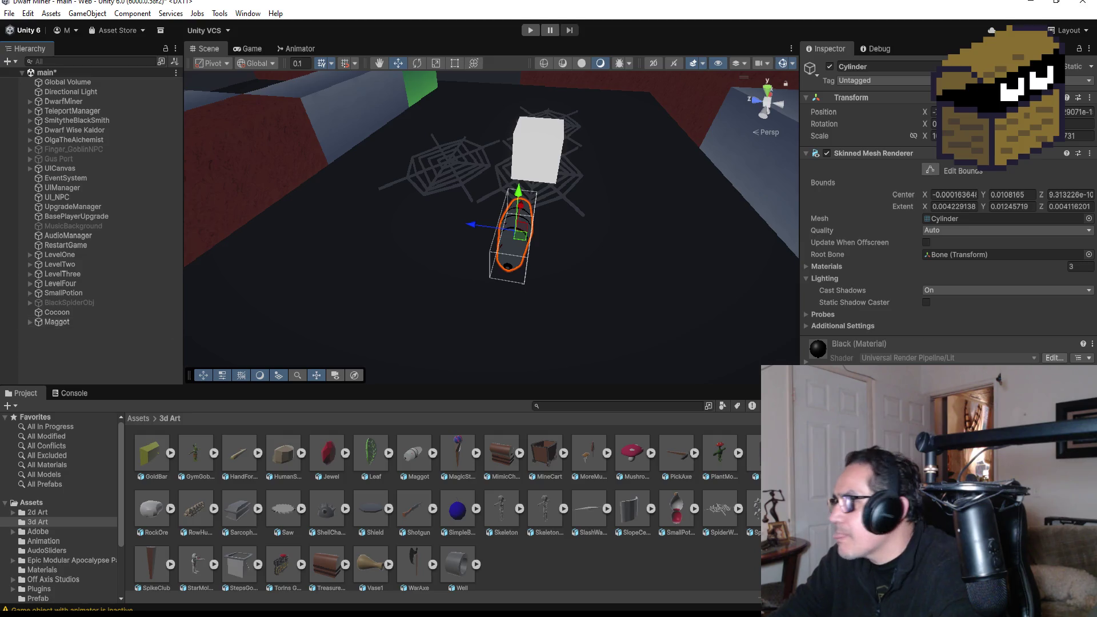
pyautogui.click(80, 334)
# Select the Maggot and enter a larger Scale X value in the Inspector
pyautogui.click(63, 320)
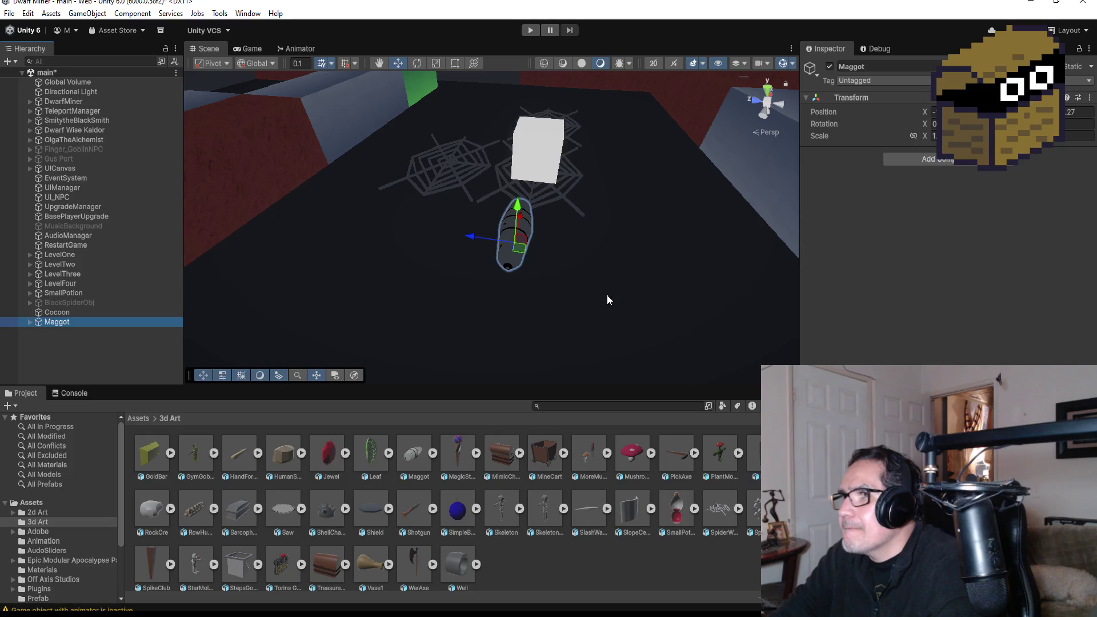
pyautogui.click(935, 136)
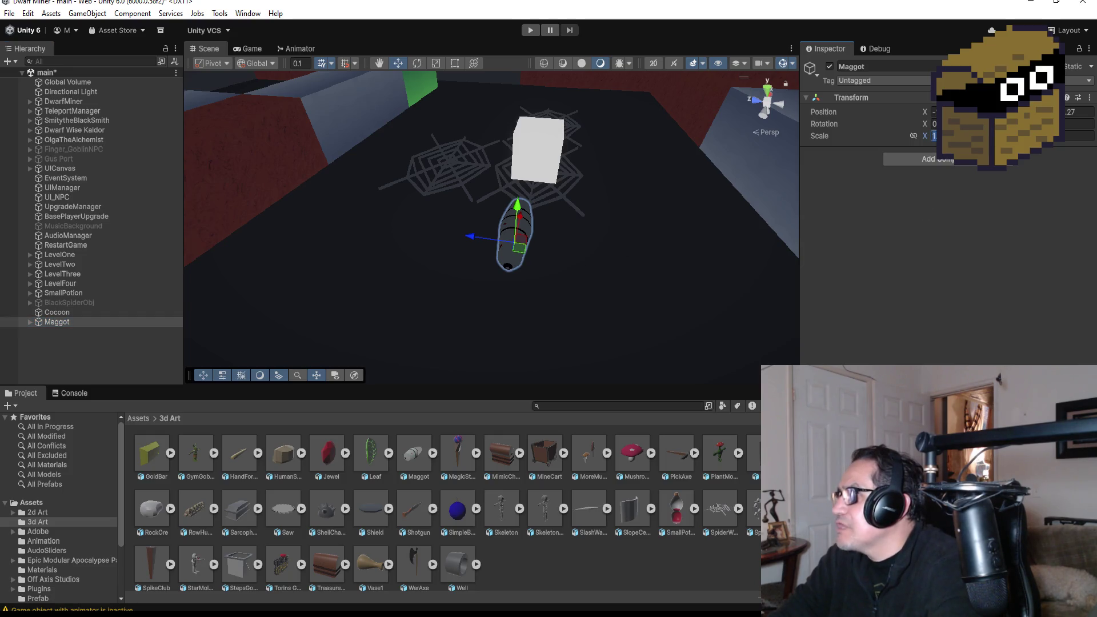
pyautogui.write('1.5')
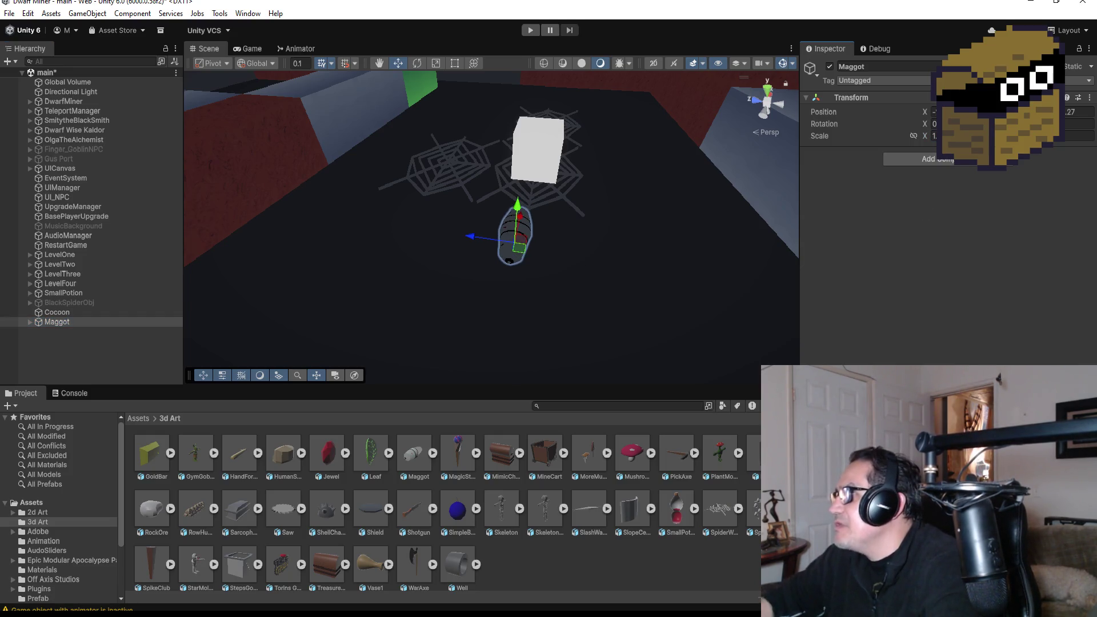
pyautogui.press('BackSpace')
pyautogui.write('3')
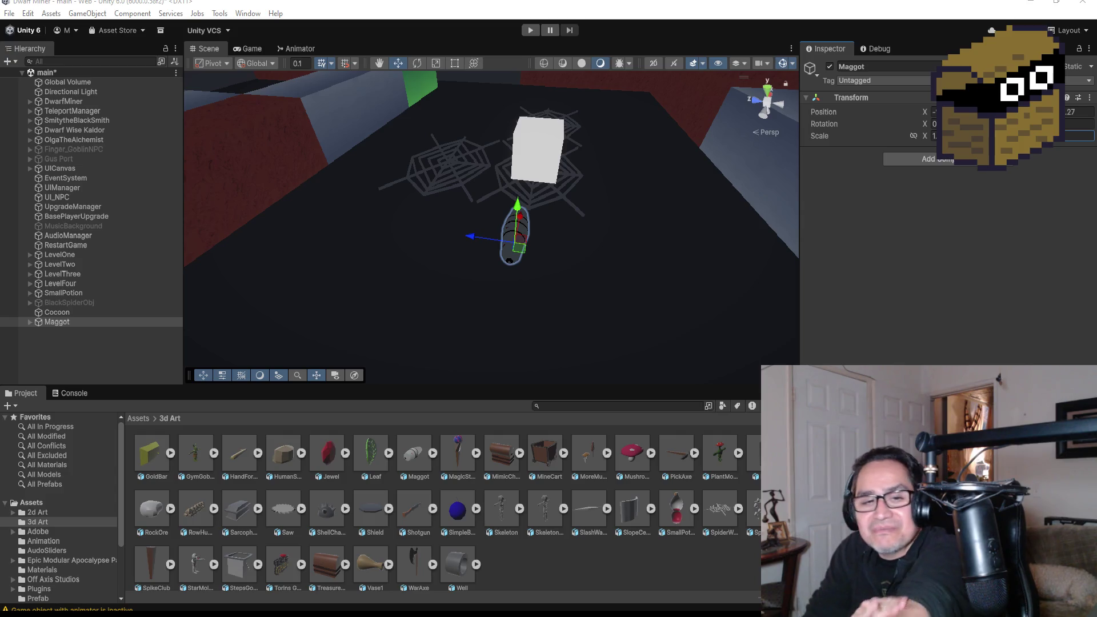
# Select the Maggot in the Hierarchy and frame it in the Scene view
pyautogui.click(101, 342)
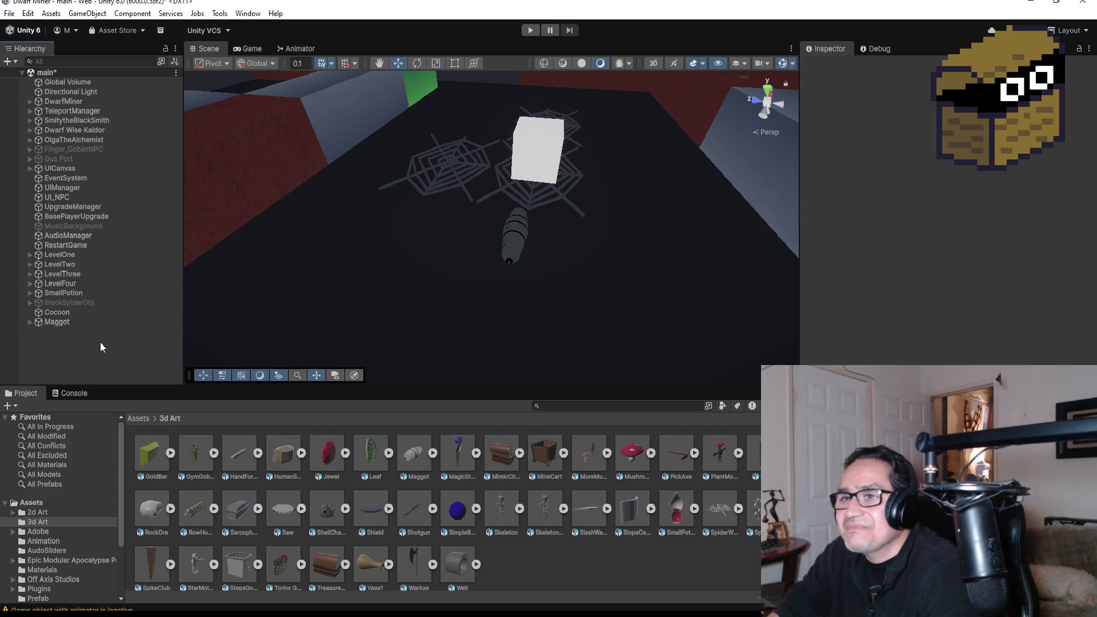
pyautogui.doubleClick(79, 323)
pyautogui.scroll(-3, 563, 236)
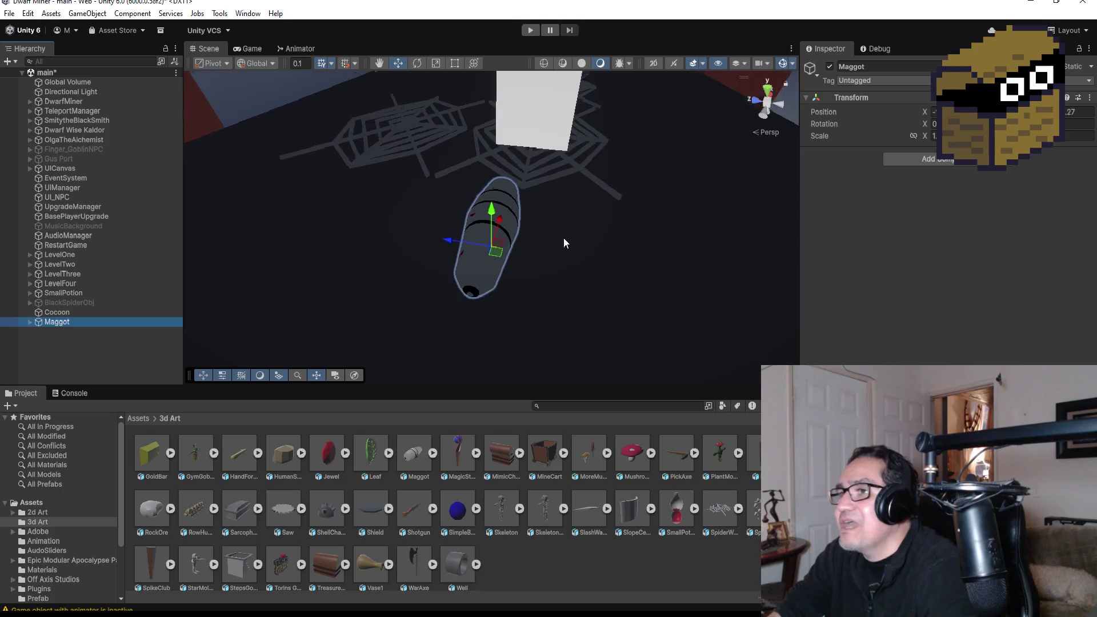
pyautogui.moveTo(604, 250)
pyautogui.mouseDown()
pyautogui.moveTo(367, 153)
pyautogui.moveTo(501, 194)
pyautogui.moveTo(702, 215)
pyautogui.moveTo(643, 228)
pyautogui.mouseUp()
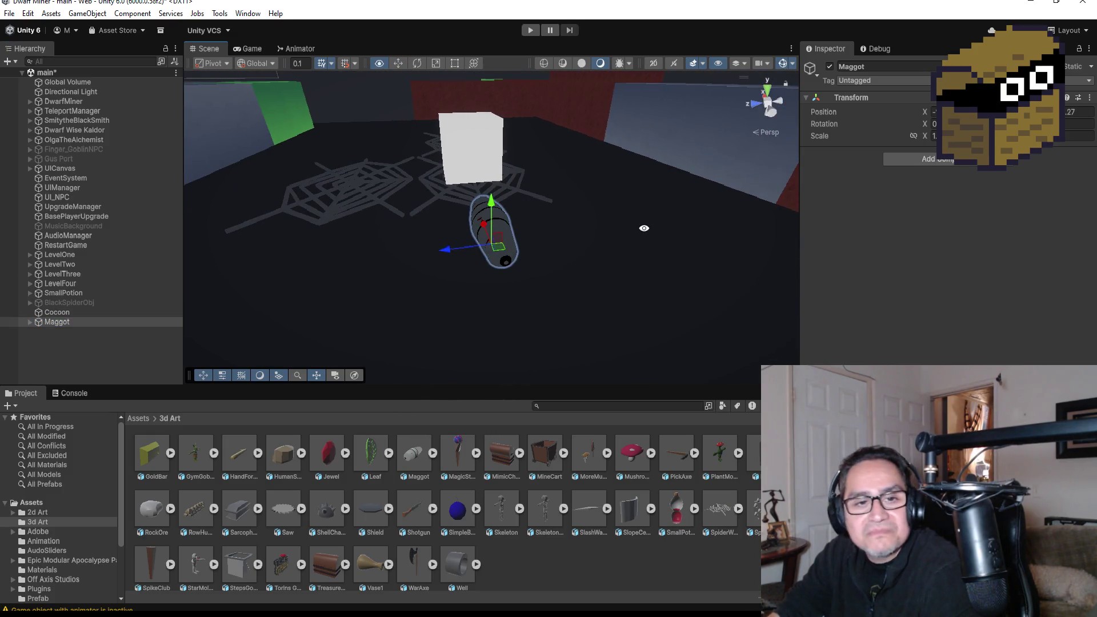
pyautogui.click(66, 344)
pyautogui.click(71, 324)
pyautogui.click(73, 313)
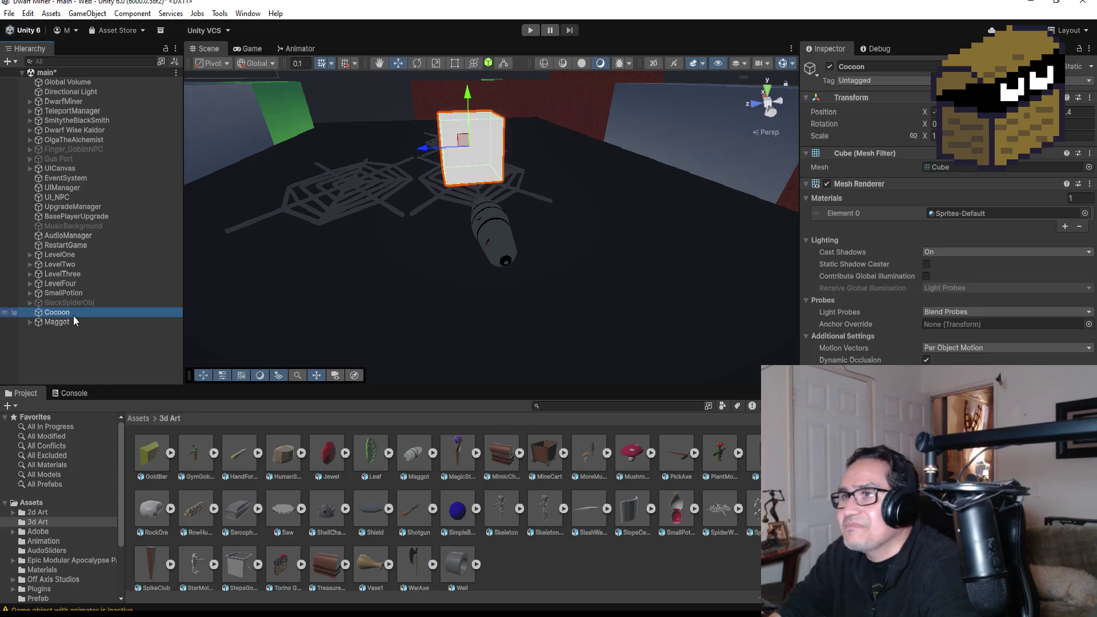
pyautogui.click(74, 323)
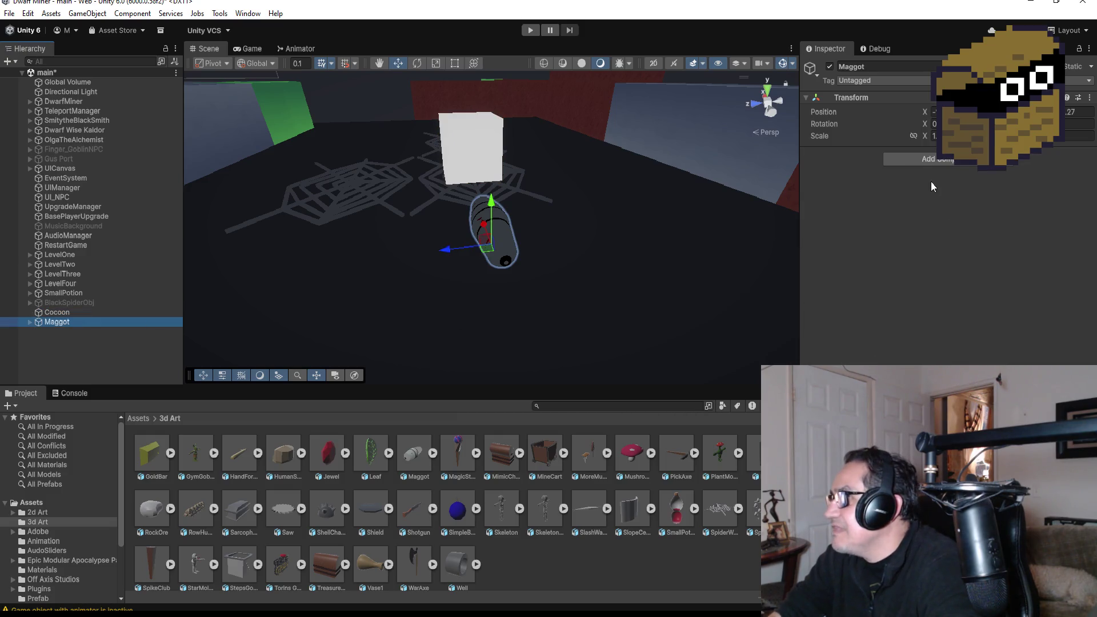
# Add a Box Collider component to the Maggot
pyautogui.click(914, 162)
pyautogui.write('box')
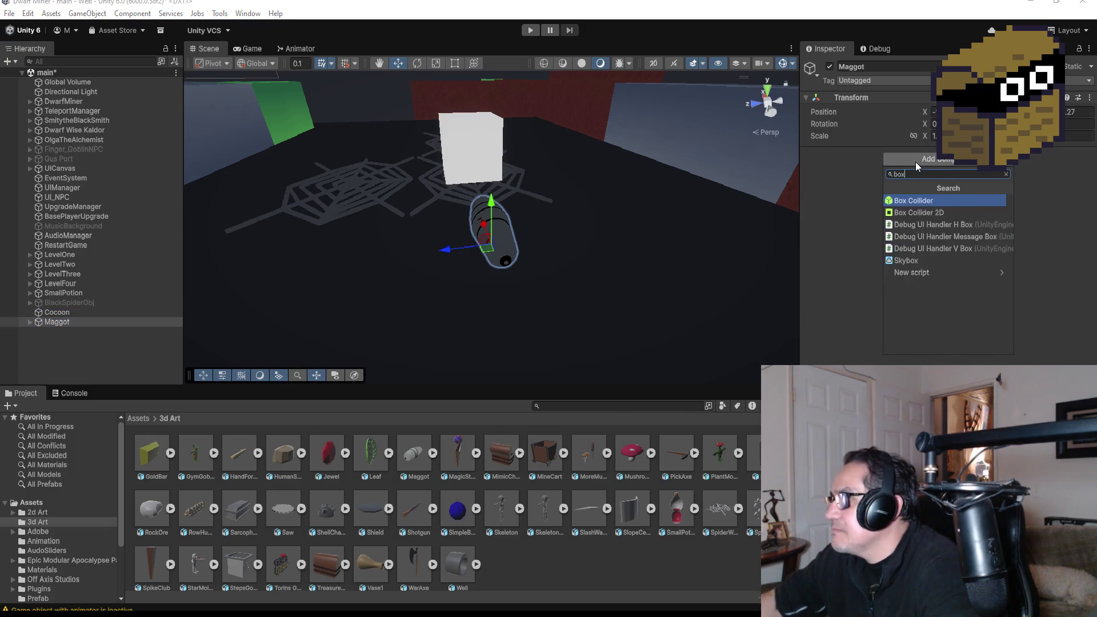
pyautogui.click(921, 203)
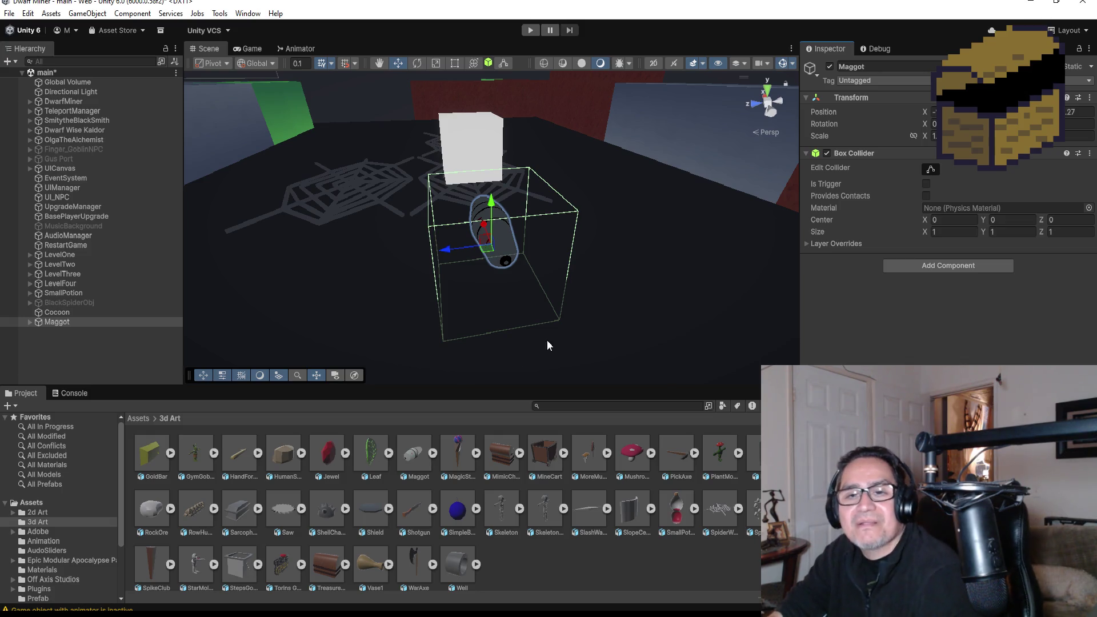
# Reselect the Maggot and turn on Edit Collider for the Box Collider bounds
pyautogui.click(67, 339)
pyautogui.click(66, 321)
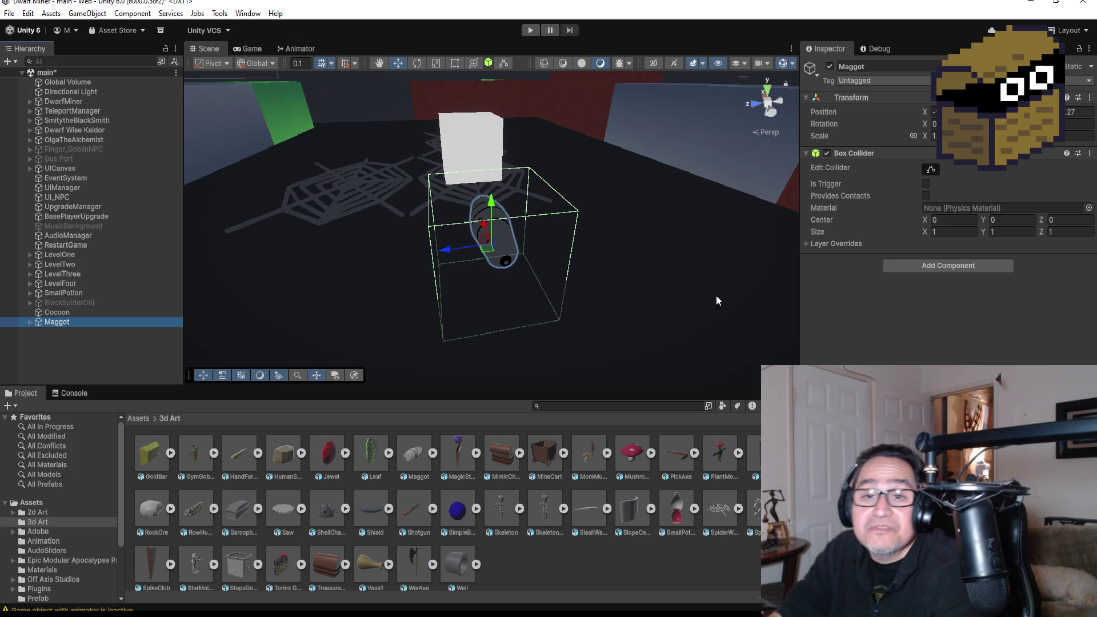
pyautogui.click(930, 169)
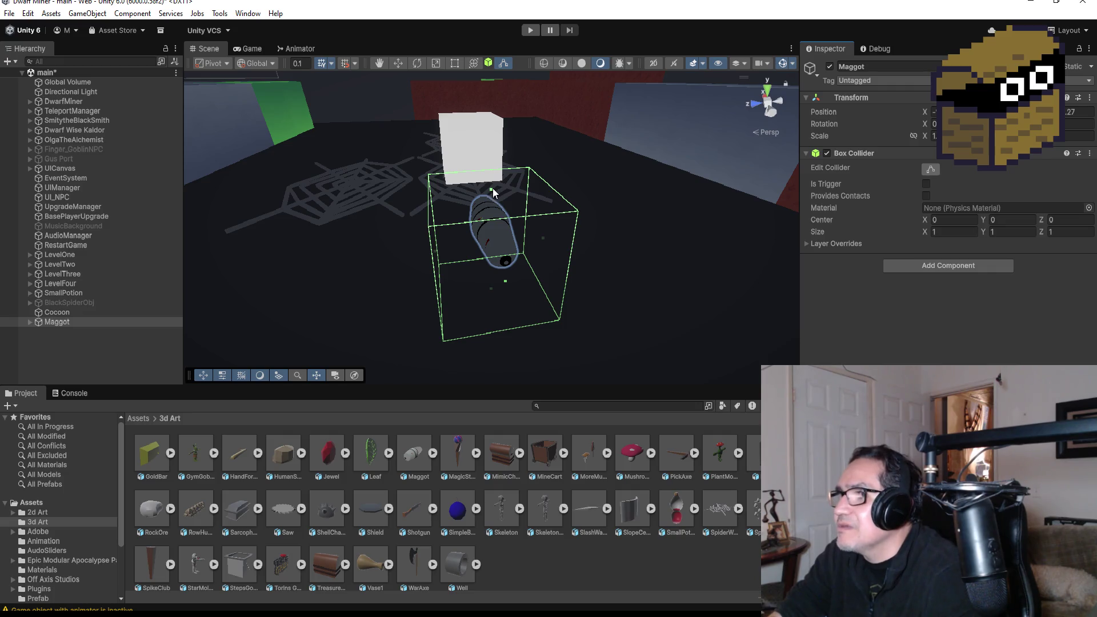
# Fit the Box Collider's faces to the maggot body, about 0.94 by 0.31 by 0.30
pyautogui.moveTo(493, 187)
pyautogui.mouseDown()
pyautogui.moveTo(493, 221)
pyautogui.moveTo(616, 196)
pyautogui.moveTo(583, 150)
pyautogui.moveTo(518, 210)
pyautogui.moveTo(491, 212)
pyautogui.mouseUp()
pyautogui.moveTo(492, 273)
pyautogui.mouseDown()
pyautogui.moveTo(494, 245)
pyautogui.moveTo(539, 228)
pyautogui.moveTo(510, 224)
pyautogui.mouseUp()
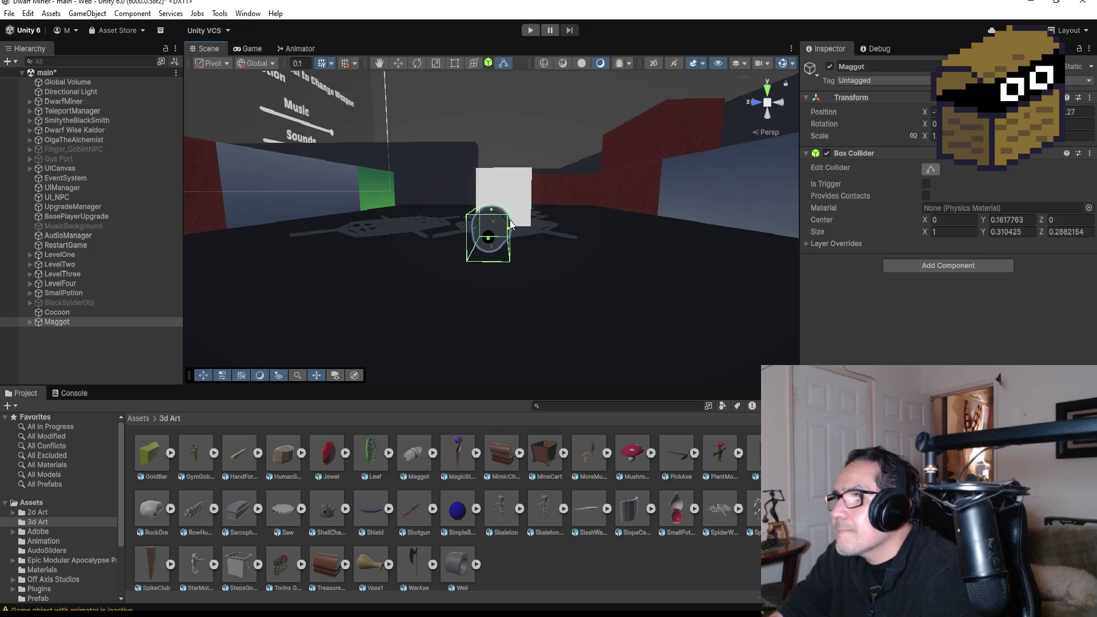
pyautogui.moveTo(591, 220)
pyautogui.mouseDown()
pyautogui.moveTo(265, 225)
pyautogui.moveTo(433, 215)
pyautogui.moveTo(639, 225)
pyautogui.moveTo(543, 232)
pyautogui.moveTo(695, 235)
pyautogui.moveTo(577, 215)
pyautogui.moveTo(632, 228)
pyautogui.moveTo(578, 228)
pyautogui.mouseUp()
pyautogui.moveTo(578, 228)
pyautogui.mouseDown()
pyautogui.moveTo(724, 235)
pyautogui.moveTo(619, 252)
pyautogui.moveTo(545, 235)
pyautogui.mouseUp()
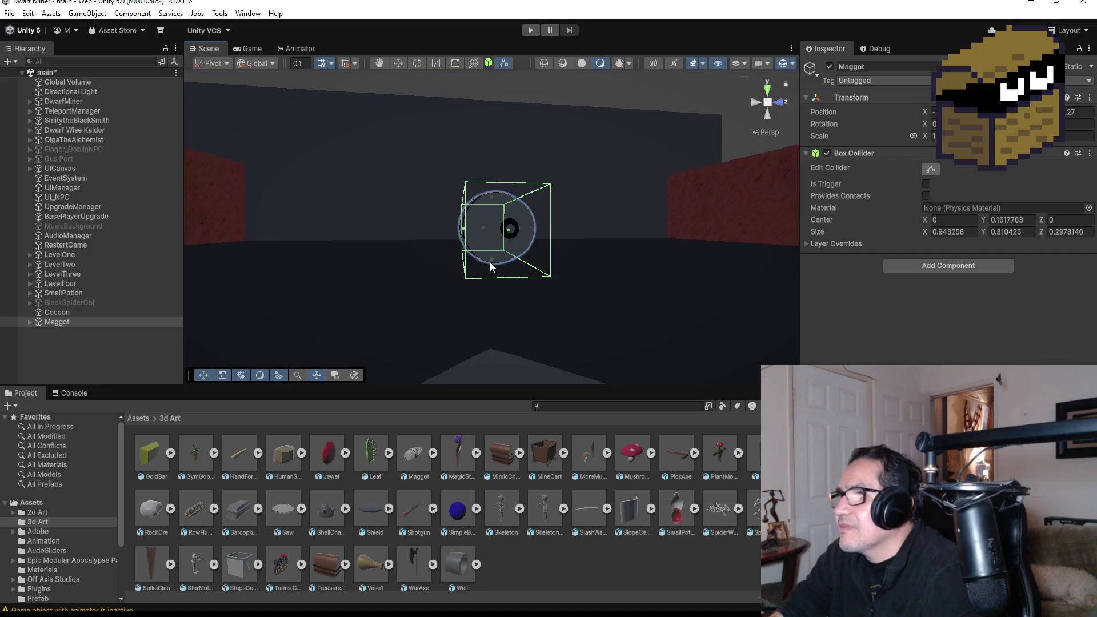
pyautogui.moveTo(489, 262); pyautogui.dragTo(489, 259)
pyautogui.moveTo(575, 223)
pyautogui.mouseDown()
pyautogui.moveTo(564, 249)
pyautogui.moveTo(632, 247)
pyautogui.moveTo(526, 192)
pyautogui.moveTo(505, 220)
pyautogui.moveTo(495, 200)
pyautogui.mouseUp()
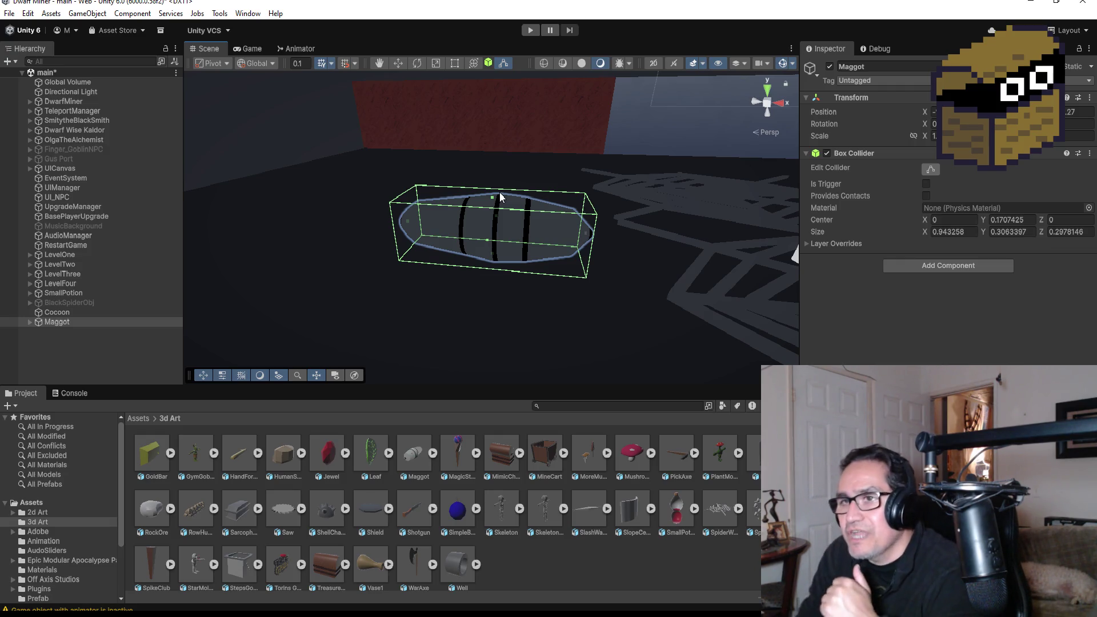
pyautogui.scroll(-5, 602, 289)
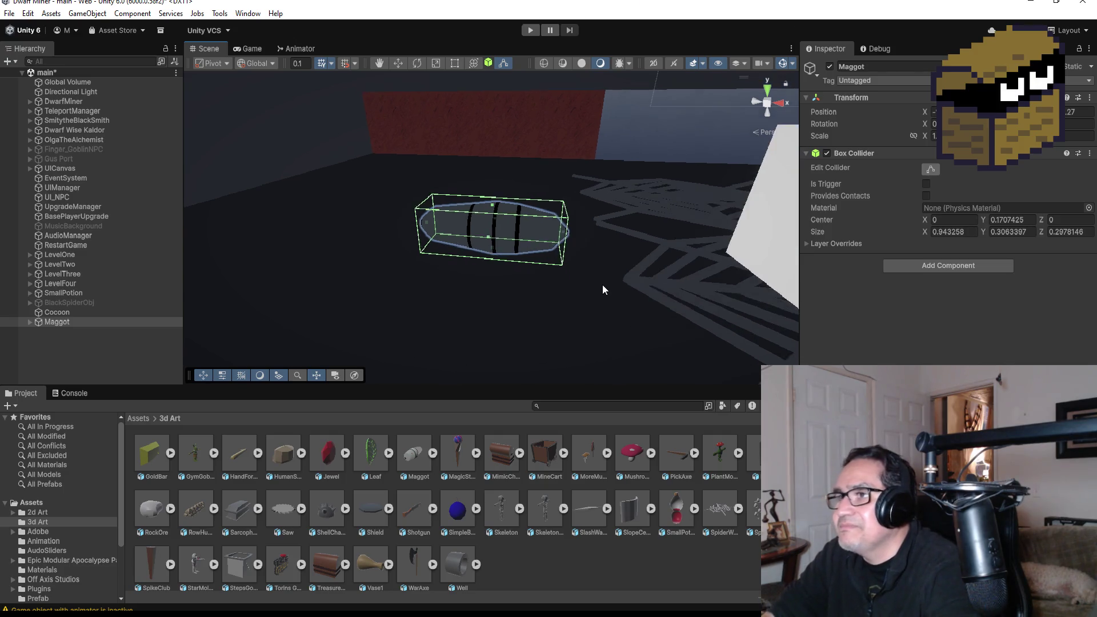
pyautogui.moveTo(561, 247); pyautogui.dragTo(508, 244)
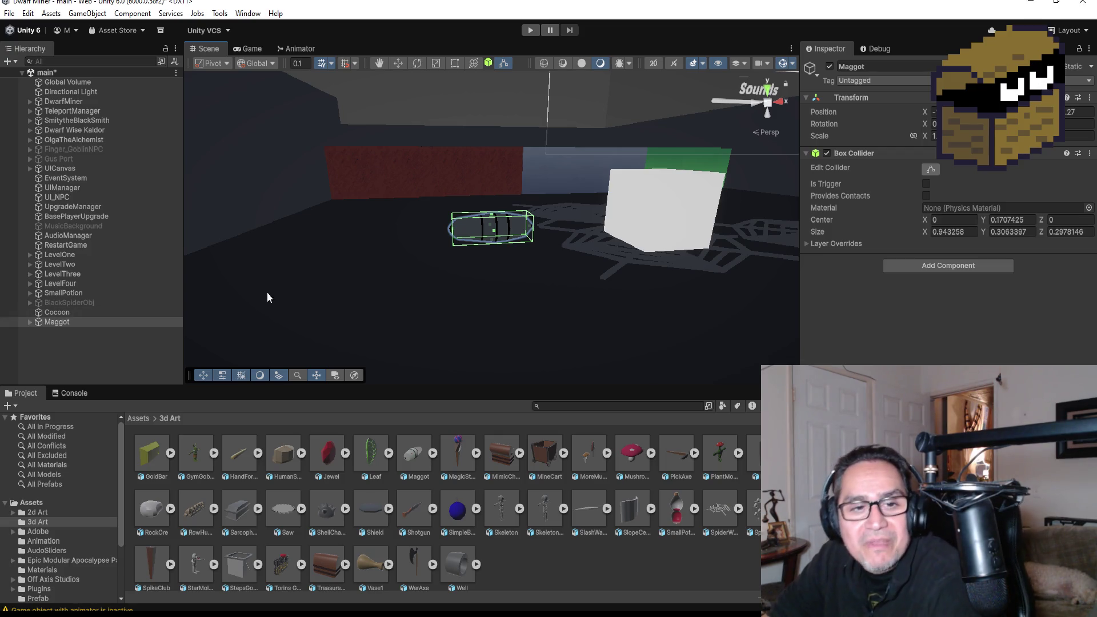
pyautogui.click(75, 345)
pyautogui.click(64, 323)
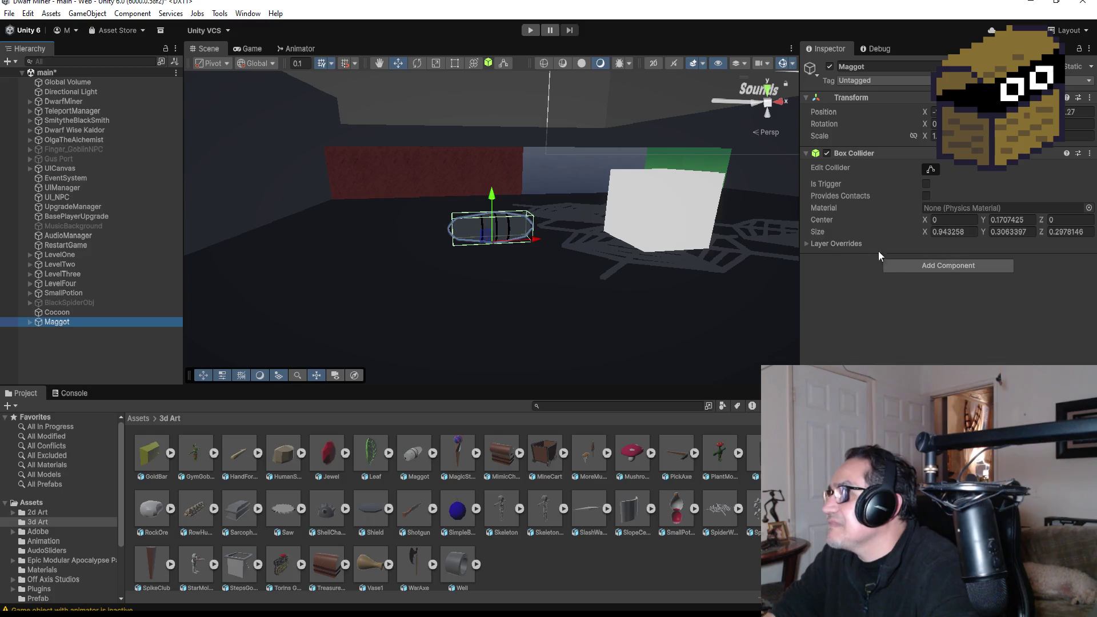
pyautogui.moveTo(550, 239)
pyautogui.mouseDown()
pyautogui.moveTo(547, 255)
pyautogui.moveTo(385, 219)
pyautogui.moveTo(553, 259)
pyautogui.moveTo(708, 261)
pyautogui.moveTo(548, 247)
pyautogui.moveTo(529, 257)
pyautogui.moveTo(541, 257)
pyautogui.mouseUp()
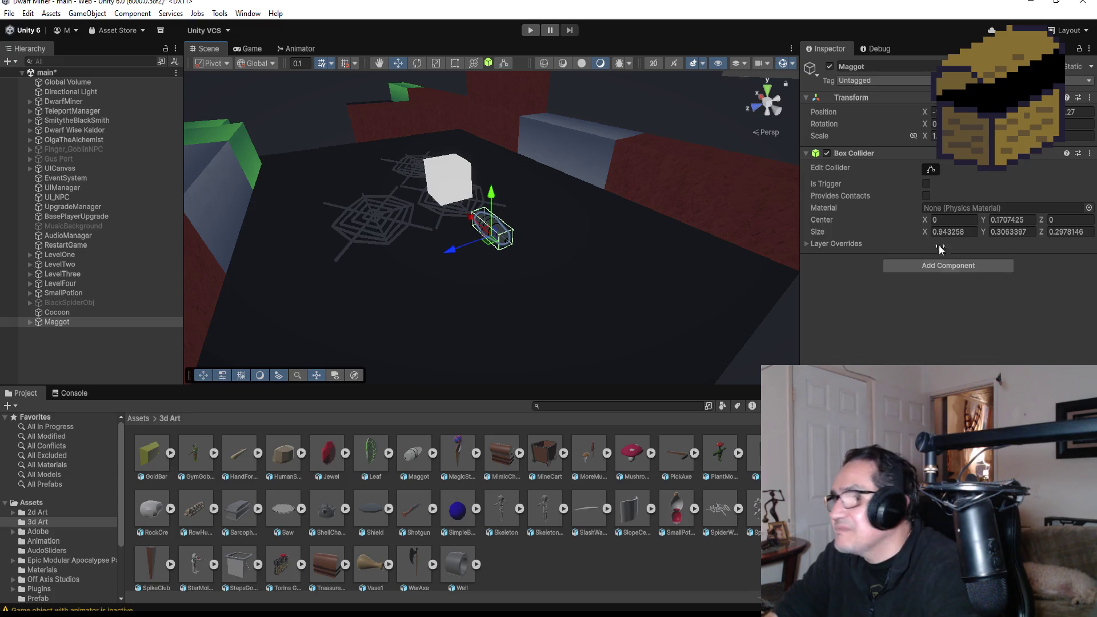
# Clear the component search, reselect the Maggot and frame it in the Scene view
pyautogui.click(922, 269)
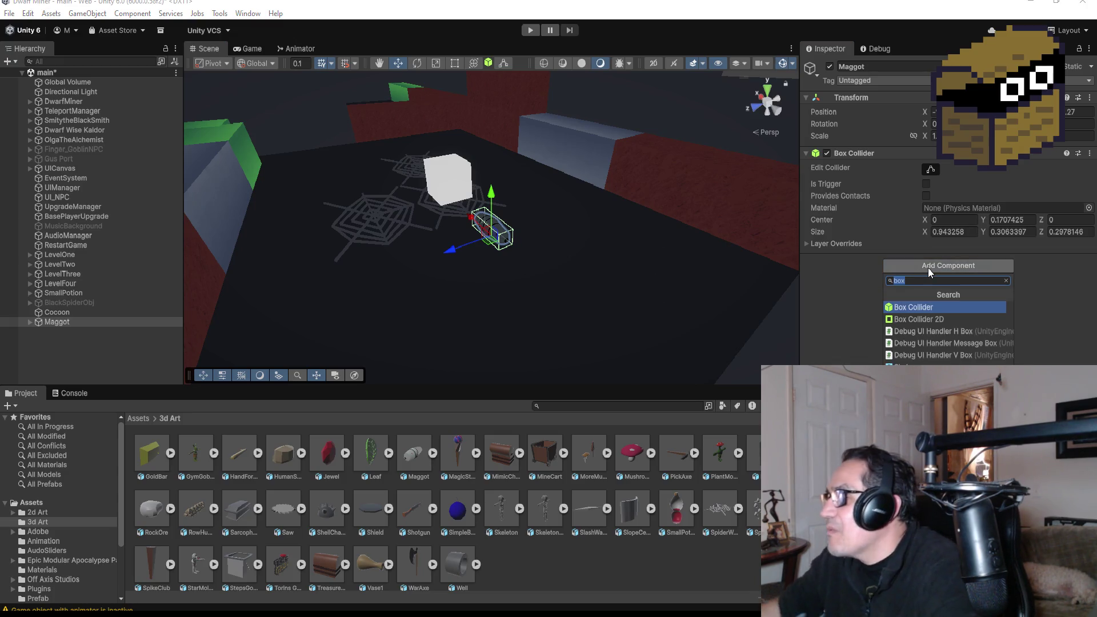
pyautogui.press('BackSpace')
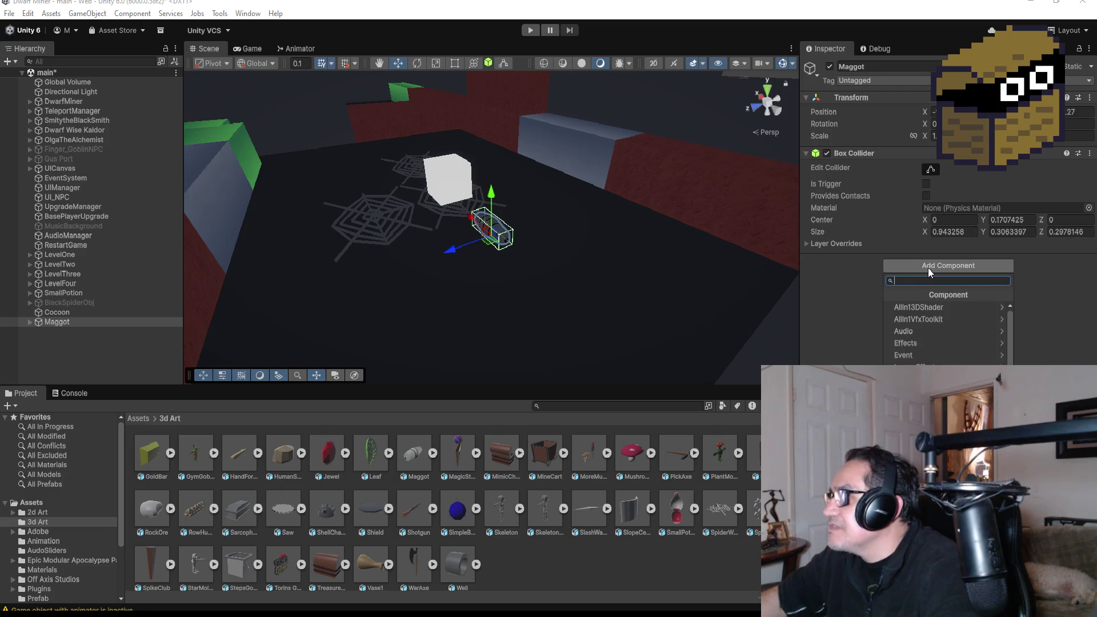
pyautogui.click(136, 342)
pyautogui.click(63, 338)
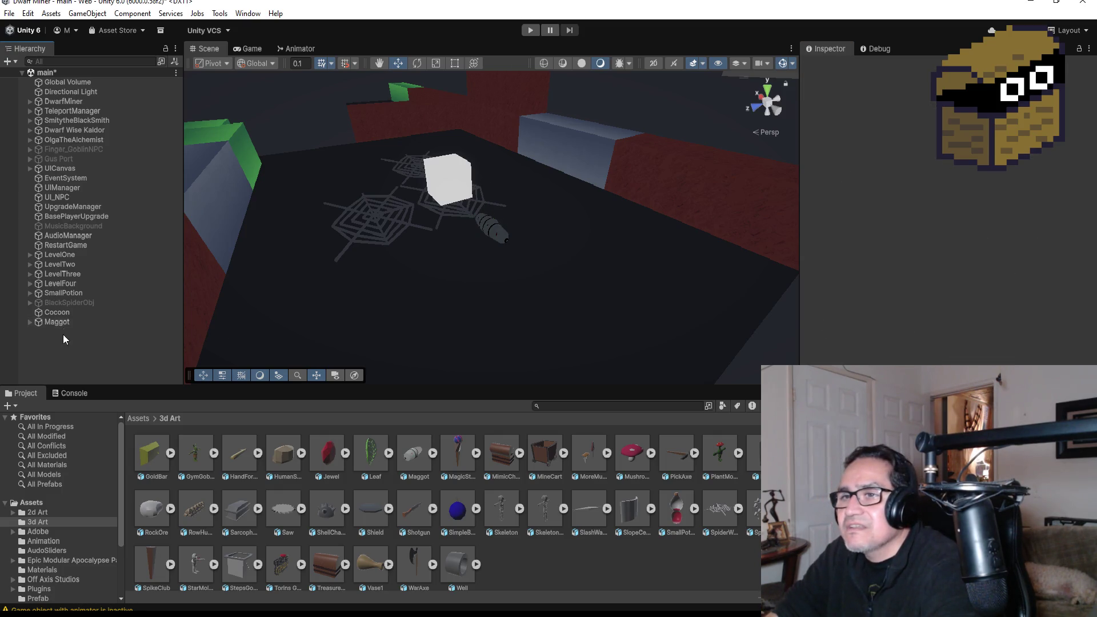
pyautogui.click(71, 323)
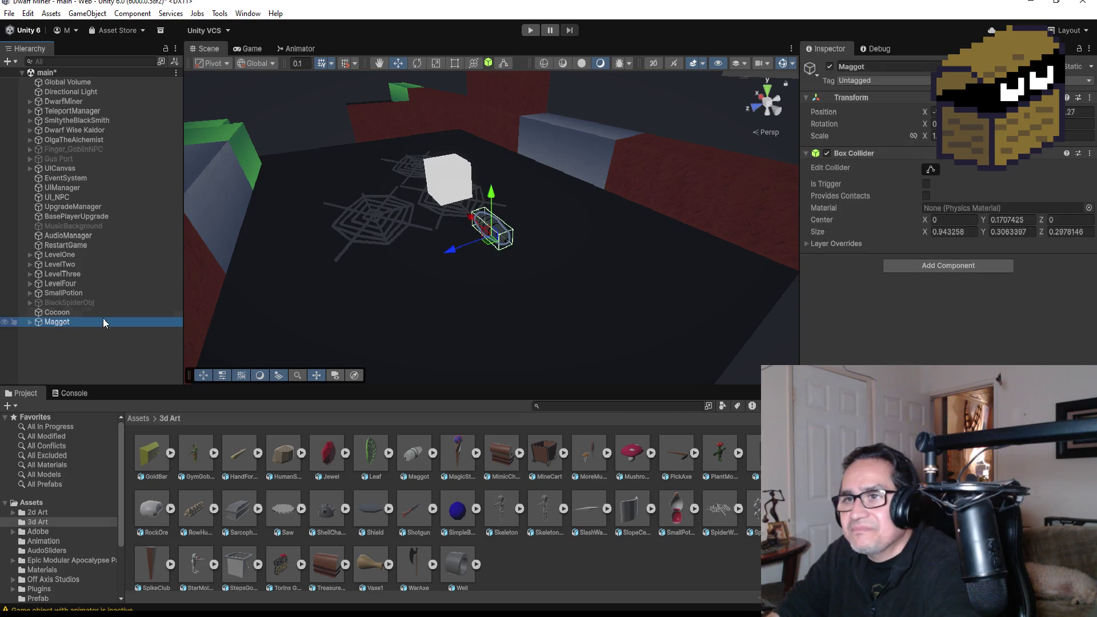
pyautogui.press('f')
pyautogui.moveTo(618, 232)
pyautogui.mouseDown()
pyautogui.moveTo(587, 179)
pyautogui.moveTo(372, 141)
pyautogui.moveTo(705, 166)
pyautogui.mouseUp()
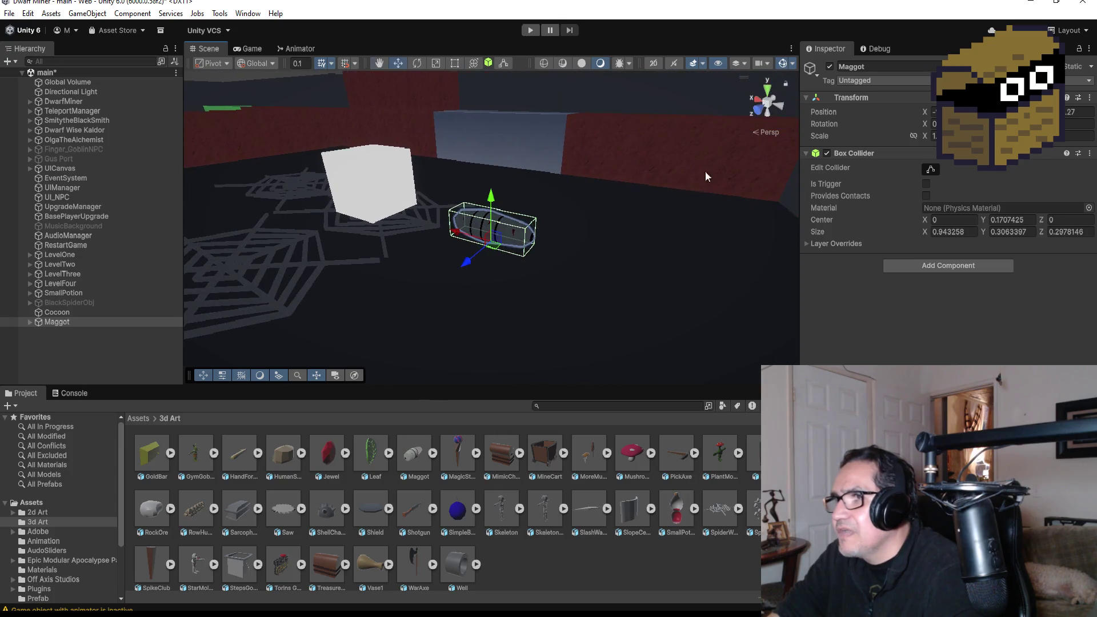
# Add a new script named Maggot to the Maggot object and go to Visual Studio
pyautogui.click(929, 265)
pyautogui.write('Maggot')
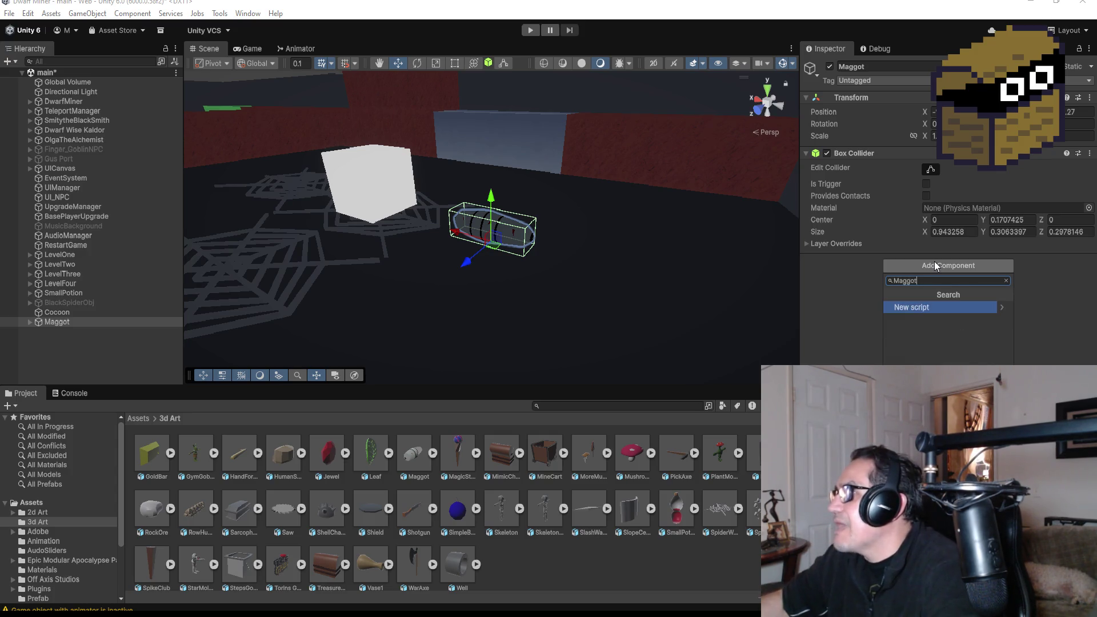
pyautogui.press('Return')
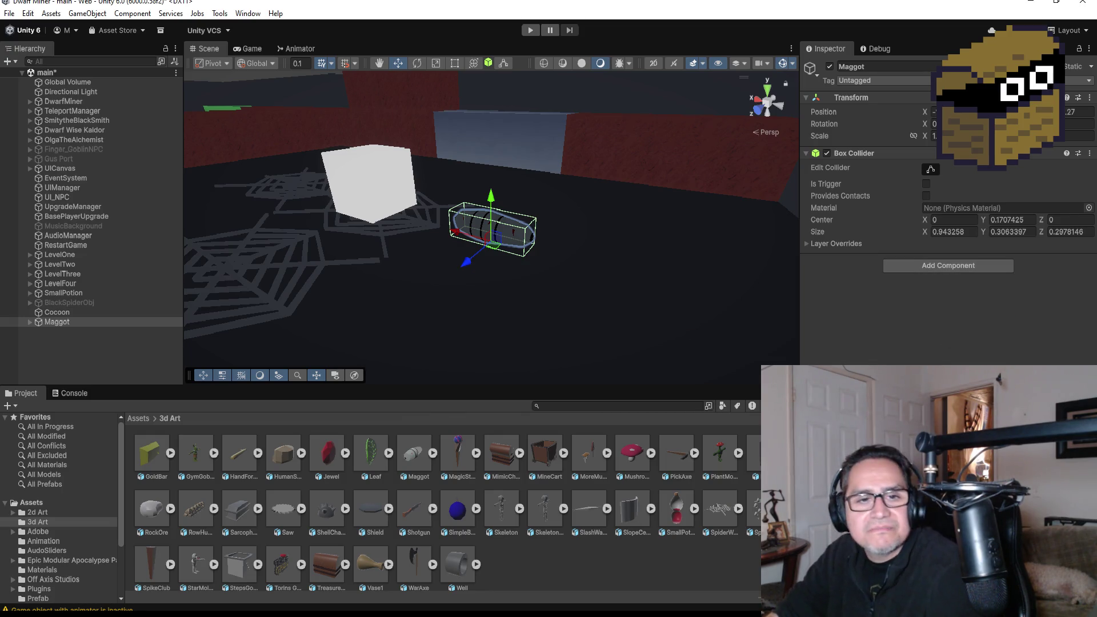
pyautogui.hotkey('alt', 'Tab')
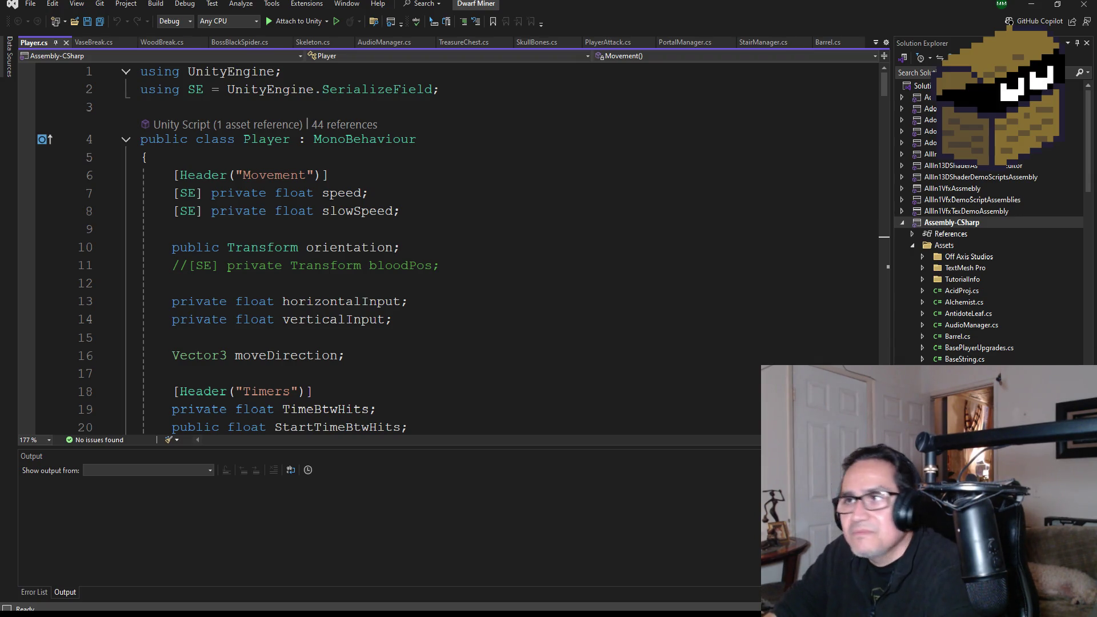
# Save Player.cs unchanged and scroll through its code
pyautogui.scroll(-5, 352, 286)
pyautogui.scroll(5, 352, 286)
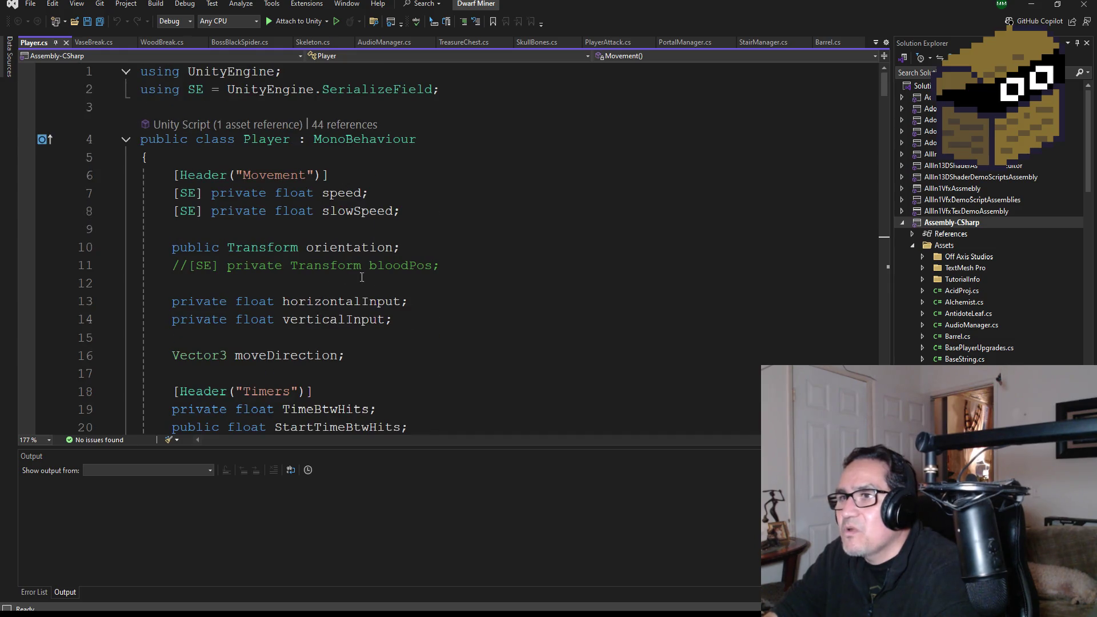
pyautogui.click(93, 22)
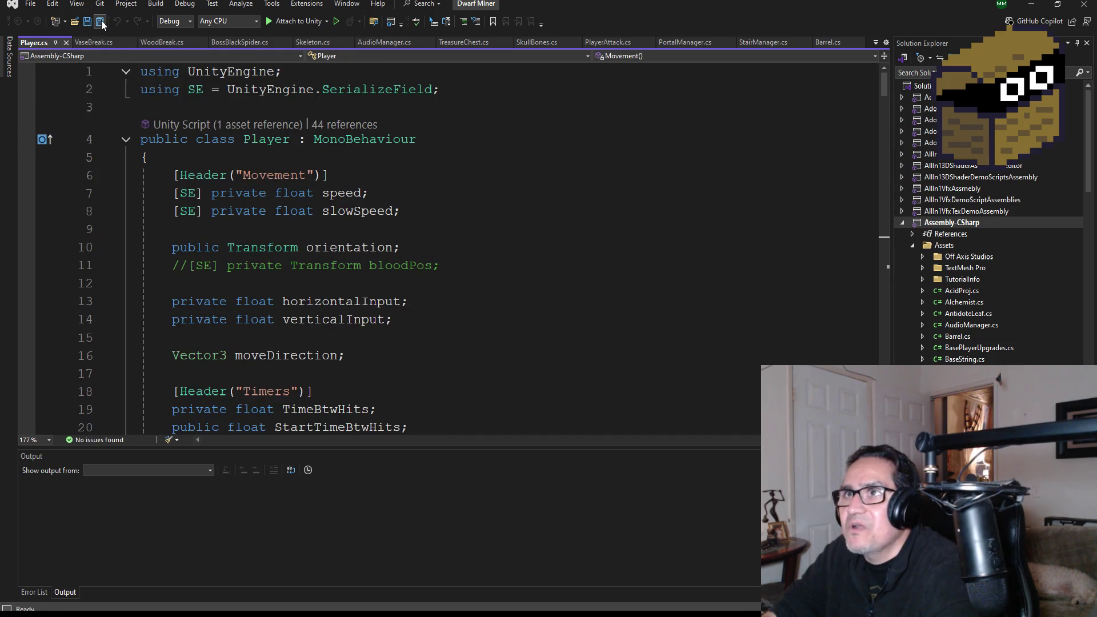
pyautogui.scroll(-10, 462, 277)
pyautogui.scroll(-9, 462, 277)
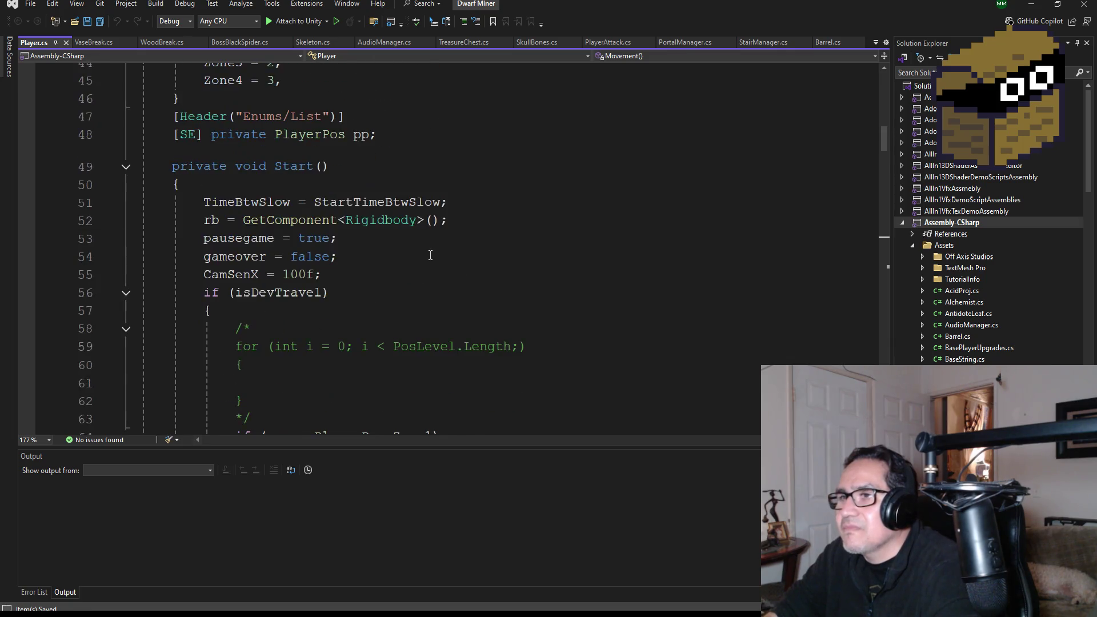
pyautogui.scroll(-2, 400, 279)
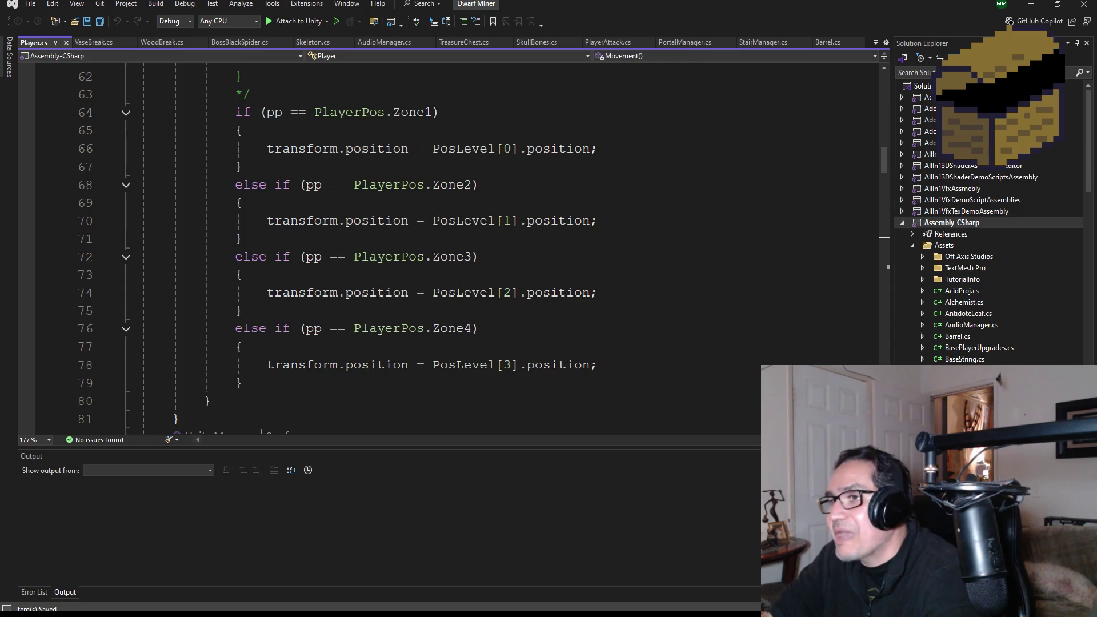
# Scroll the Solution Explorer down until Maggot.cs appears among the scripts
pyautogui.scroll(5, 383, 291)
pyautogui.scroll(-3, 432, 343)
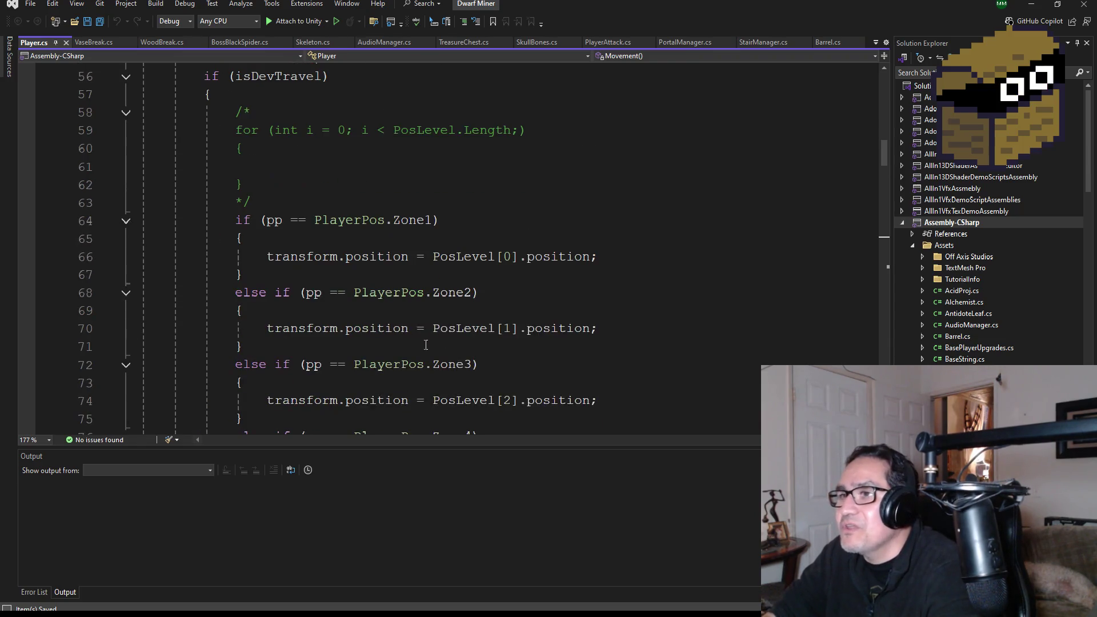
pyautogui.scroll(2, 342, 223)
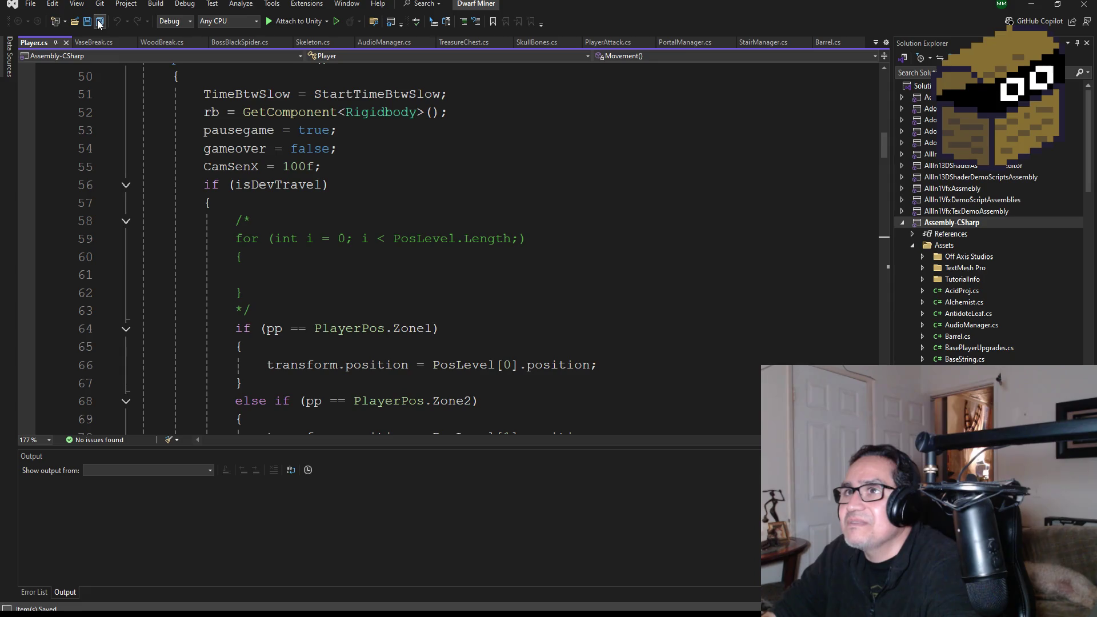
pyautogui.scroll(16, 398, 231)
pyautogui.scroll(-6, 433, 222)
pyautogui.scroll(-20, 434, 221)
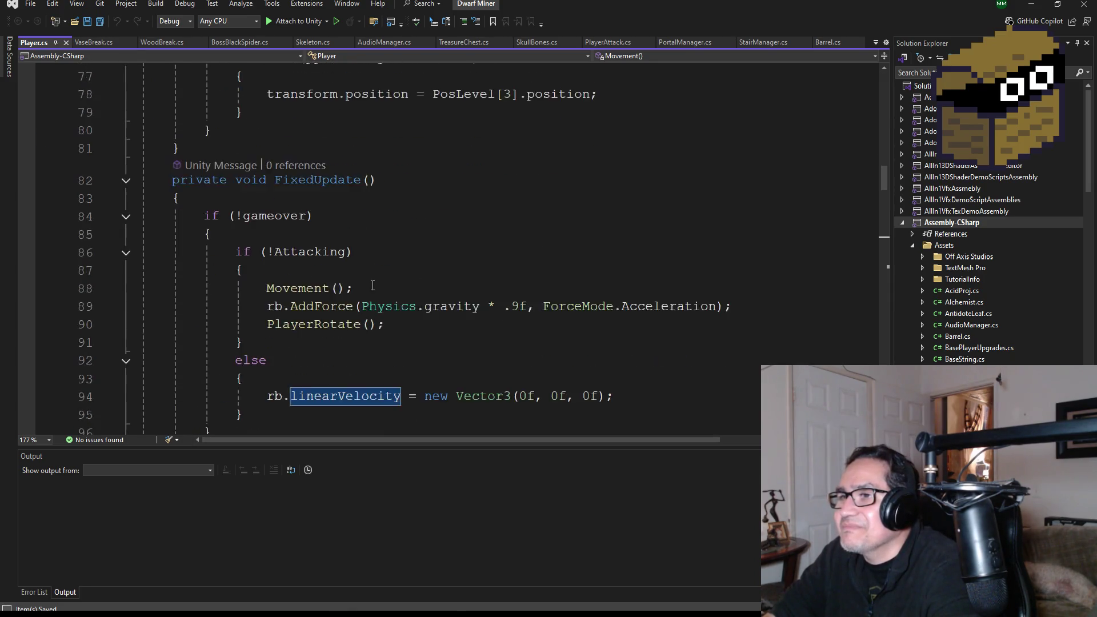
pyautogui.scroll(-7, 396, 304)
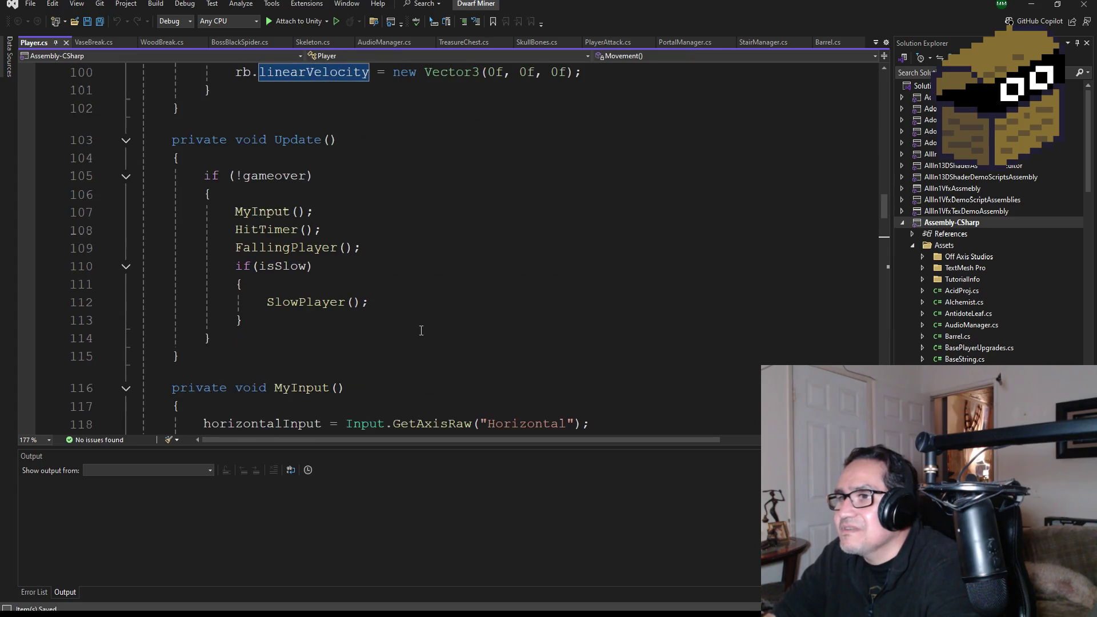
pyautogui.scroll(-3, 419, 329)
pyautogui.scroll(-5, 437, 306)
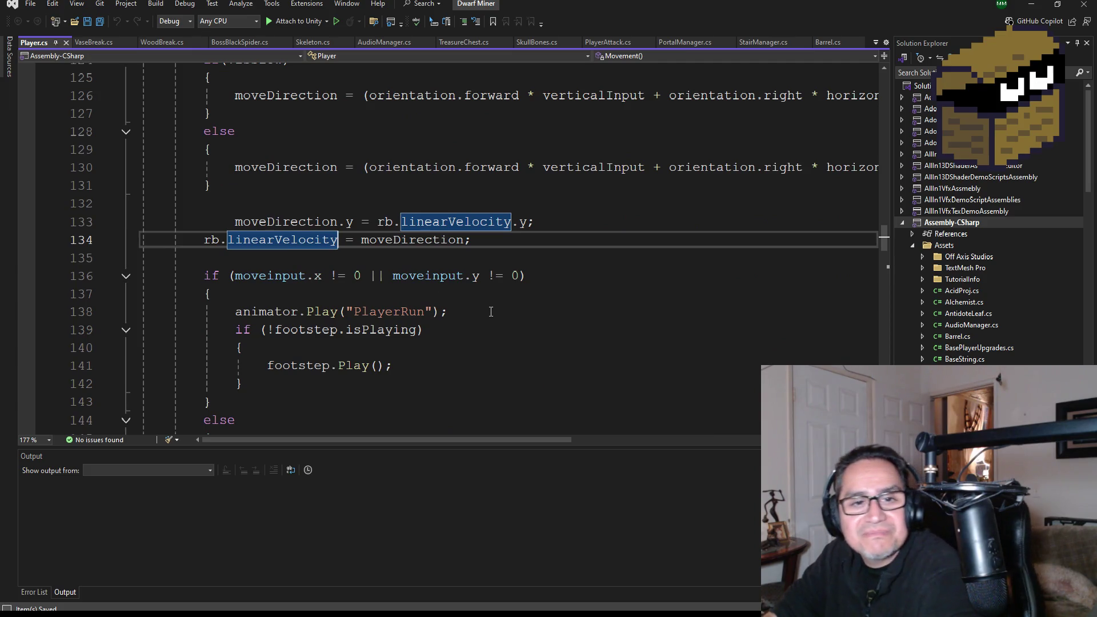
pyautogui.scroll(-3, 457, 310)
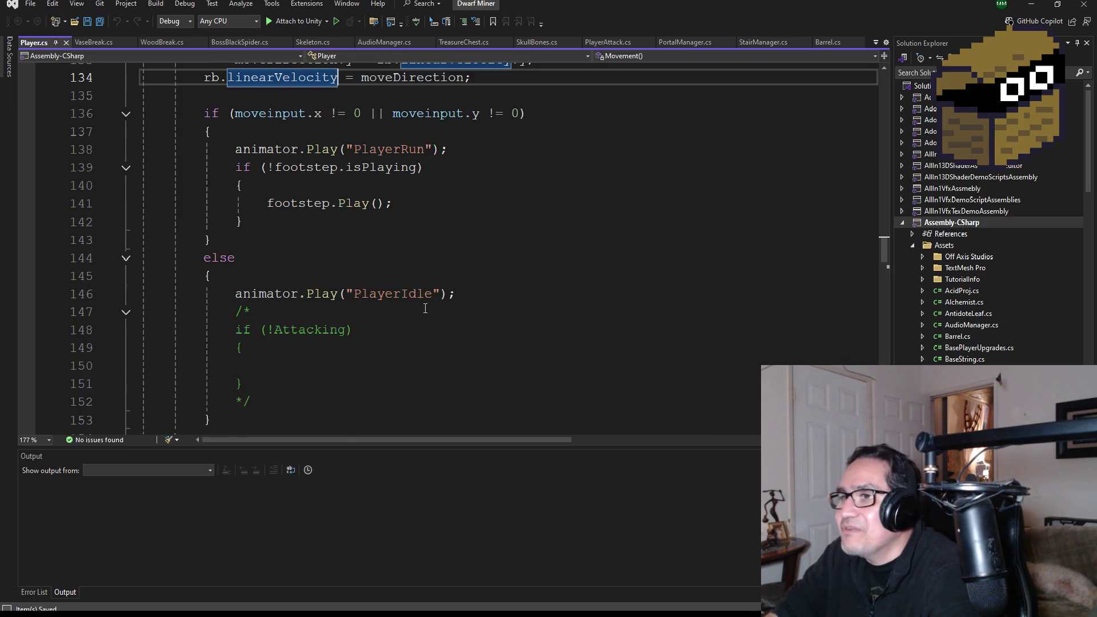
pyautogui.scroll(-9, 359, 198)
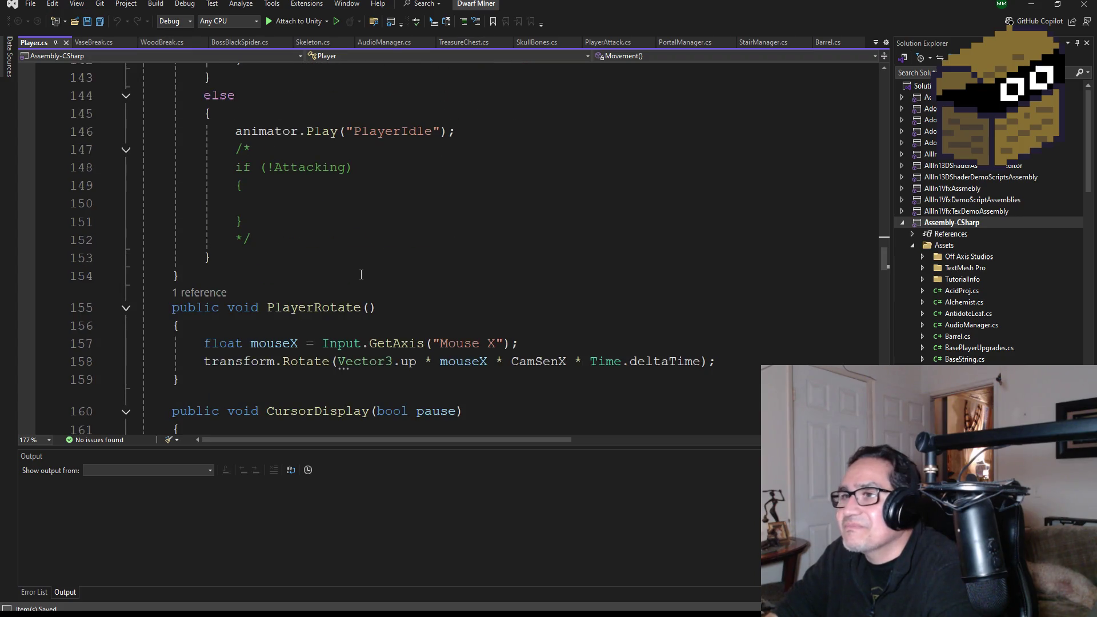
pyautogui.scroll(-15, 389, 282)
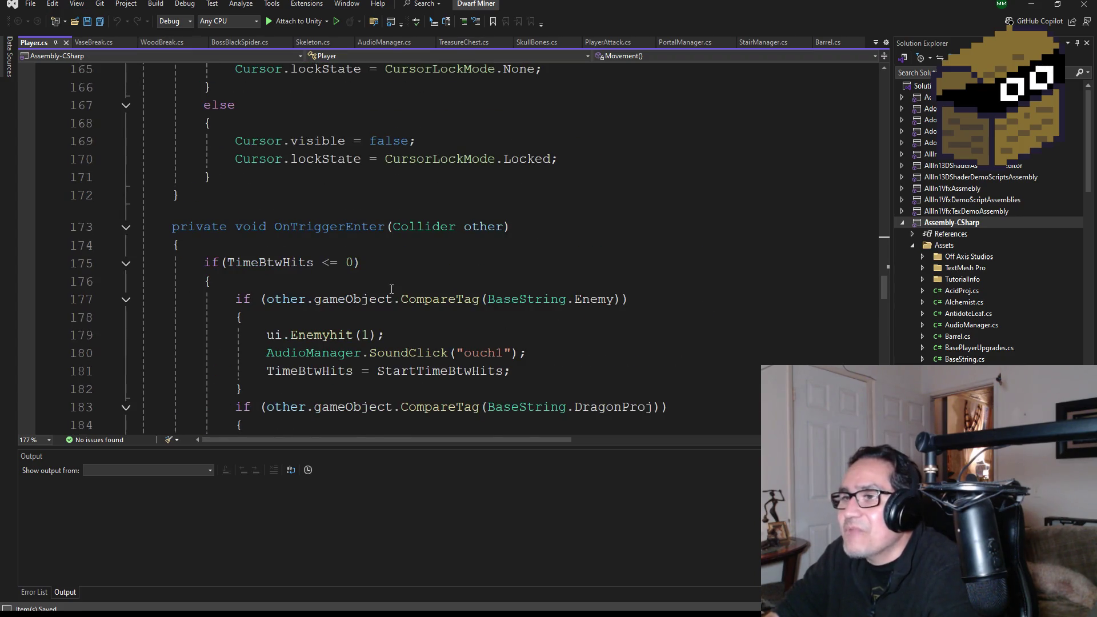
pyautogui.scroll(-9, 394, 286)
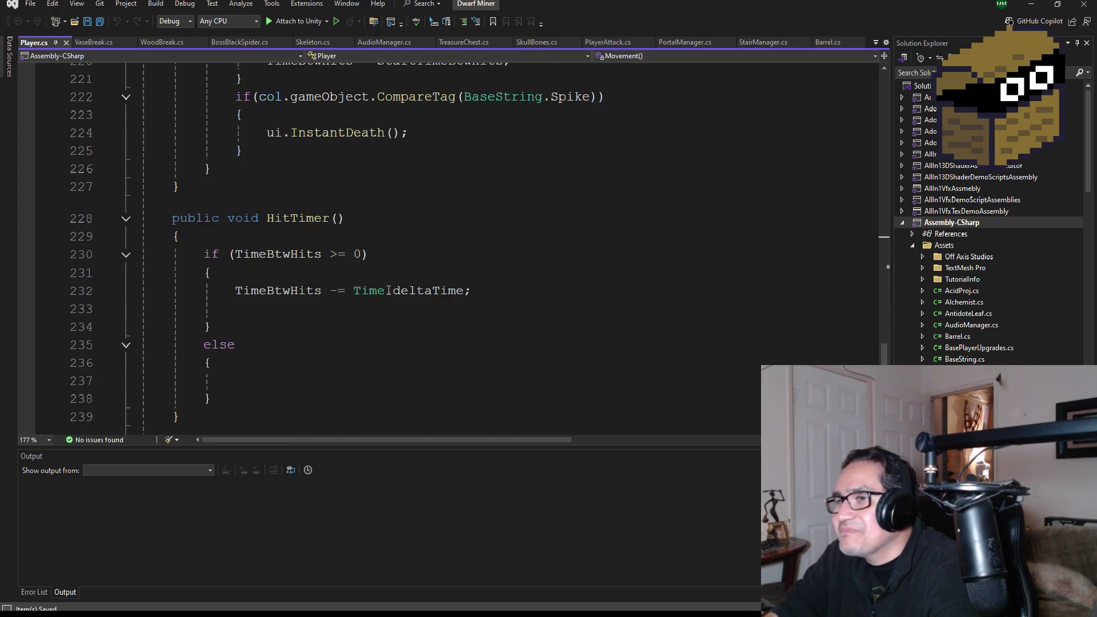
pyautogui.scroll(2, 400, 288)
pyautogui.scroll(-3, 418, 296)
pyautogui.scroll(-6, 418, 295)
pyautogui.scroll(9, 421, 306)
pyautogui.scroll(-4, 989, 326)
pyautogui.scroll(-9, 990, 327)
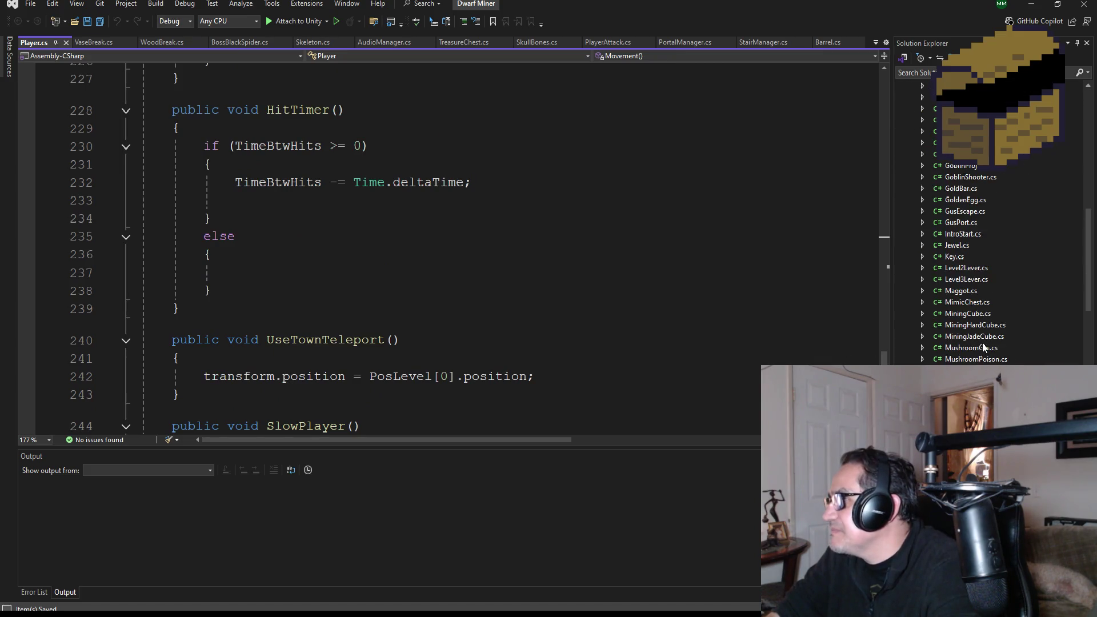
# Open Maggot.cs, delete the default Start and Update methods, and save
pyautogui.click(963, 292)
pyautogui.doubleClick(963, 292)
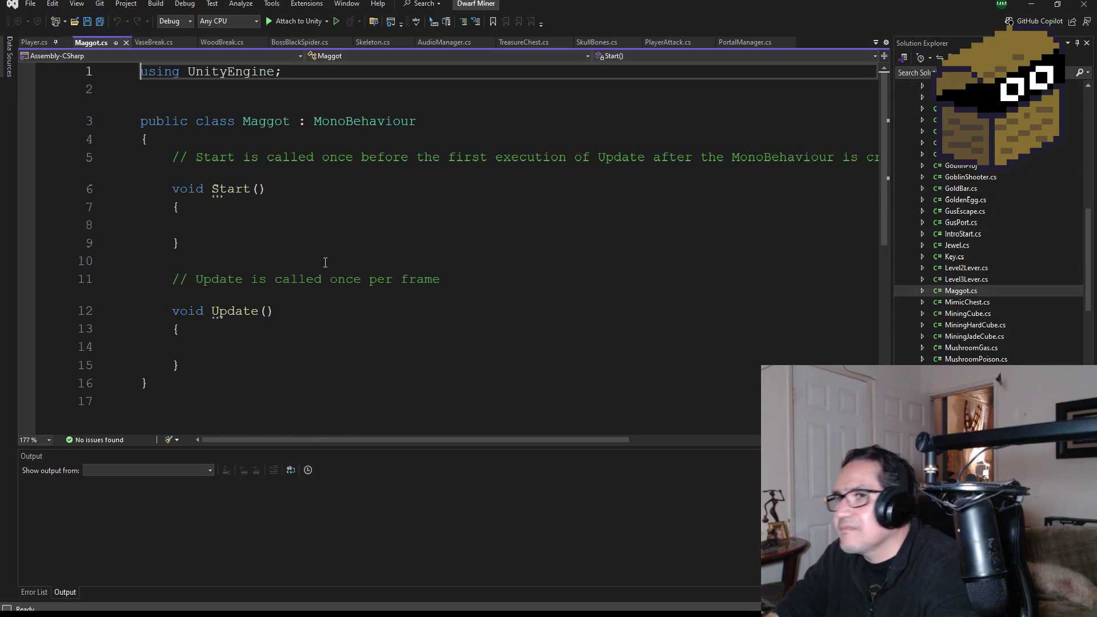
pyautogui.moveTo(180, 364); pyautogui.dragTo(148, 161)
pyautogui.press('Delete')
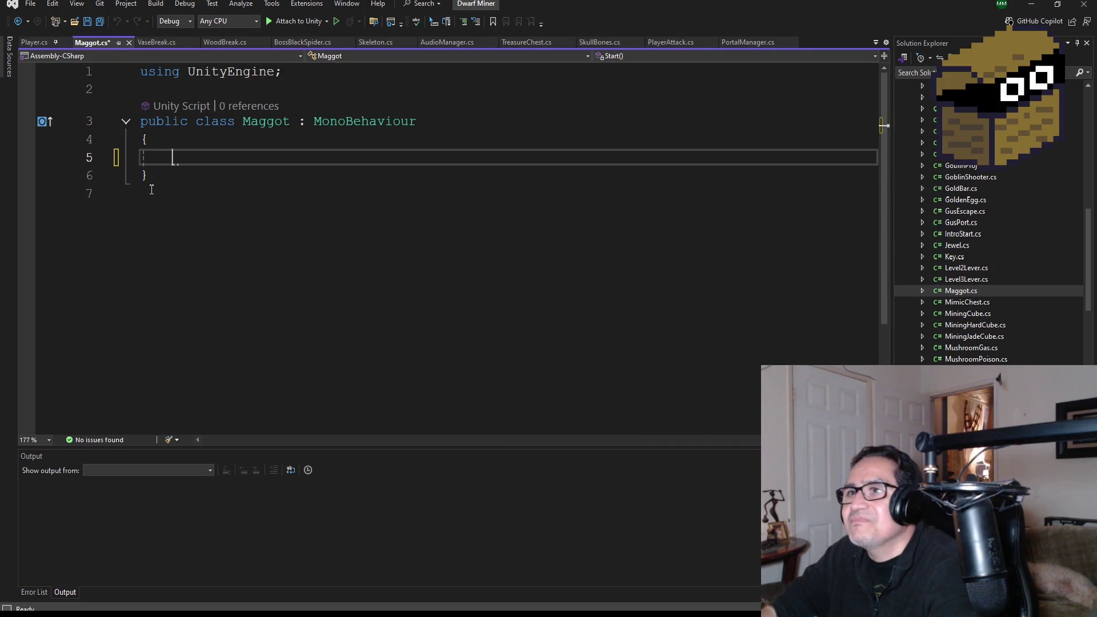
pyautogui.click(100, 22)
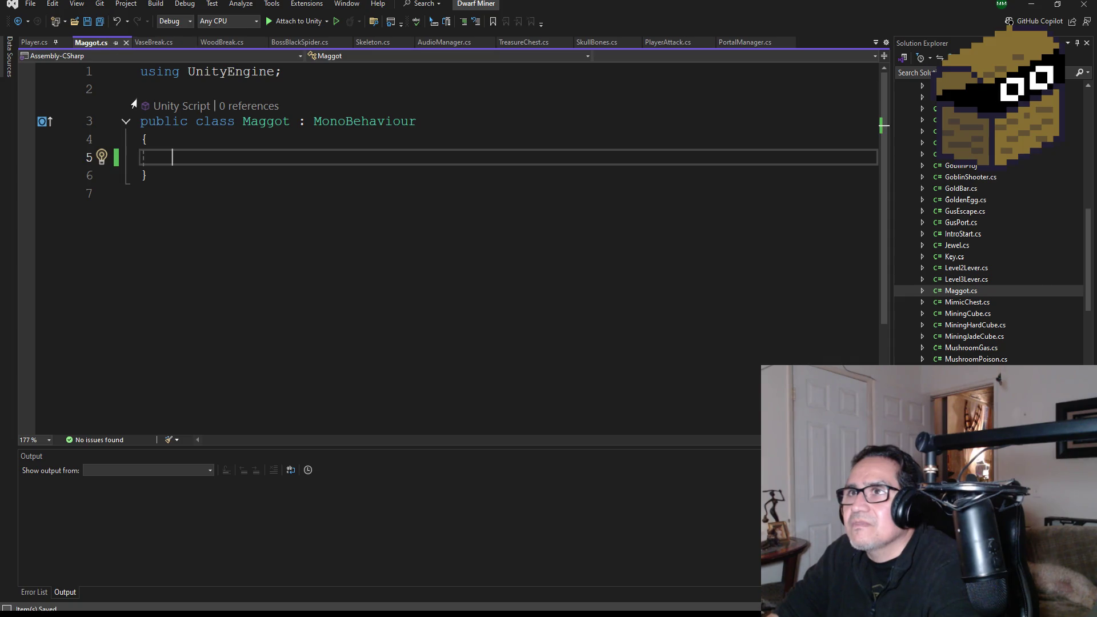
# Copy the SerializeField SE alias line from VaseBreak.cs and paste it below line 1 of Maggot.cs
pyautogui.click(156, 42)
pyautogui.scroll(-2, 248, 129)
pyautogui.press('F12')
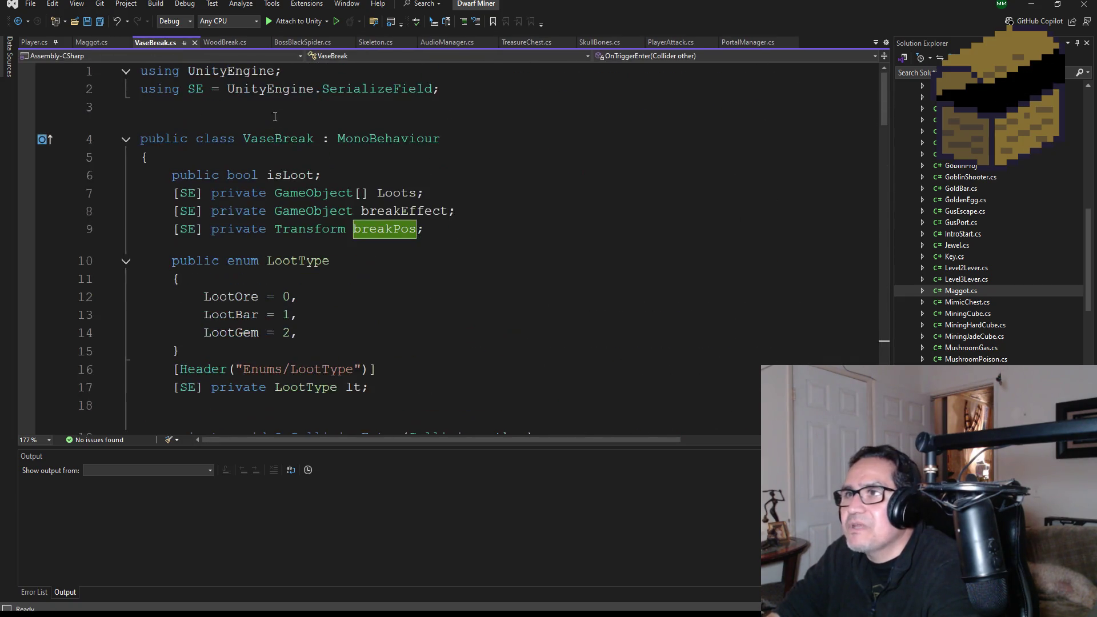
pyautogui.moveTo(453, 90); pyautogui.dragTo(141, 90)
pyautogui.hotkey('ctrl', 'c')
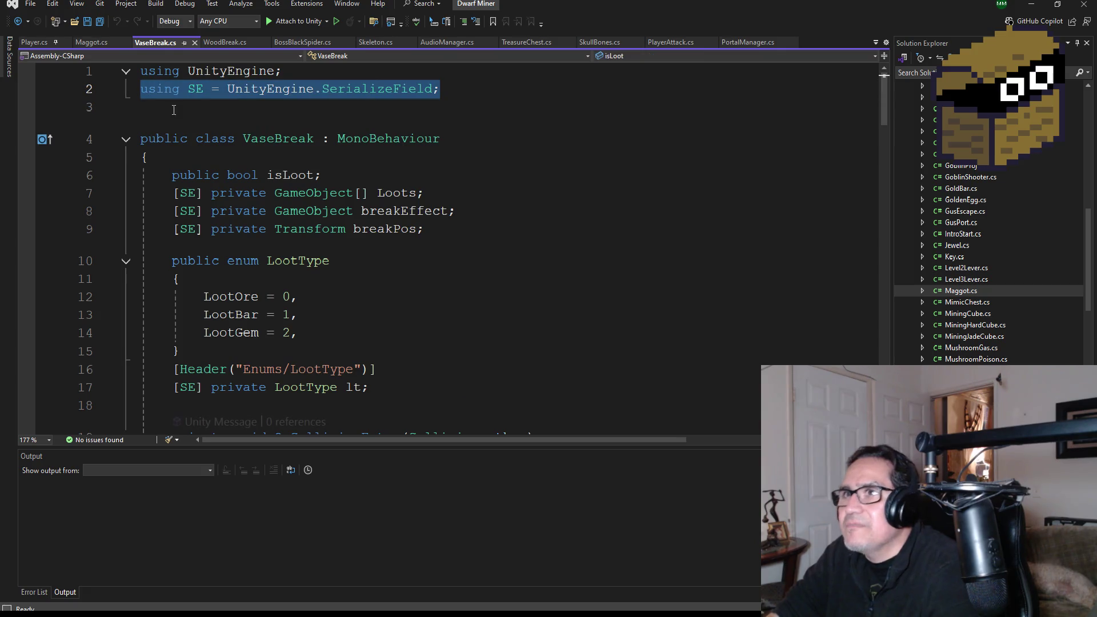
pyautogui.click(92, 42)
pyautogui.click(165, 72)
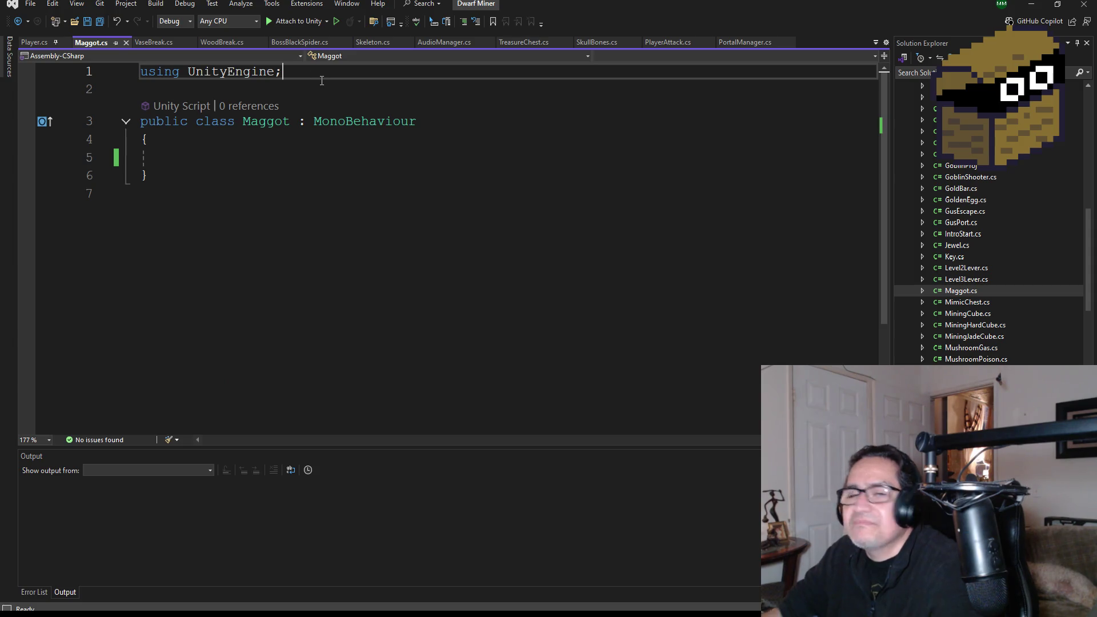
pyautogui.press('Return')
pyautogui.hotkey('ctrl', 'v')
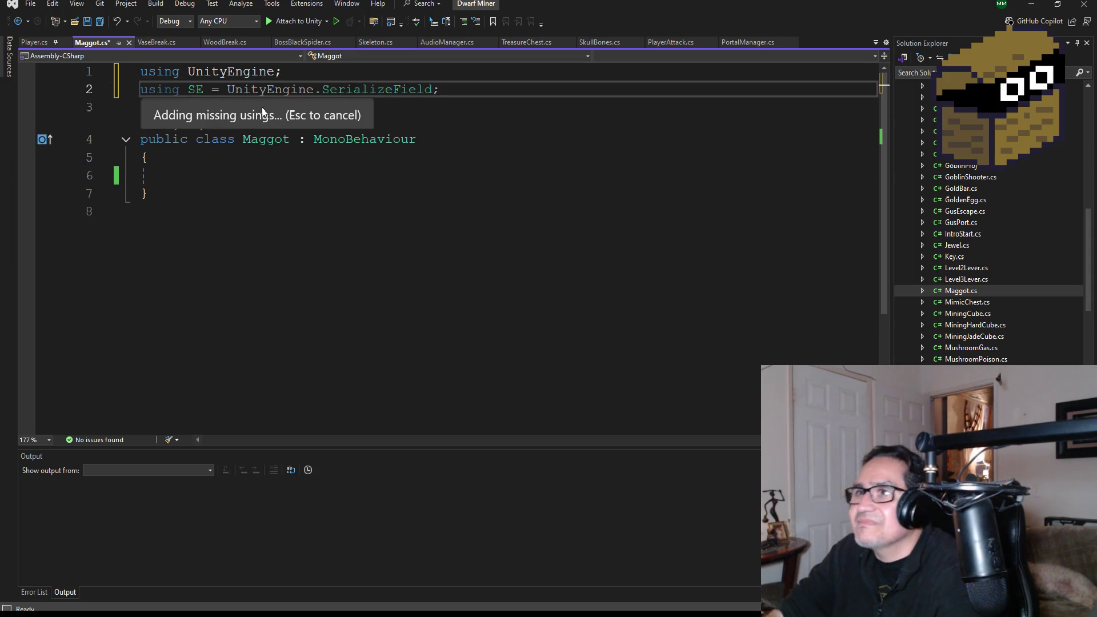
pyautogui.click(189, 169)
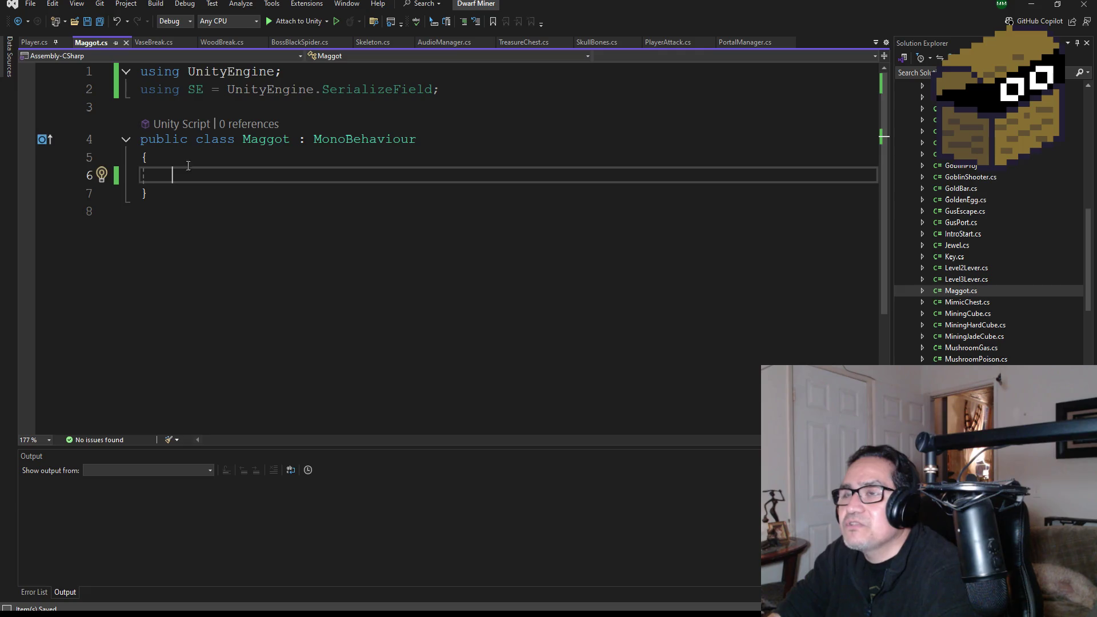
pyautogui.click(163, 43)
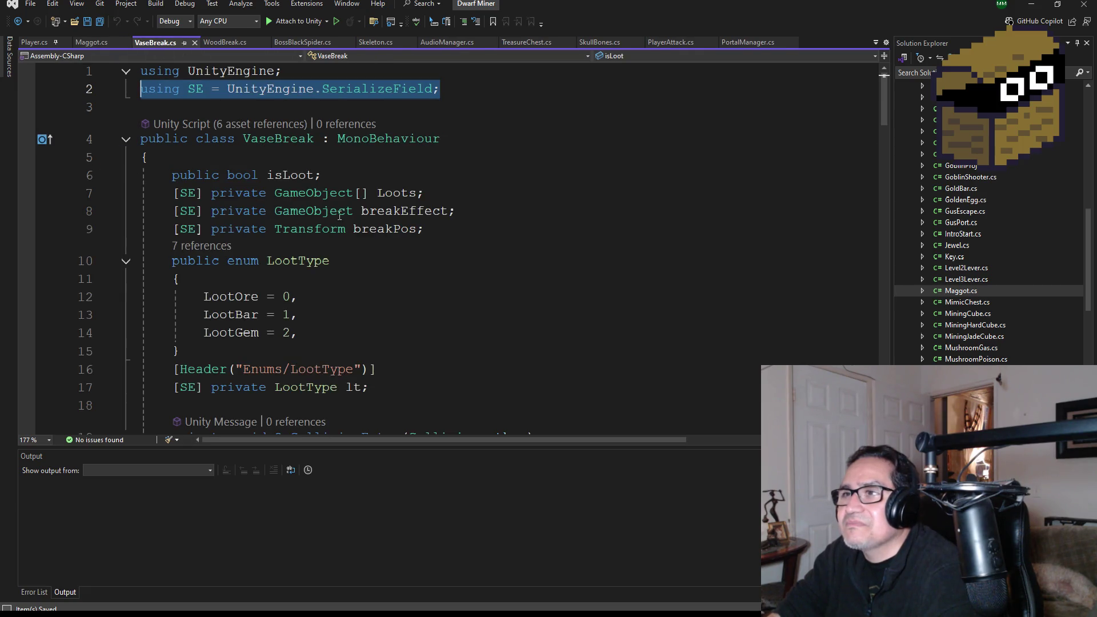
# Browse BossBlackSpider.cs and Skeleton.cs, selecting Skeleton's HP header and fields
pyautogui.click(311, 42)
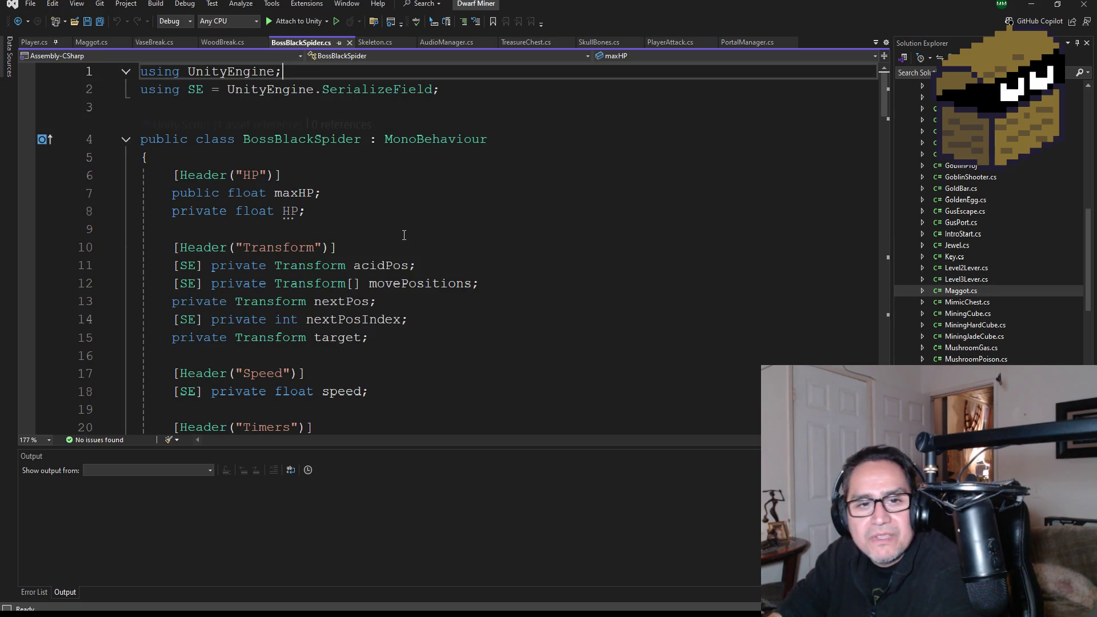
pyautogui.click(385, 43)
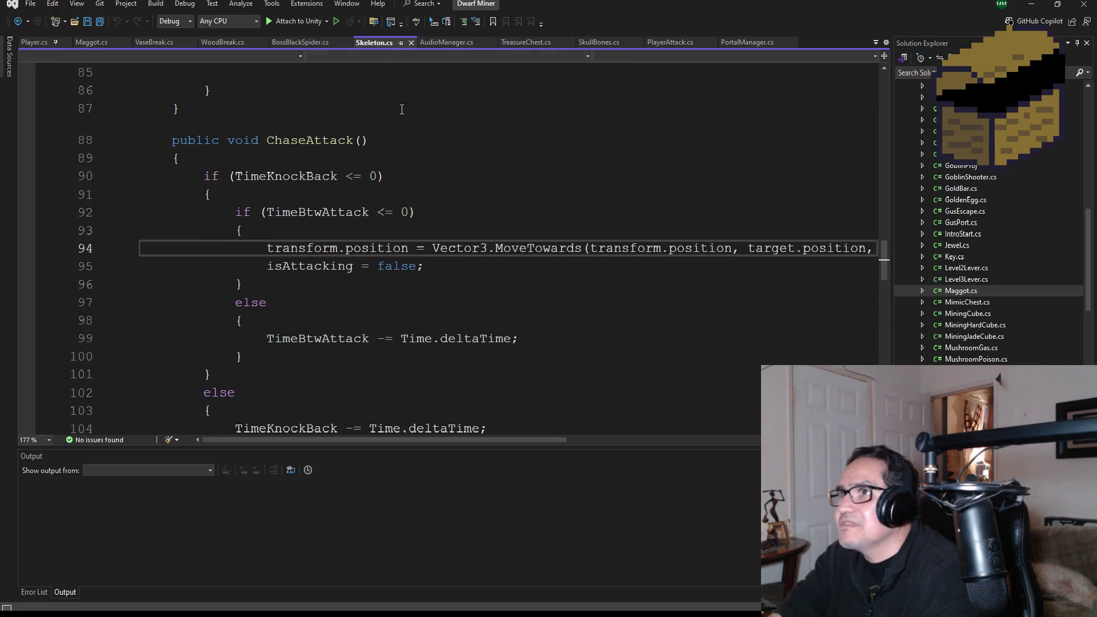
pyautogui.scroll(19, 382, 224)
pyautogui.scroll(9, 382, 225)
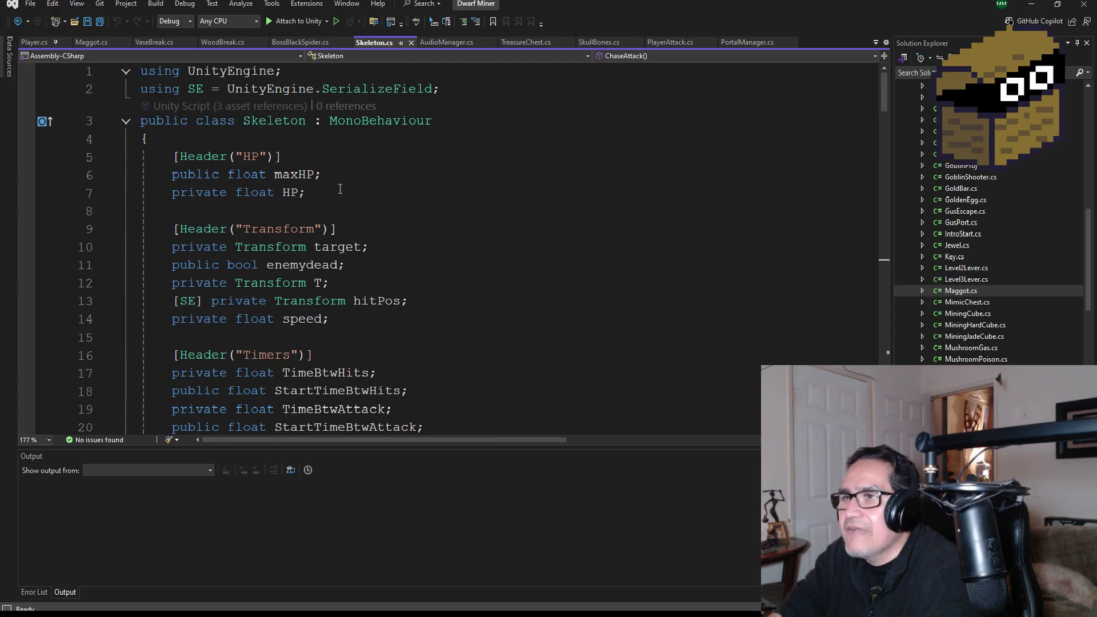
pyautogui.moveTo(343, 189); pyautogui.dragTo(101, 150)
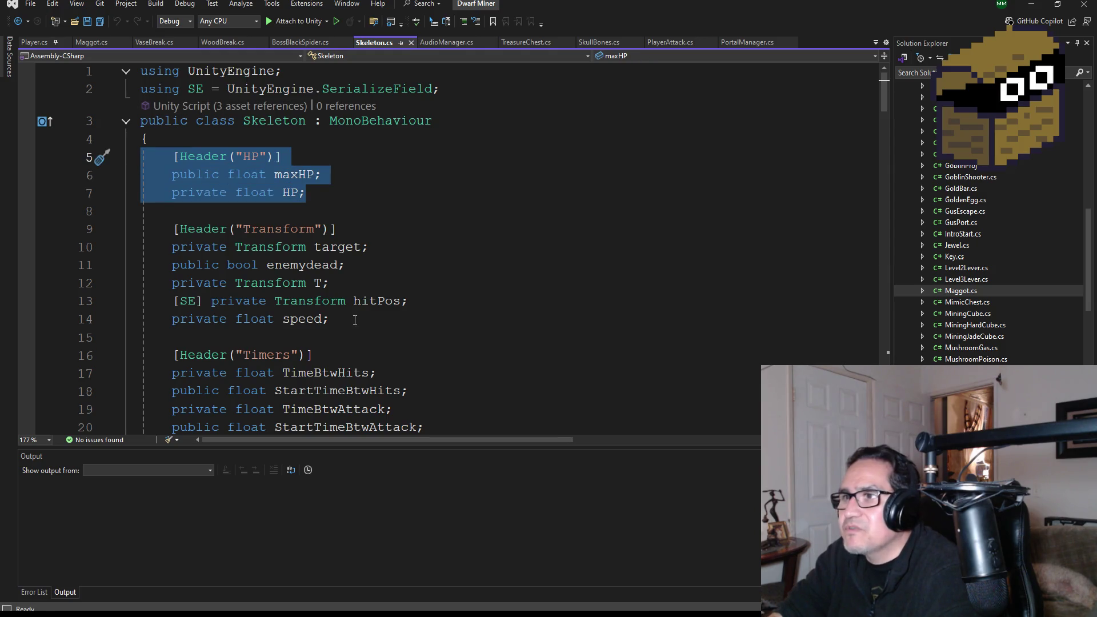
# Select Skeleton's HP, Transform and Timers field block to copy, returning to Maggot.cs
pyautogui.scroll(-2, 354, 320)
pyautogui.scroll(-2, 361, 222)
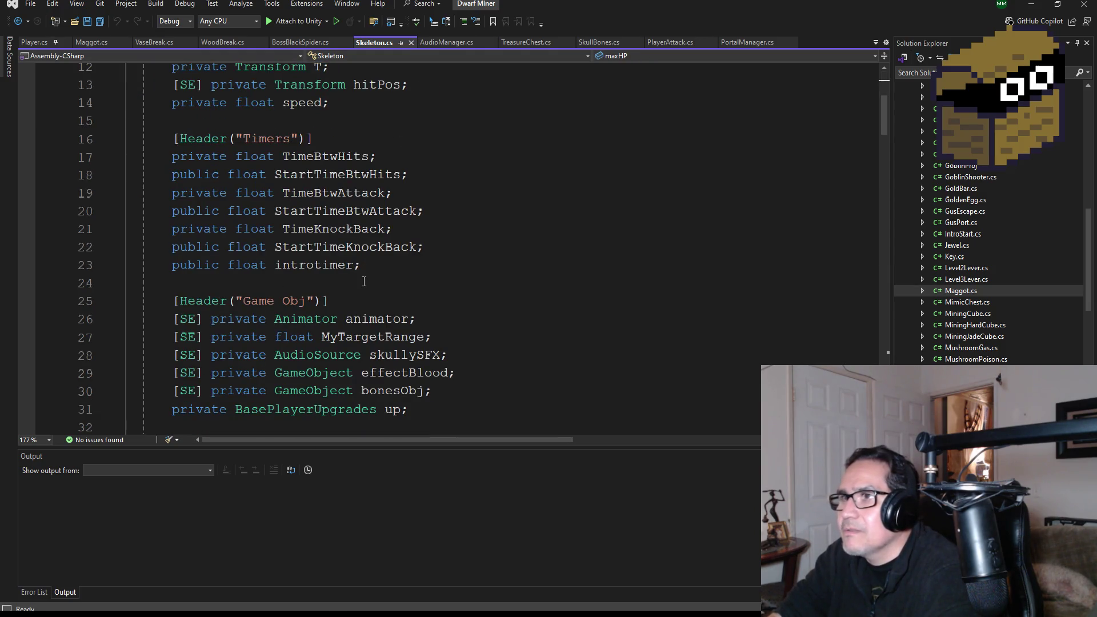
pyautogui.scroll(4, 372, 277)
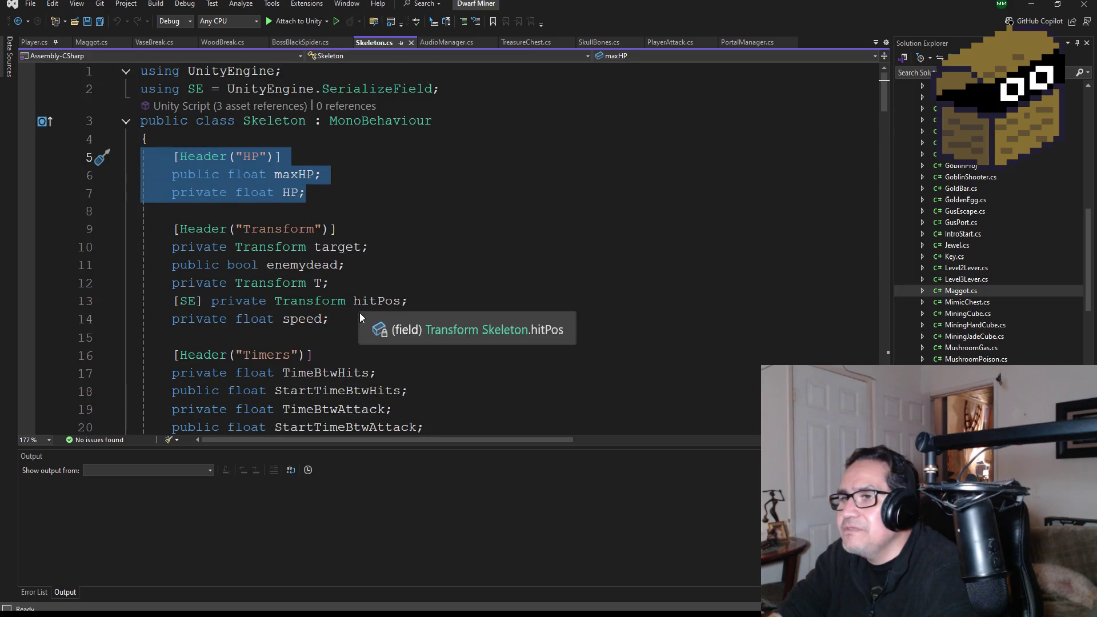
pyautogui.scroll(-7, 358, 313)
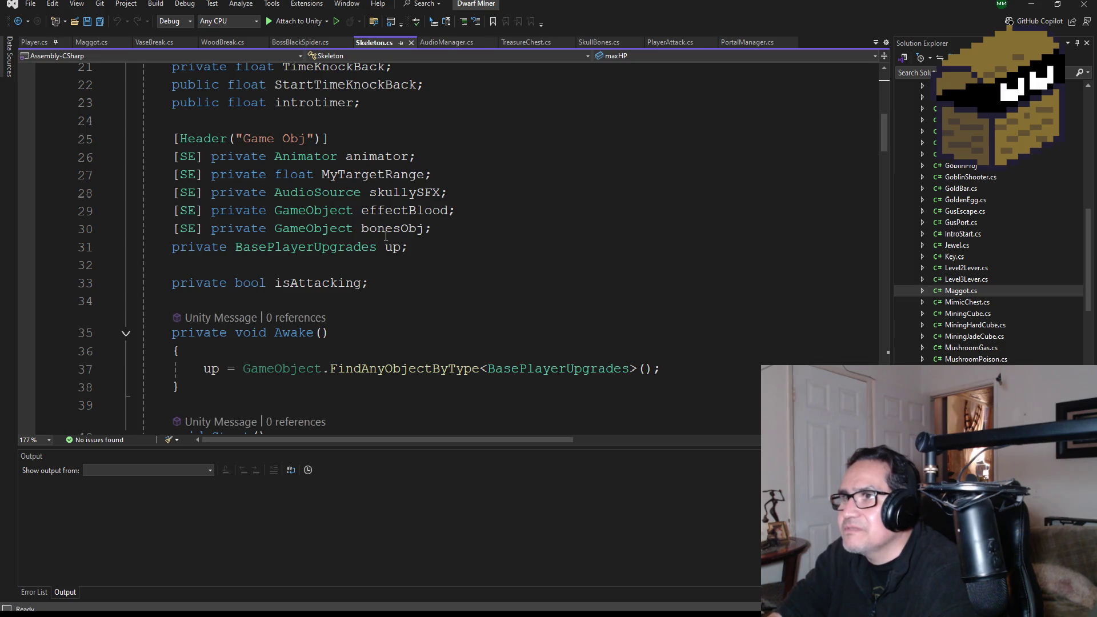
pyautogui.scroll(3, 350, 210)
pyautogui.moveTo(372, 264)
pyautogui.mouseDown()
pyautogui.moveTo(148, 104)
pyautogui.moveTo(99, 15)
pyautogui.moveTo(142, 139)
pyautogui.mouseUp()
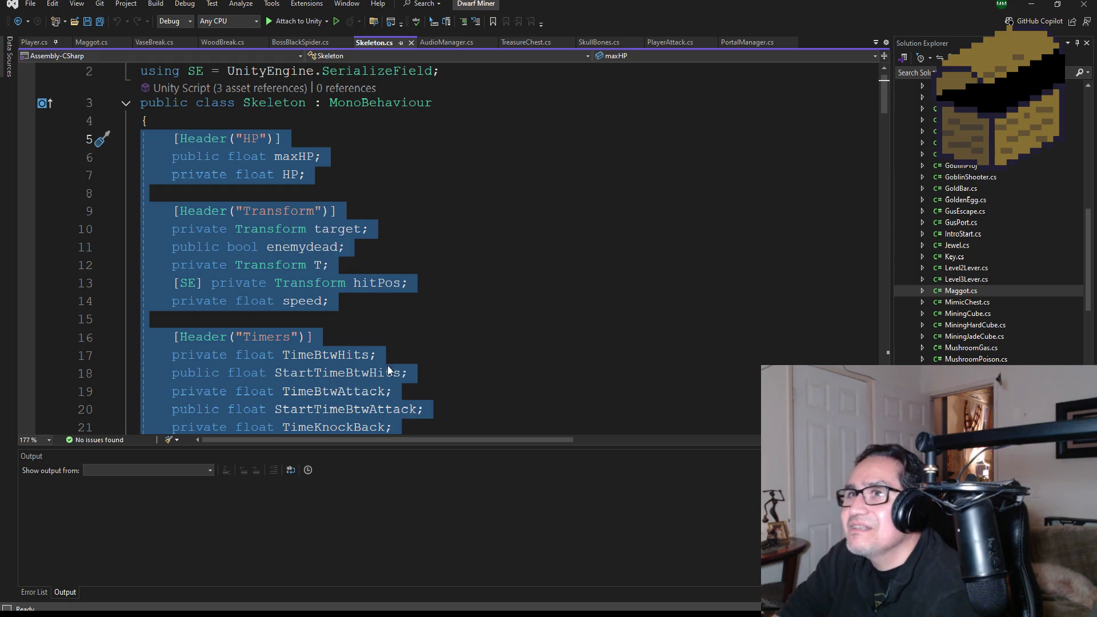
pyautogui.hotkey('alt', 'Tab')
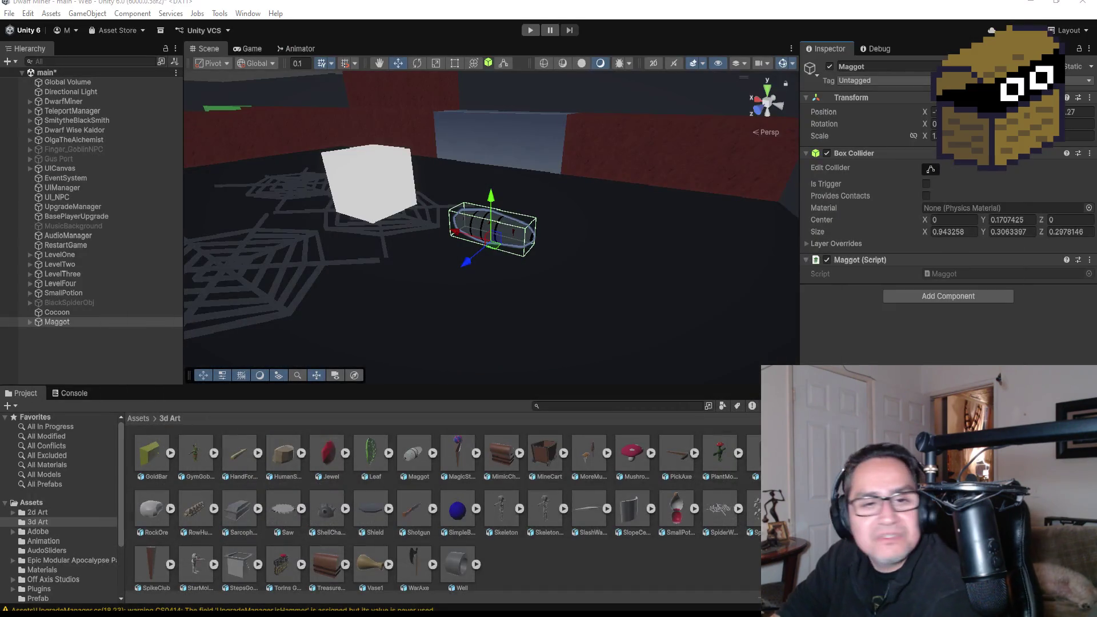
pyautogui.hotkey('alt', 'Tab')
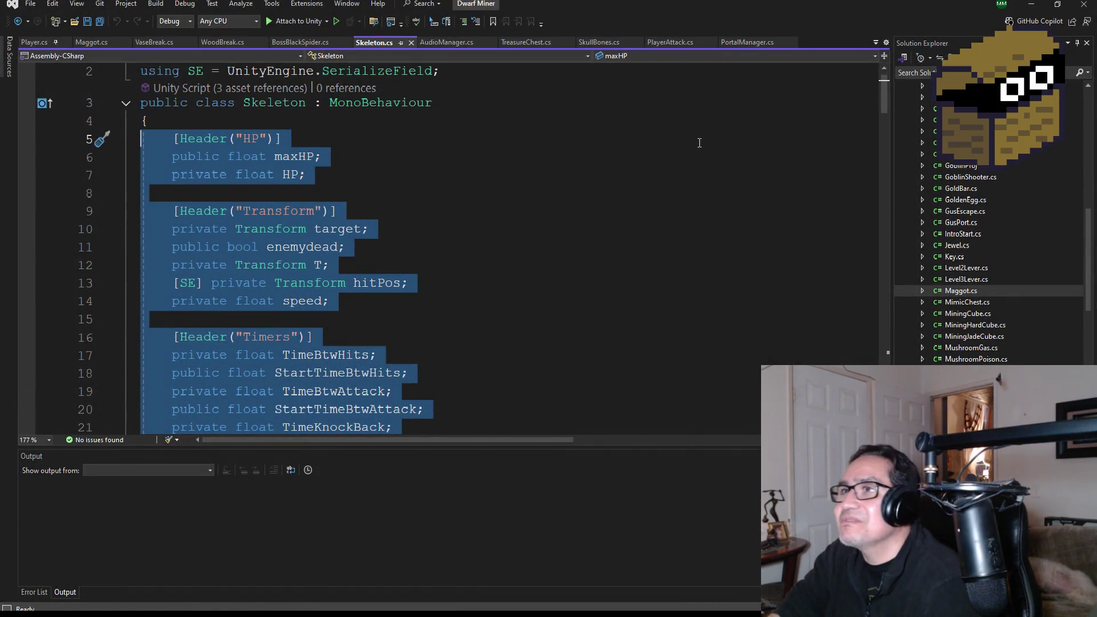
pyautogui.click(102, 43)
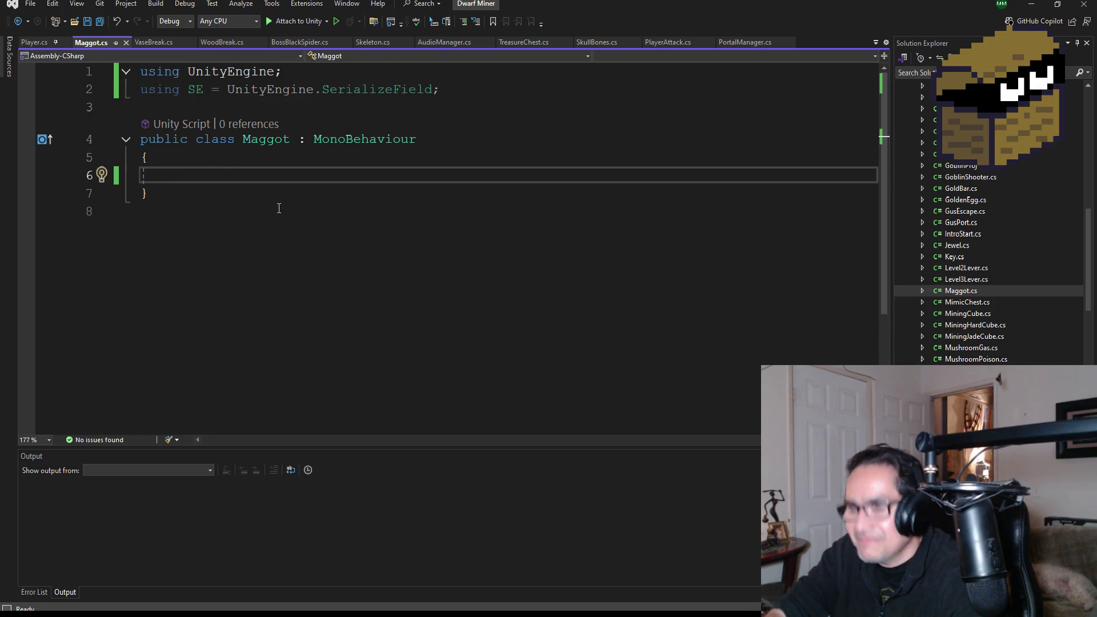
# Paste the Skeleton fields into Maggot.cs, add blank lines after introtimer, and save
pyautogui.write('[Header("HP")]     public float maxHP;     private float HP;      [Header("Transform")]     private Transform target;     public bool enemydead;     private Transform T;     [SE] private Transform hitPos;     private float speed;      [Header("Timers")]     private float TimeBtwHits;     public float StartTimeBtwHits;     private float TimeBtwAttack;     public float StartTimeBtwAttack;     private float TimeKnockBack;     public float StartTimeKnockBack;     public float introtimer;')
pyautogui.scroll(2, 290, 192)
pyautogui.click(99, 21)
pyautogui.scroll(-5, 294, 309)
pyautogui.press('Return')
pyautogui.press('Return')
pyautogui.scroll(1, 448, 351)
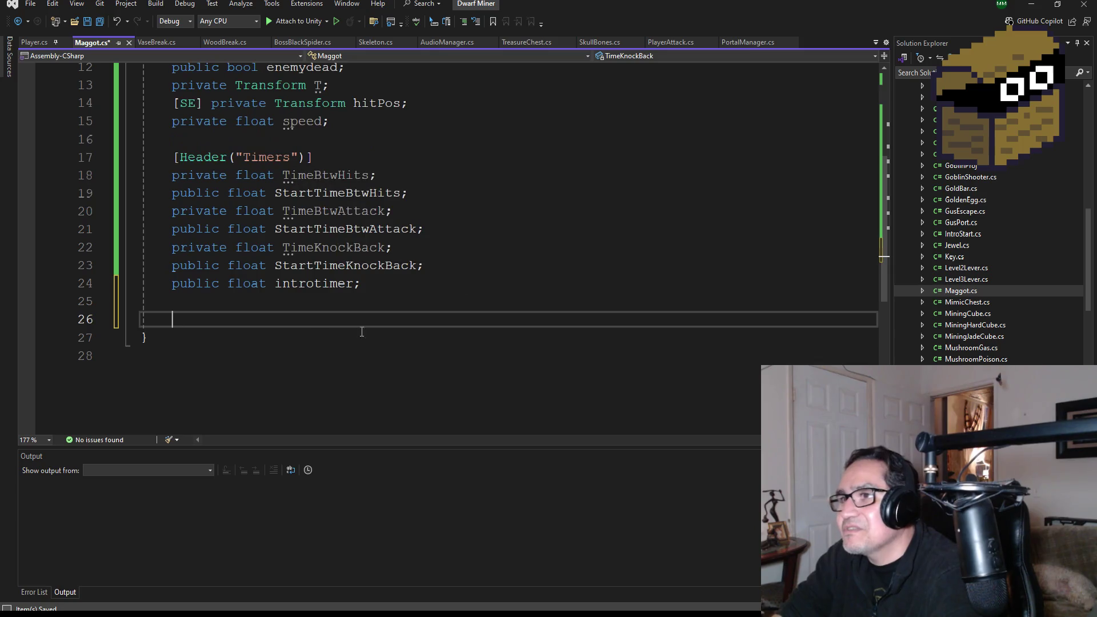
pyautogui.scroll(4, 382, 264)
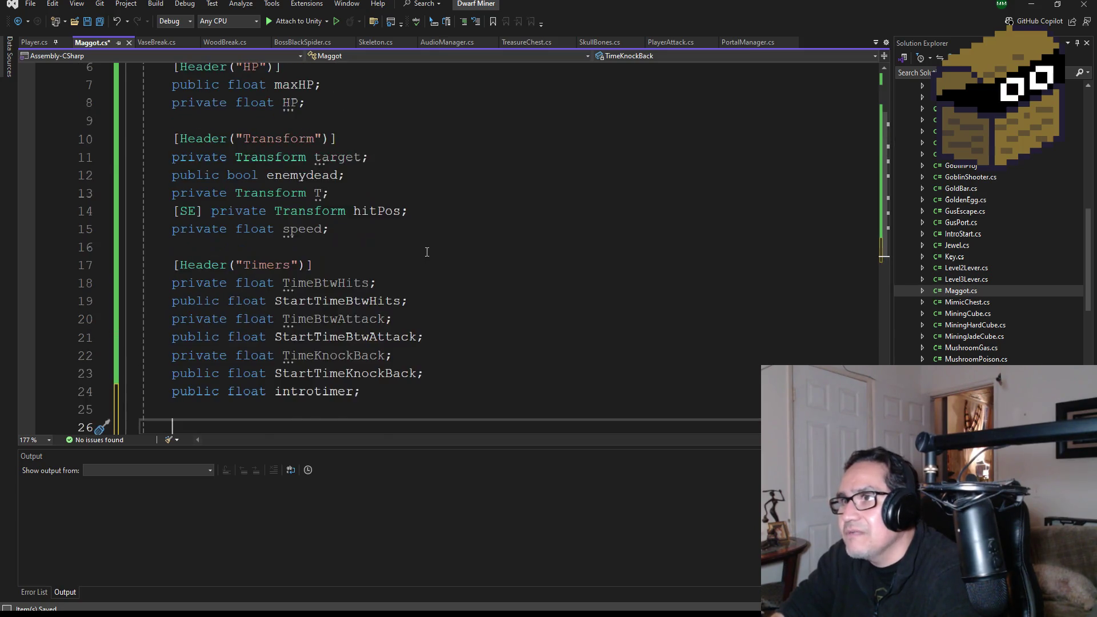
pyautogui.scroll(-2, 419, 227)
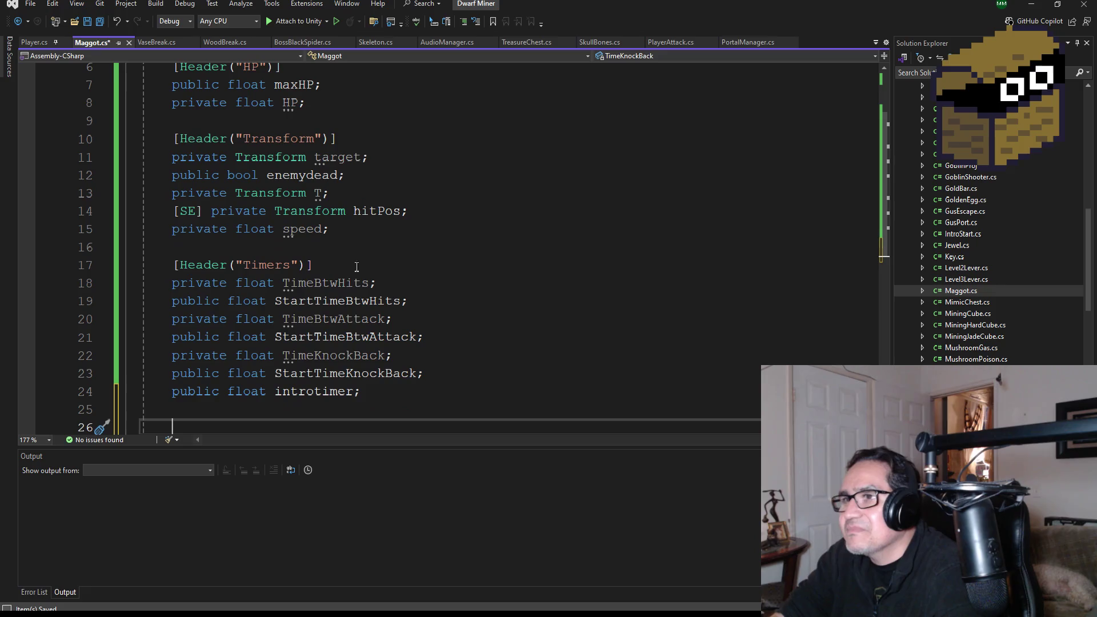
pyautogui.hotkey('ctrl', 's')
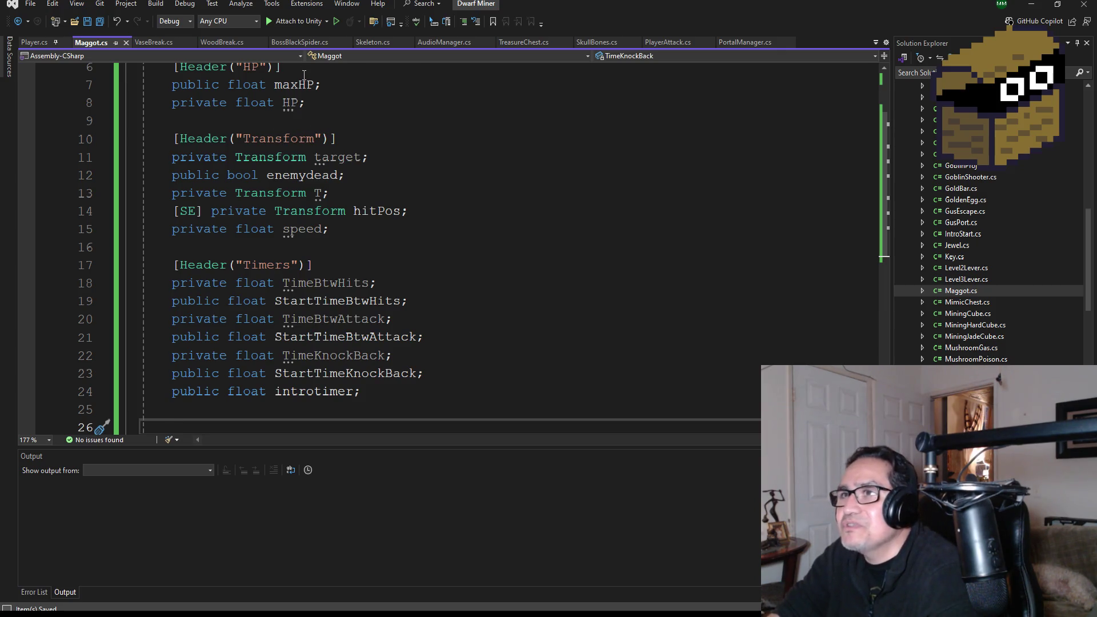
# Copy Skeleton's Game Obj header, animator and MyTargetRange lines into Maggot.cs
pyautogui.click(368, 43)
pyautogui.scroll(-7, 384, 318)
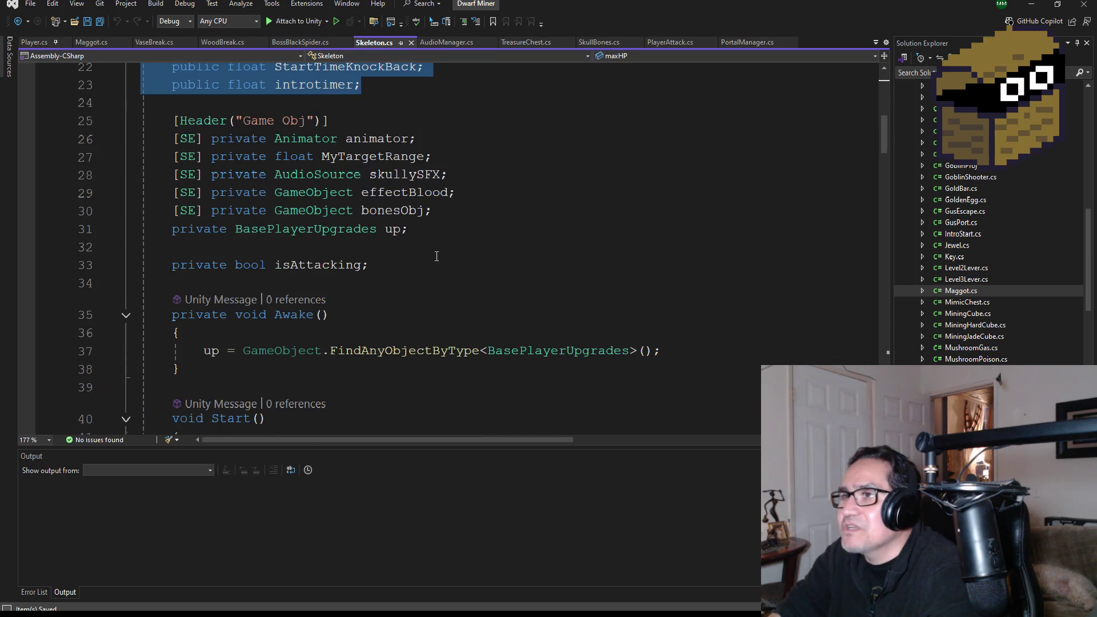
pyautogui.scroll(2, 436, 256)
pyautogui.scroll(-1, 476, 295)
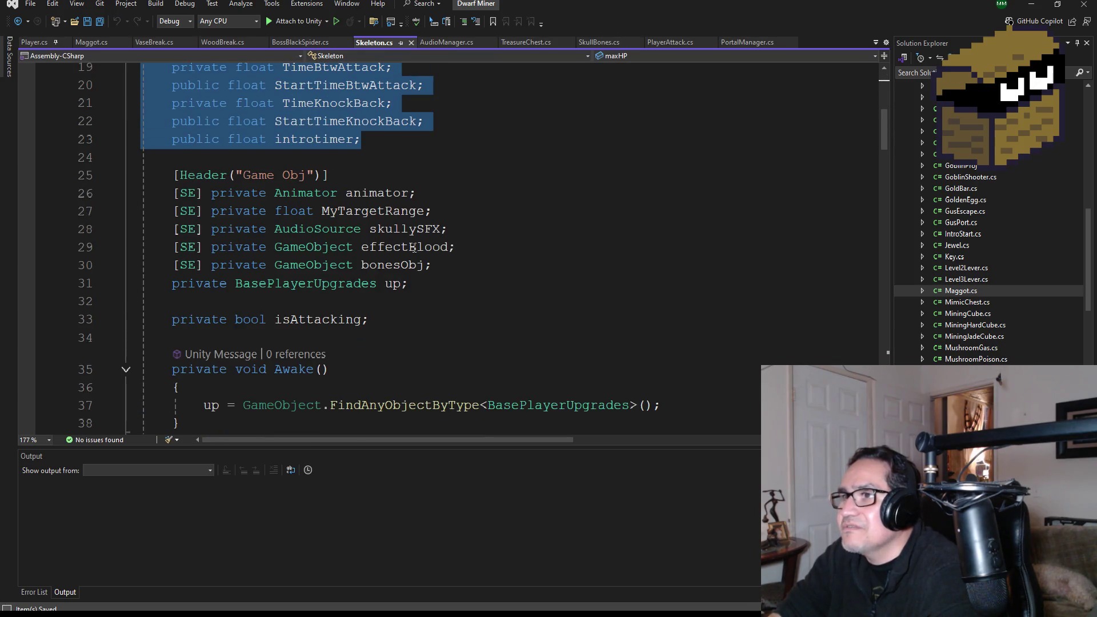
pyautogui.moveTo(433, 211)
pyautogui.mouseDown()
pyautogui.moveTo(334, 211)
pyautogui.moveTo(106, 178)
pyautogui.mouseUp()
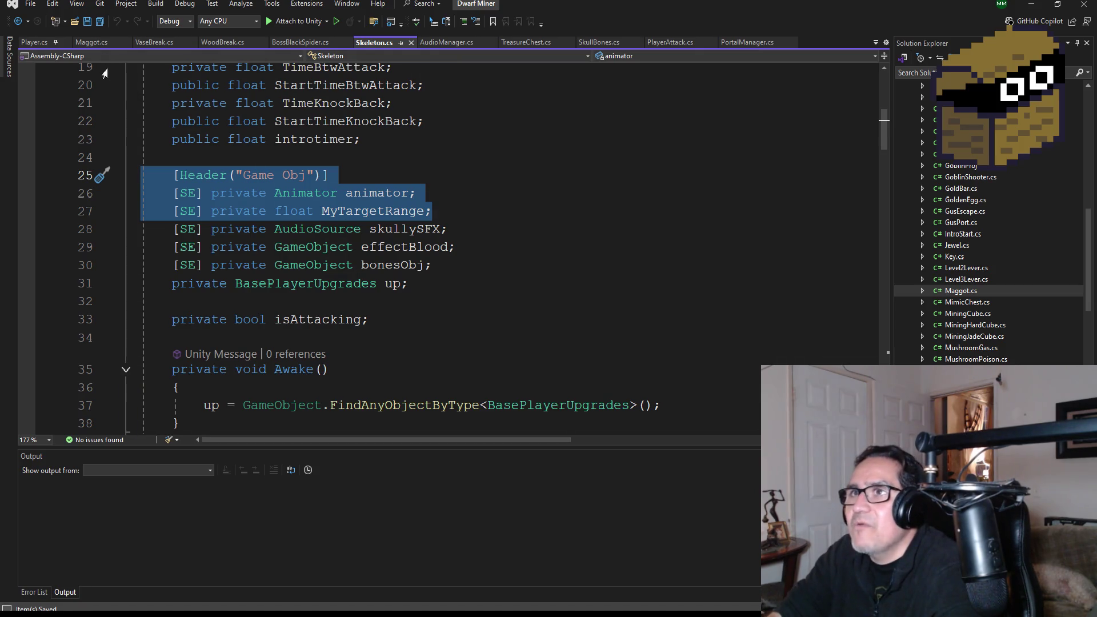
pyautogui.click(93, 43)
pyautogui.scroll(2, 268, 233)
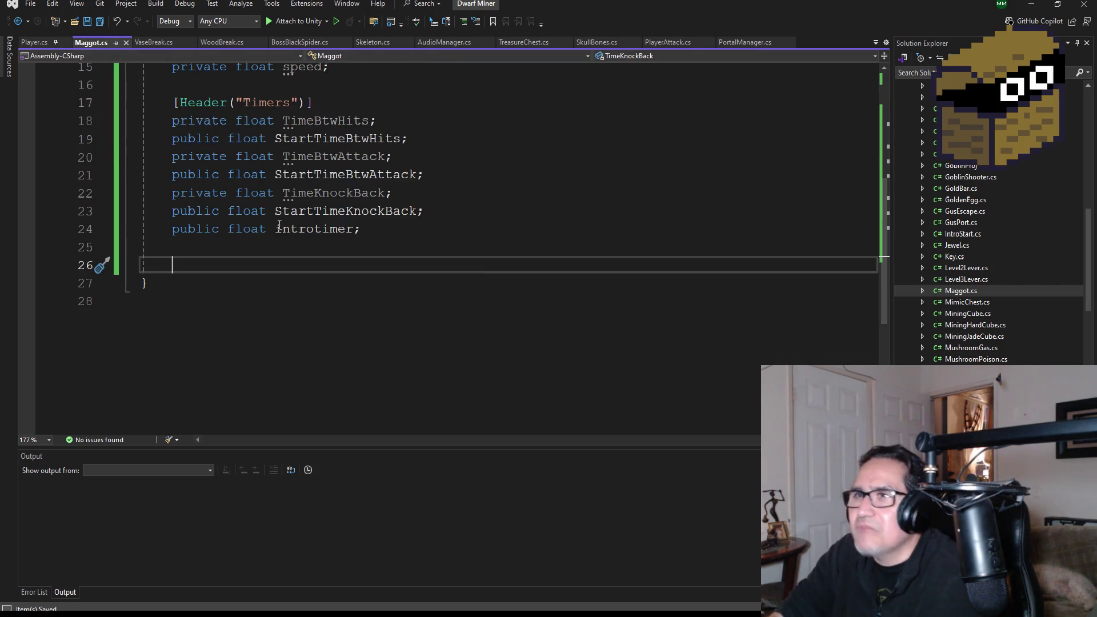
pyautogui.write('[Header("Game Obj")]         [SE] private Animator animator;         [SE] private float MyTargetRange;')
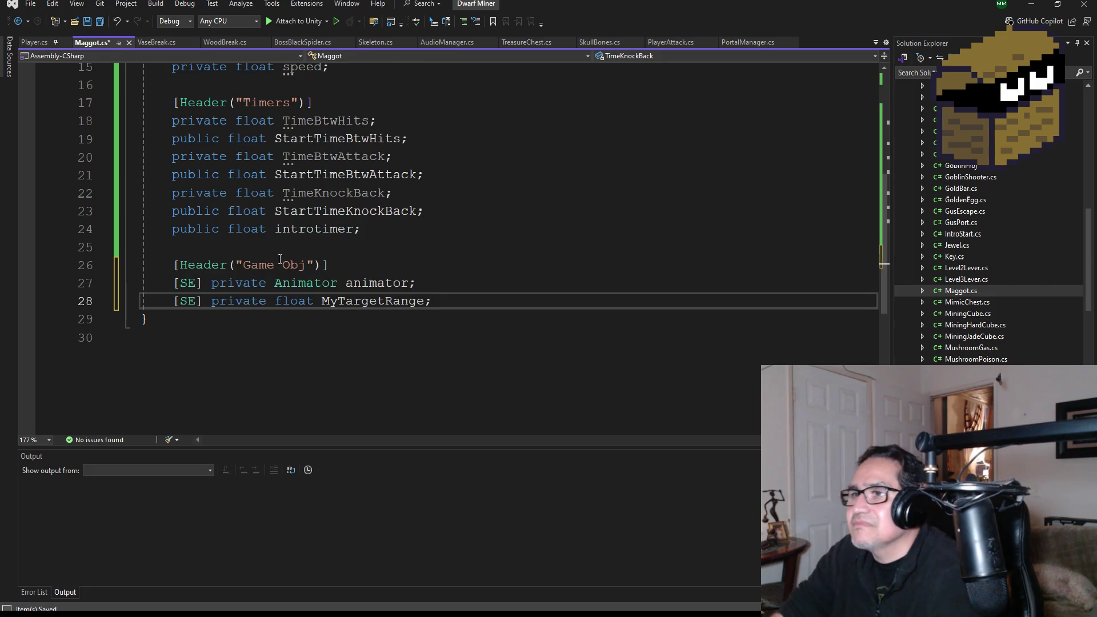
# Comment out the animator field with //, add lines after MyTargetRange, and save
pyautogui.click(176, 283)
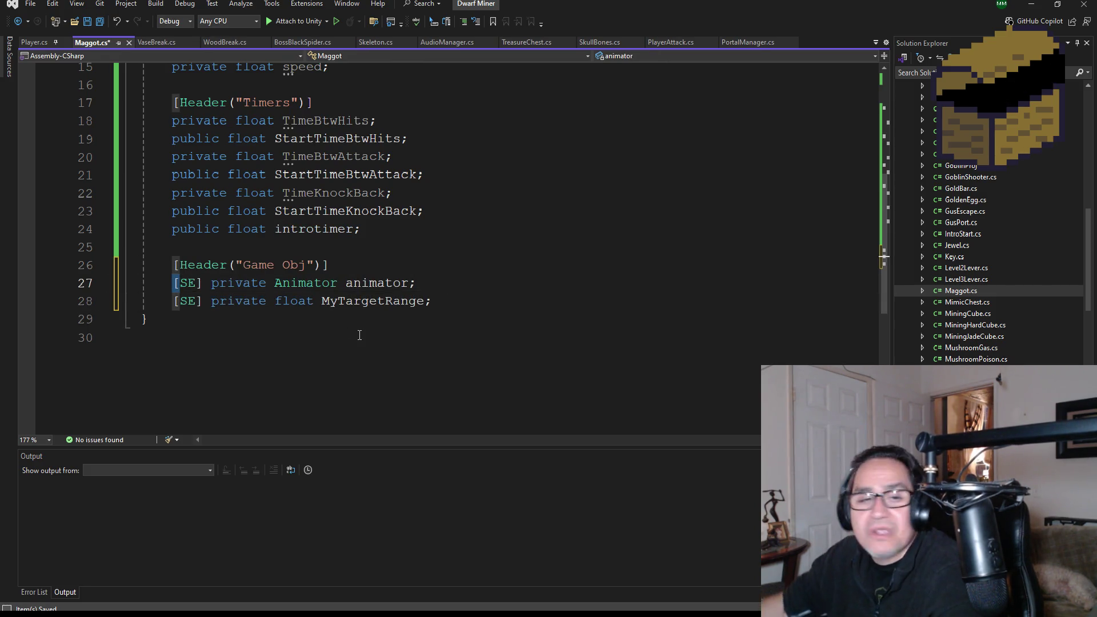
pyautogui.write('//')
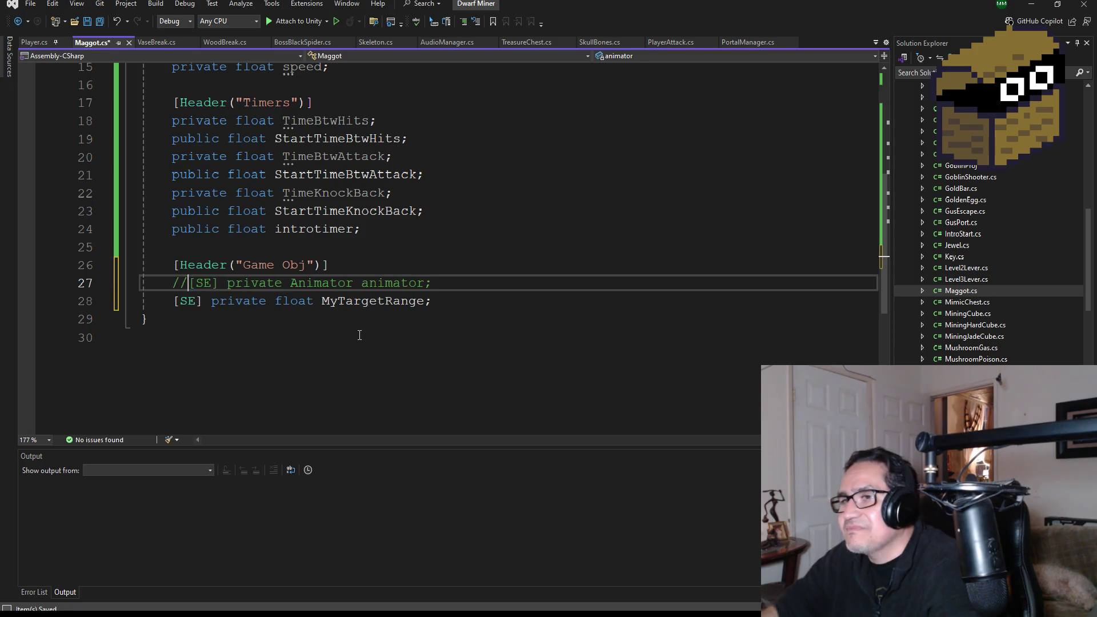
pyautogui.click(95, 21)
pyautogui.click(452, 306)
pyautogui.press('Return')
pyautogui.press('Return')
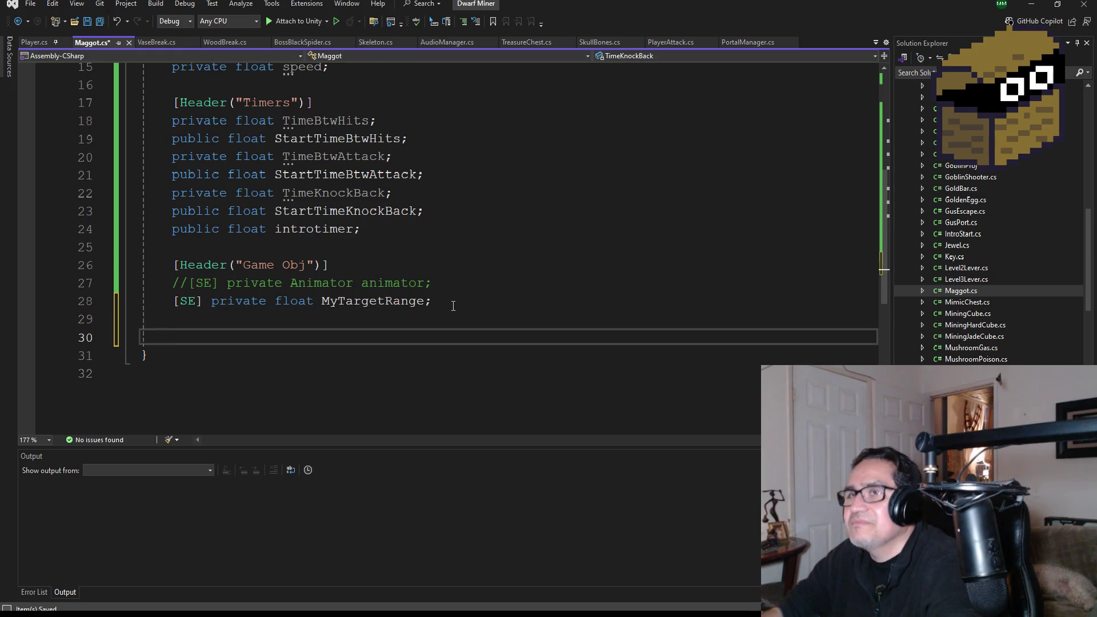
pyautogui.click(99, 21)
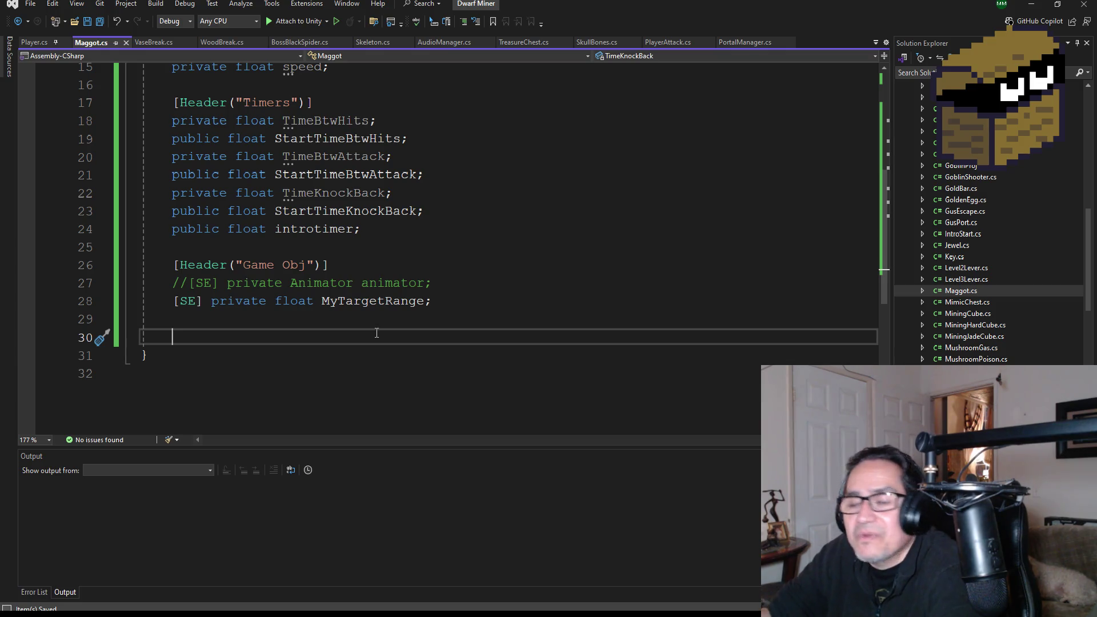
pyautogui.scroll(5, 376, 333)
# Check the Maggot component's new fields in Unity, then return to the code
pyautogui.scroll(-7, 388, 319)
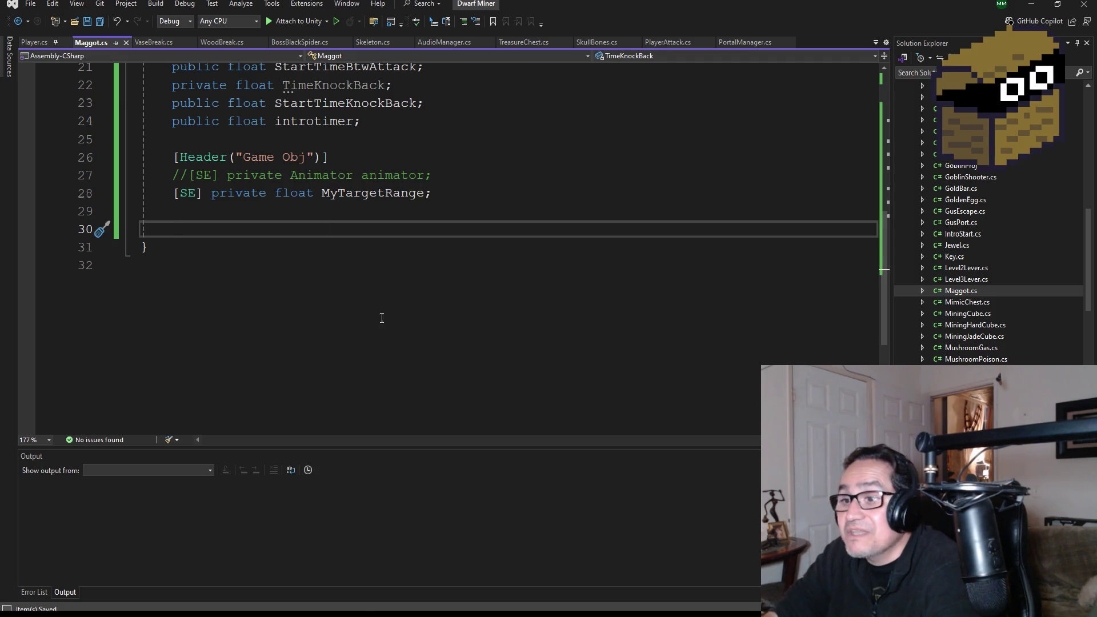
pyautogui.hotkey('alt', 'Tab')
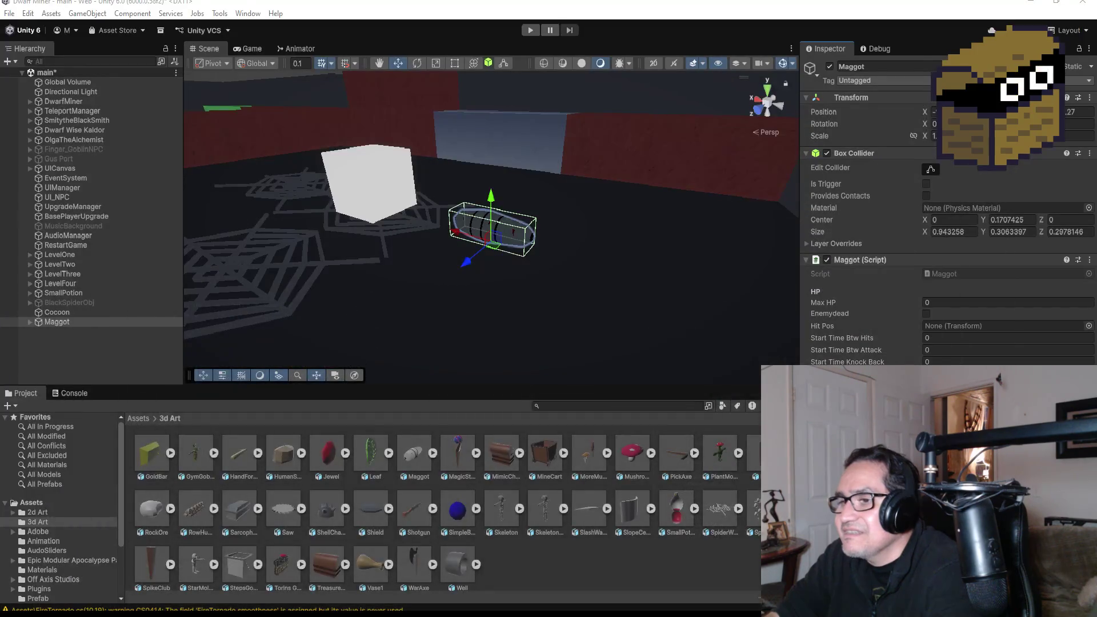
pyautogui.hotkey('alt', 'Tab')
pyautogui.scroll(7, 289, 114)
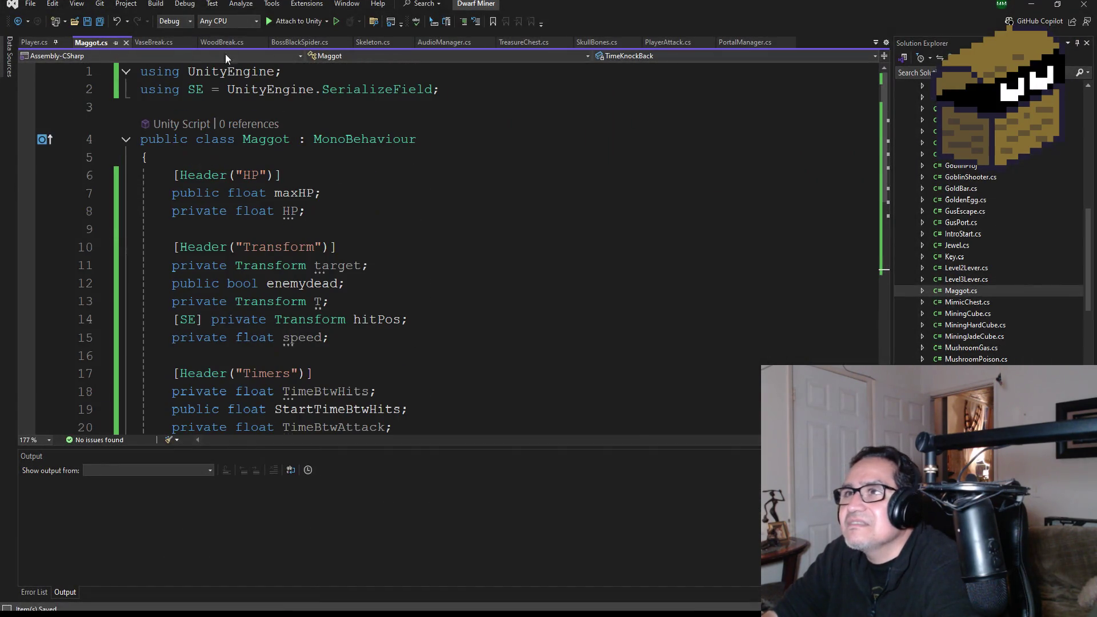
# Select Skeleton.cs lines 31–38: the upgrades field, isAttacking flag and Awake method
pyautogui.click(297, 43)
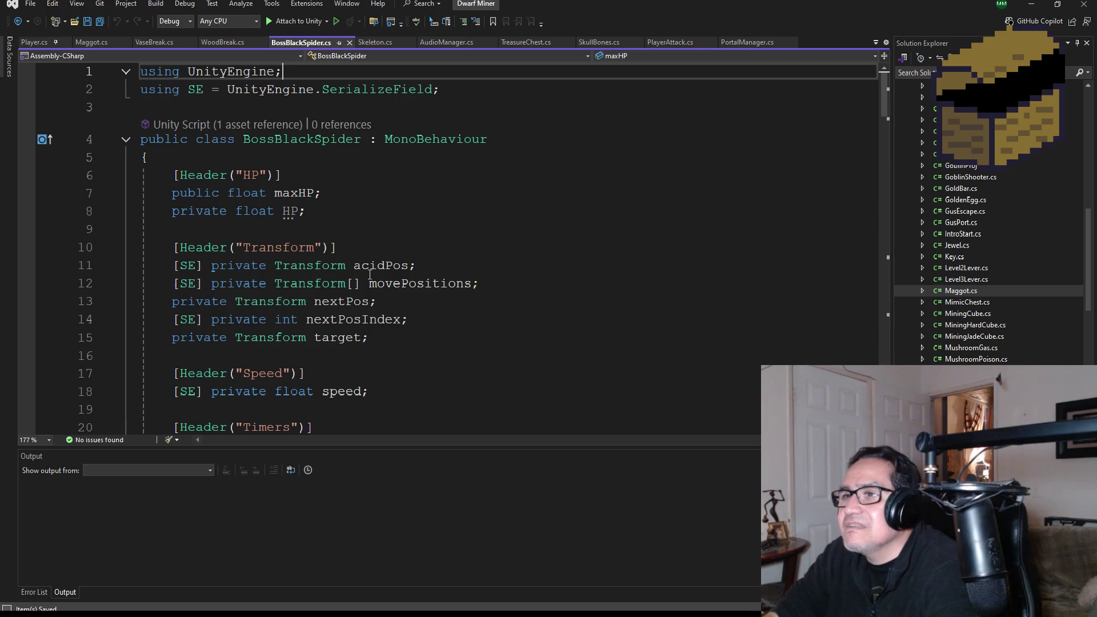
pyautogui.scroll(-7, 369, 274)
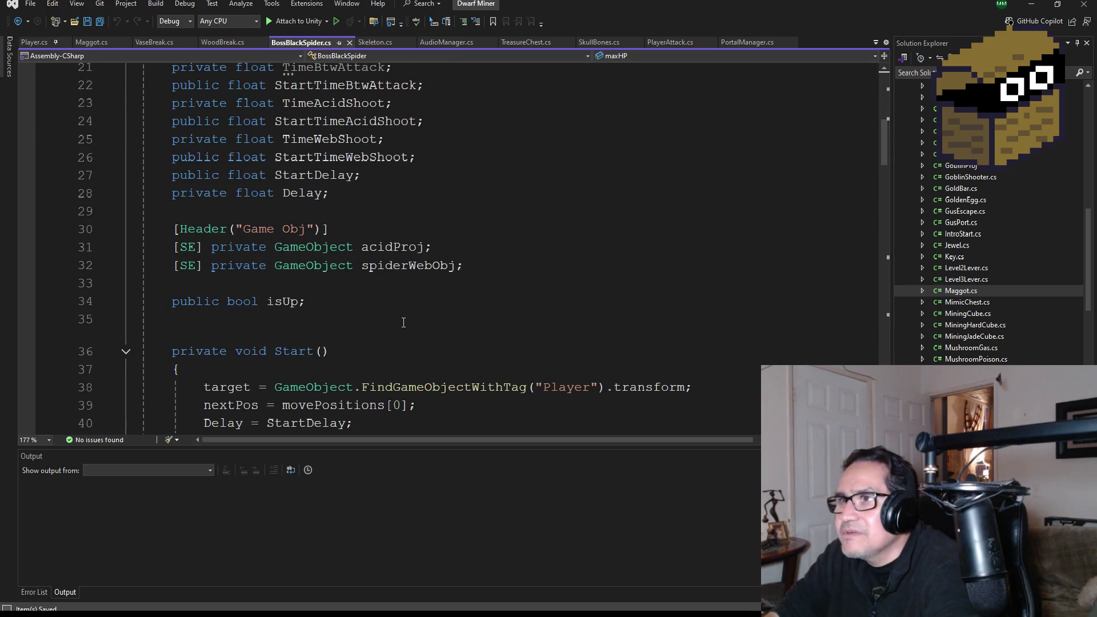
pyautogui.scroll(-2, 408, 324)
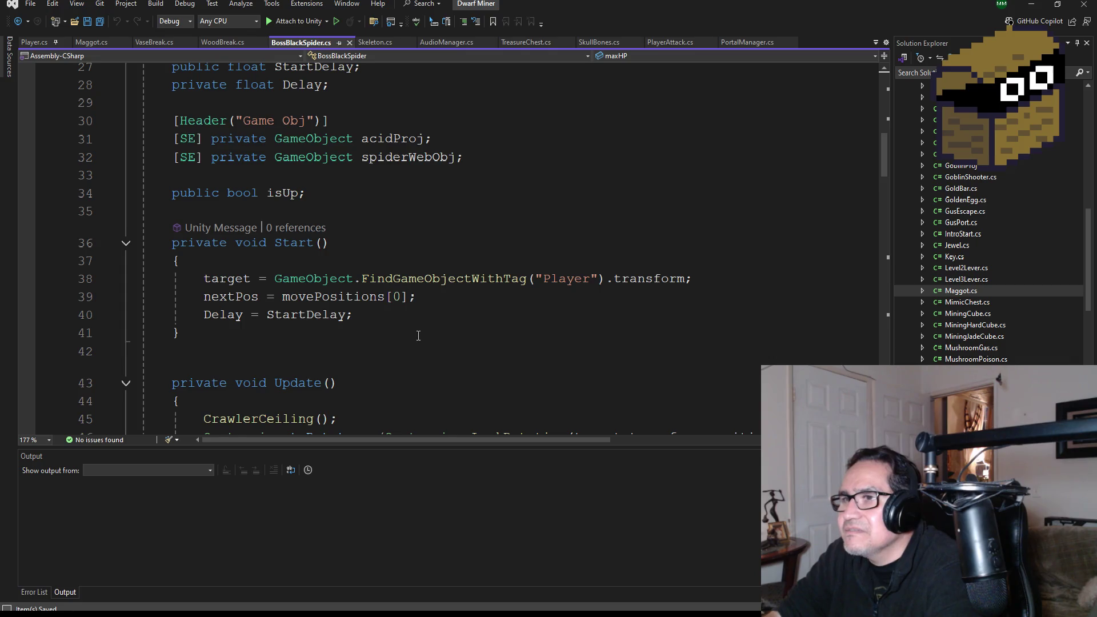
pyautogui.scroll(-1, 418, 335)
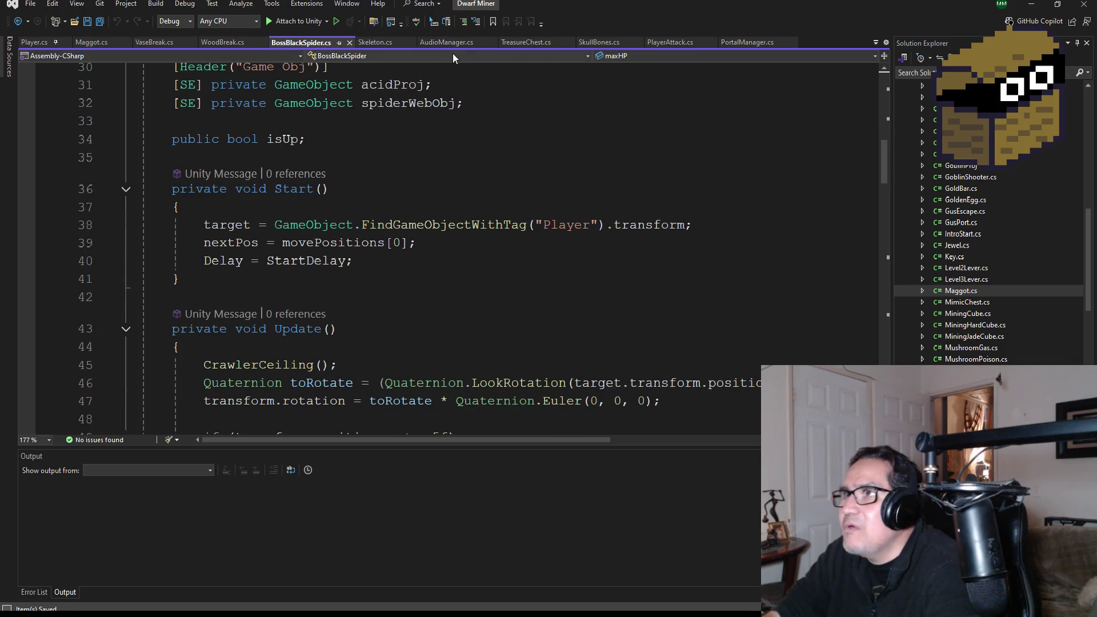
pyautogui.click(370, 42)
pyautogui.scroll(-3, 355, 298)
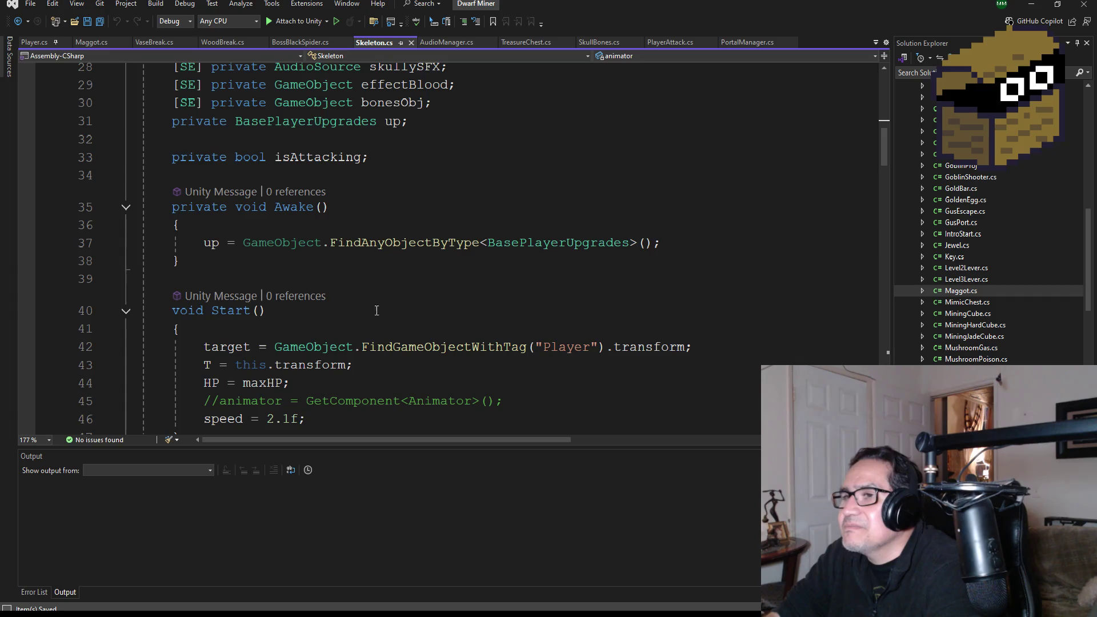
pyautogui.scroll(-2, 261, 261)
pyautogui.scroll(1, 324, 218)
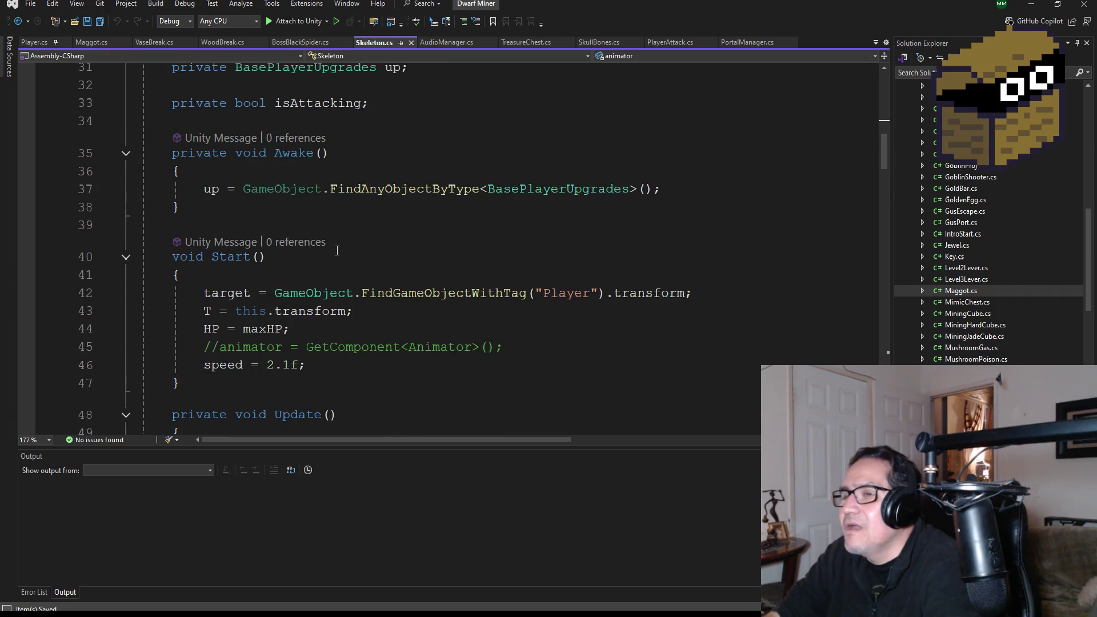
pyautogui.scroll(3, 81, 358)
pyautogui.scroll(-2, 279, 343)
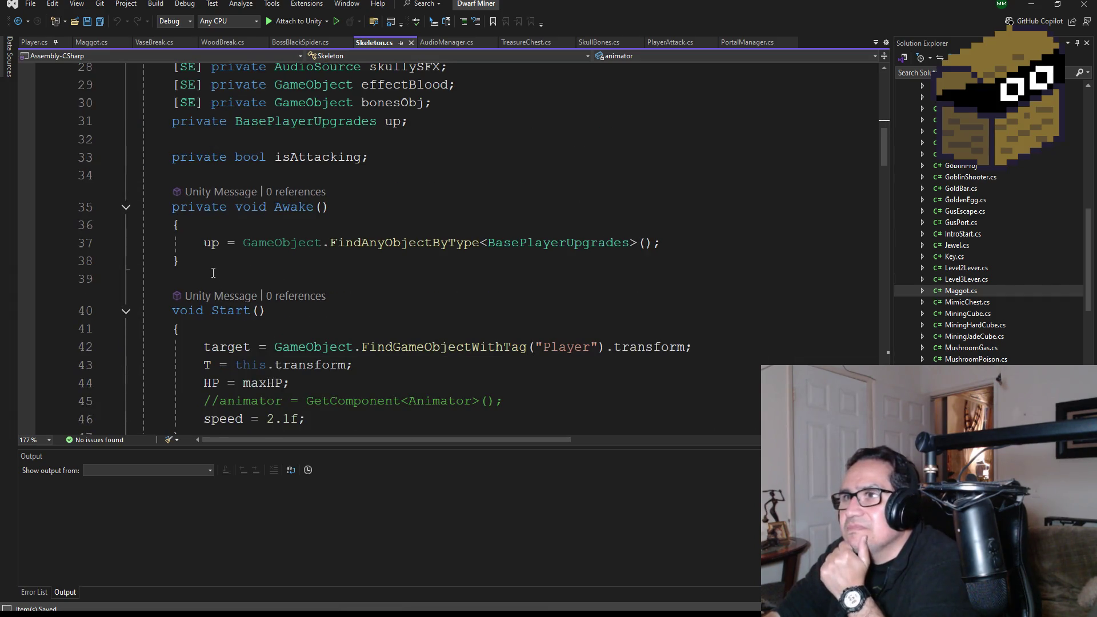
pyautogui.moveTo(209, 262)
pyautogui.mouseDown()
pyautogui.moveTo(131, 177)
pyautogui.moveTo(113, 129)
pyautogui.mouseUp()
pyautogui.hotkey('ctrl', 'c')
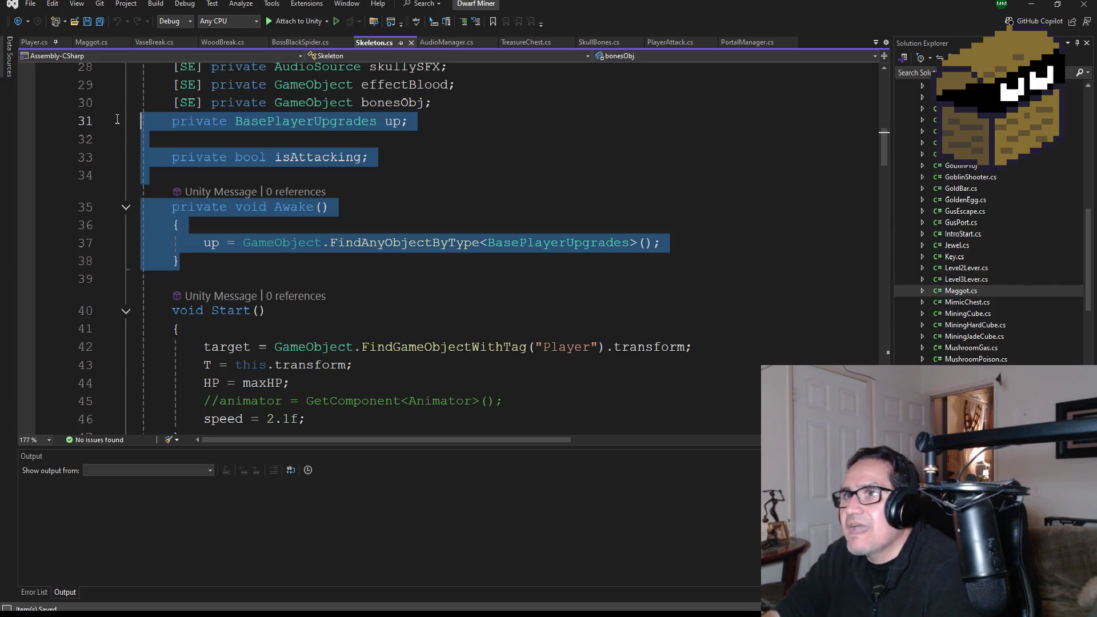
# Paste the copied BasePlayerUpgrades field, isAttacking flag and Awake block into Maggot.cs and save
pyautogui.click(93, 44)
pyautogui.scroll(-7, 298, 293)
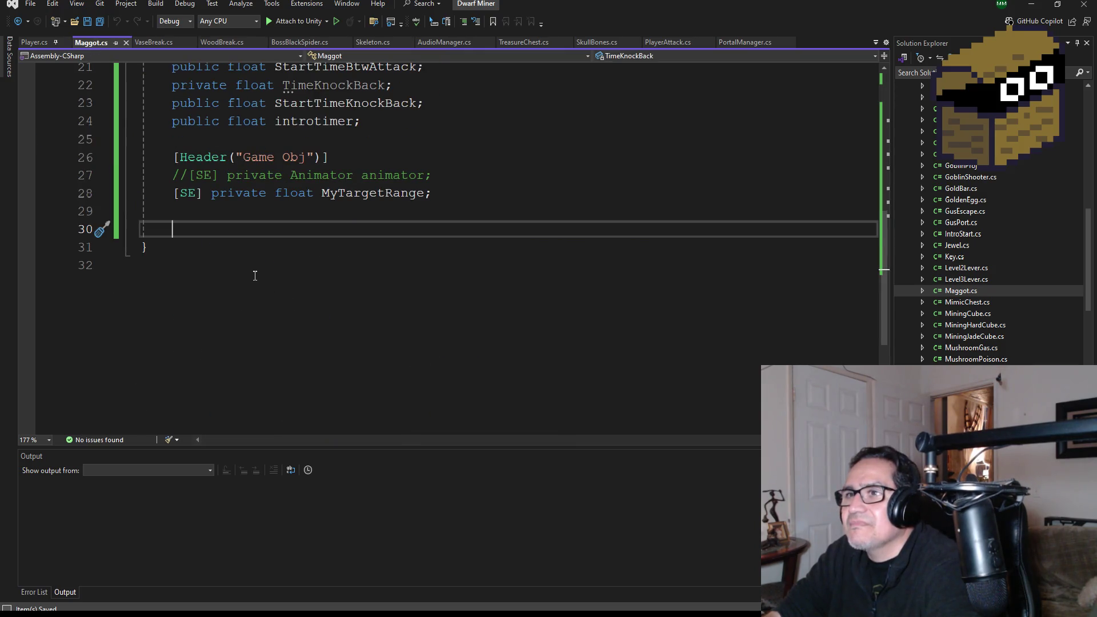
pyautogui.hotkey('ctrl', 'v')
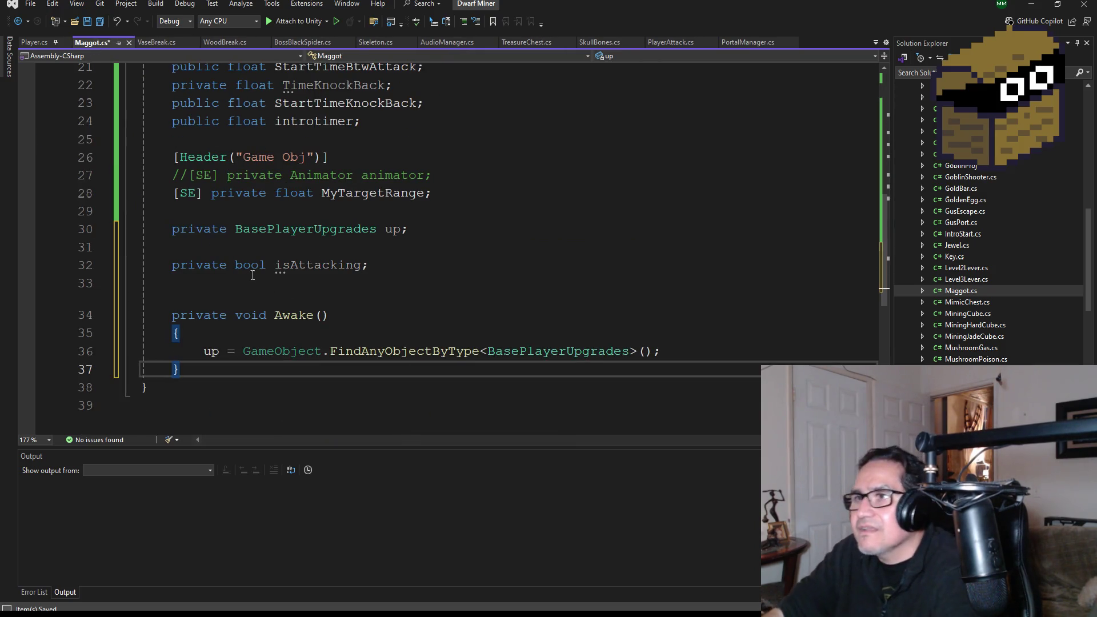
pyautogui.click(100, 21)
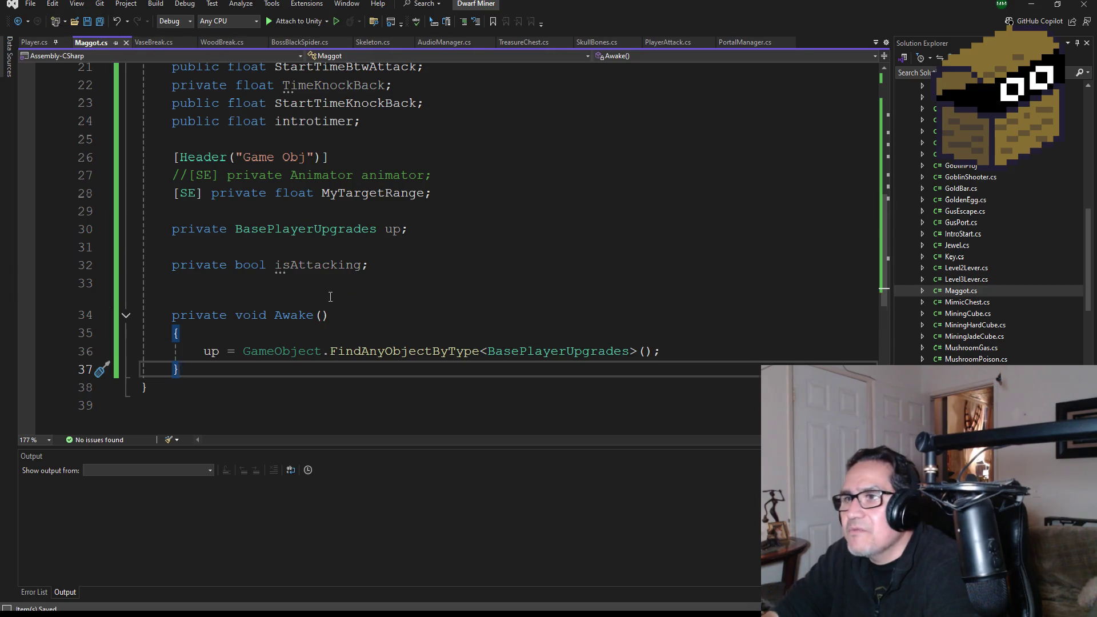
pyautogui.scroll(-2, 323, 317)
pyautogui.press('Return')
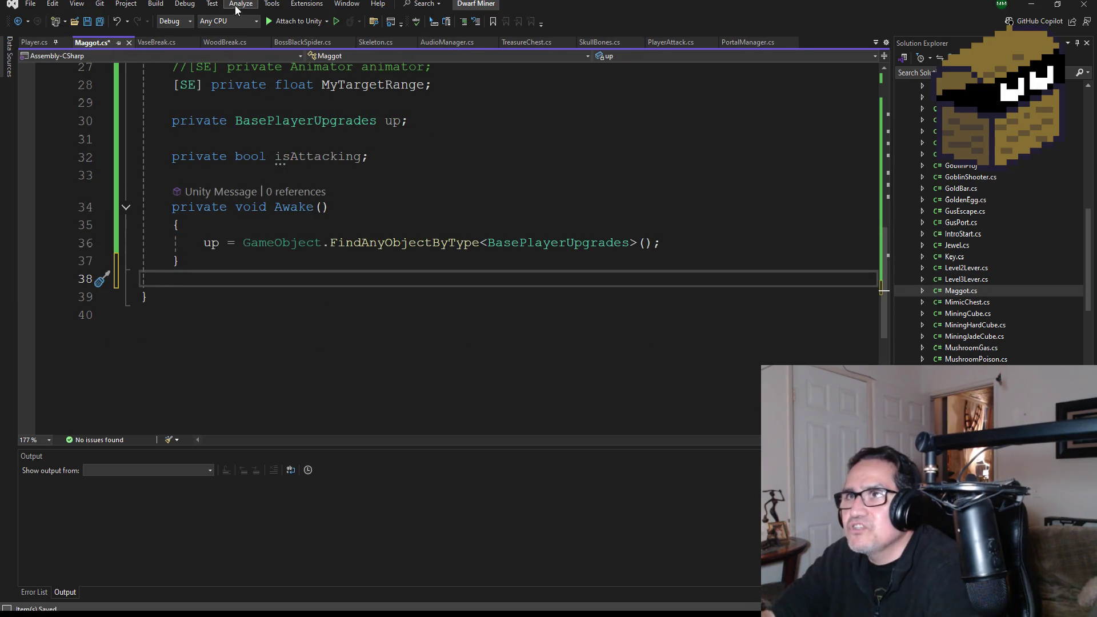
pyautogui.click(100, 23)
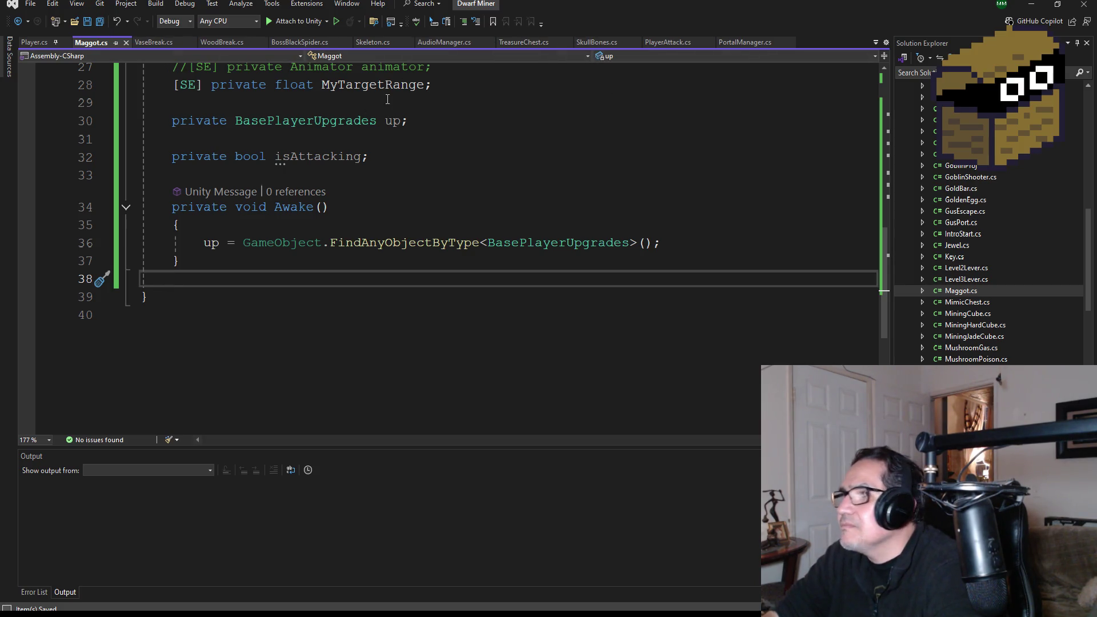
# Copy Start() from Skeleton.cs, paste it below Awake in Maggot.cs, and save
pyautogui.click(372, 43)
pyautogui.scroll(-3, 451, 324)
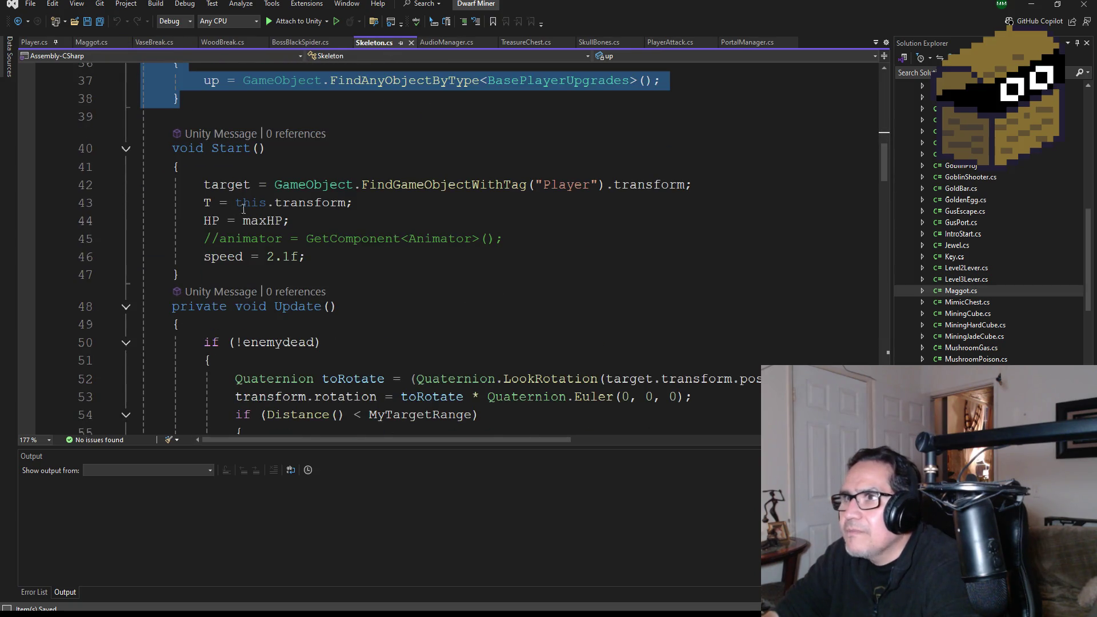
pyautogui.scroll(-1, 279, 229)
pyautogui.scroll(1, 233, 239)
pyautogui.moveTo(86, 275); pyautogui.dragTo(88, 153)
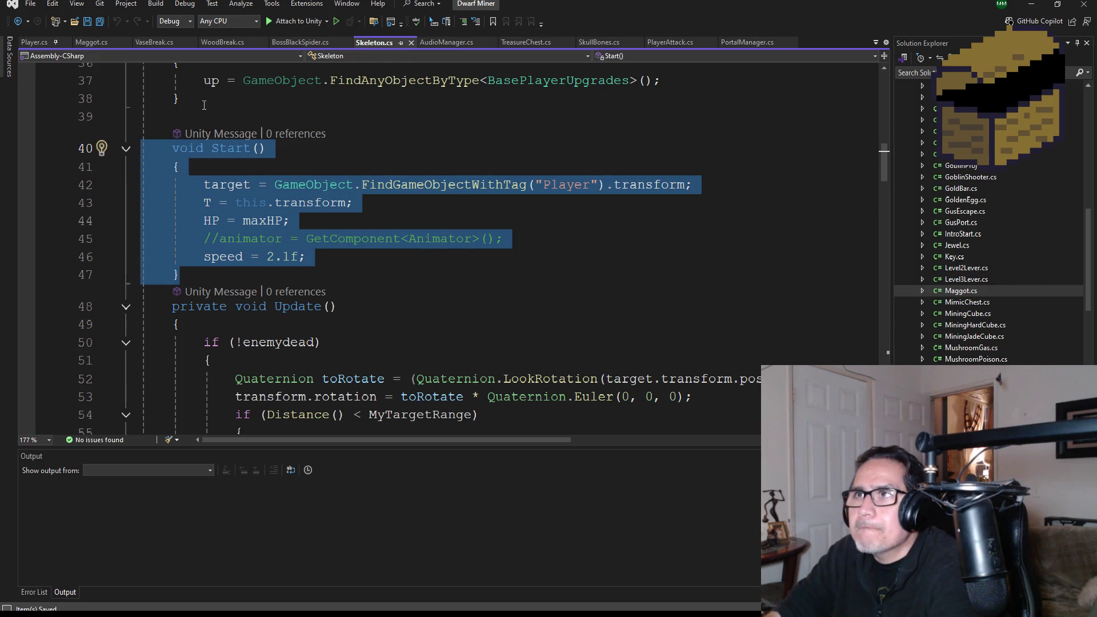
pyautogui.click(92, 42)
pyautogui.scroll(-1, 238, 258)
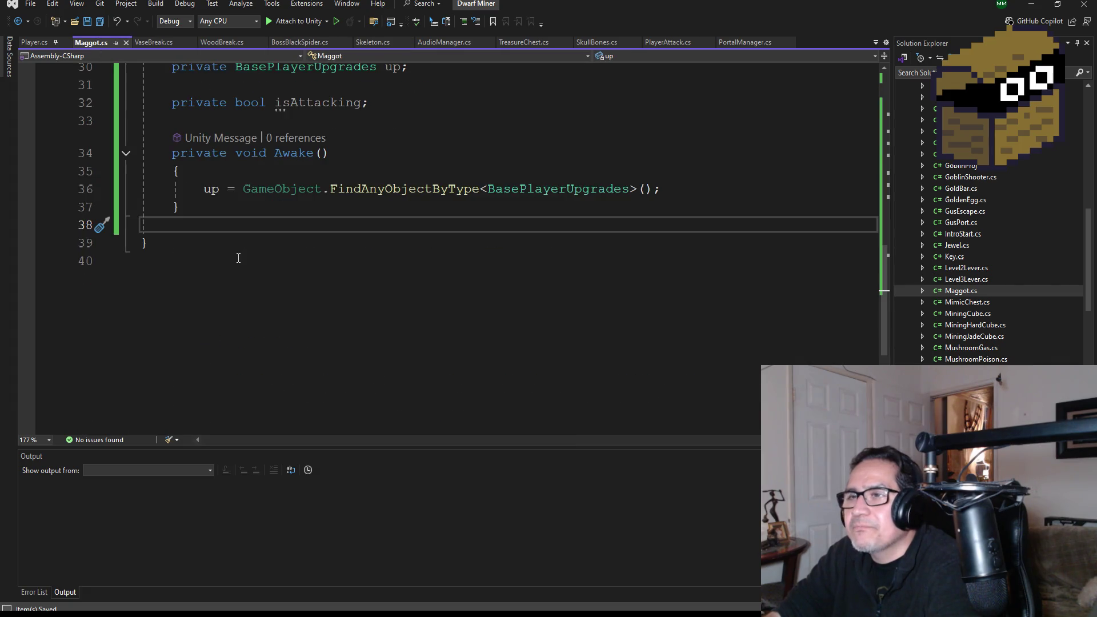
pyautogui.write('void Start()         {             target = GameObject.FindGameObjectWithTag("Player").transform;             T = this.transform;             HP = maxHP;             //animator = GetComponent<Animator>();             speed = 2.1f;         }')
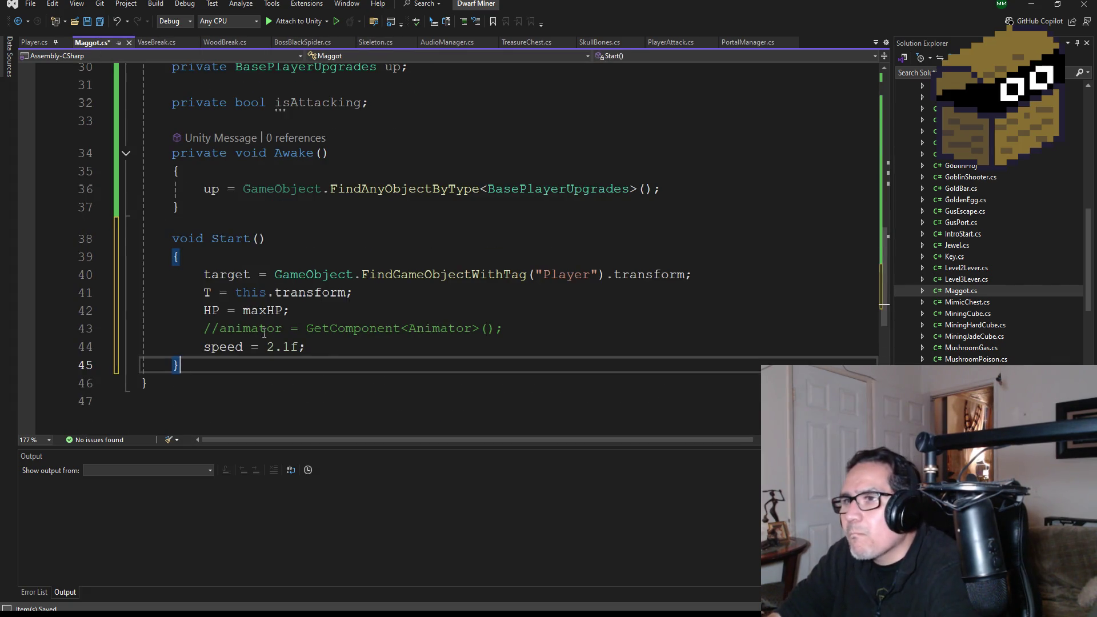
pyautogui.scroll(-1, 343, 314)
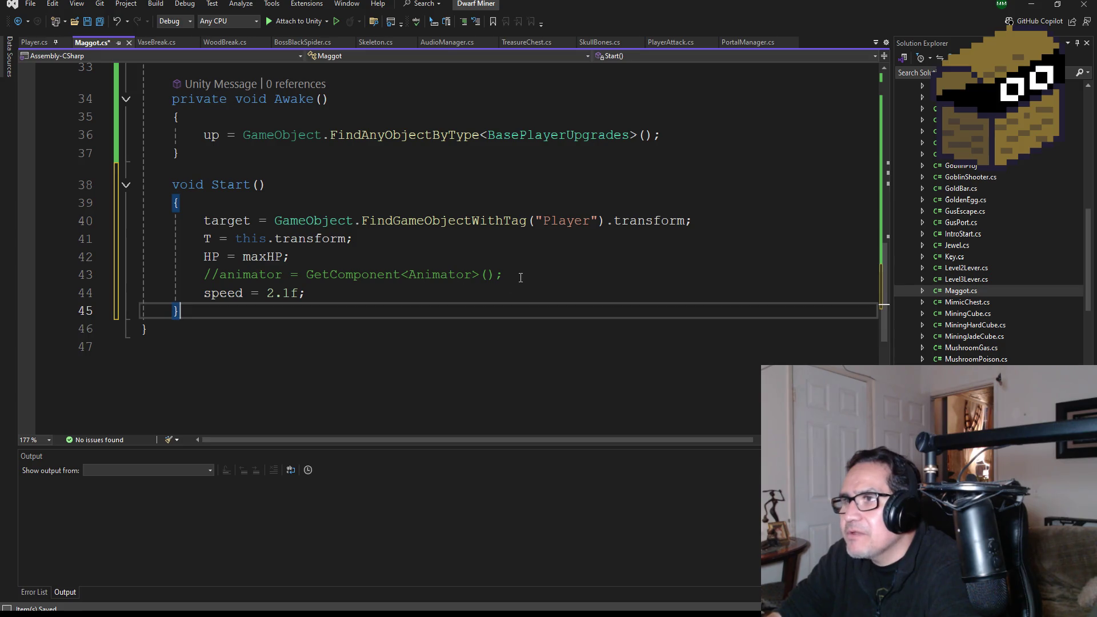
pyautogui.click(99, 21)
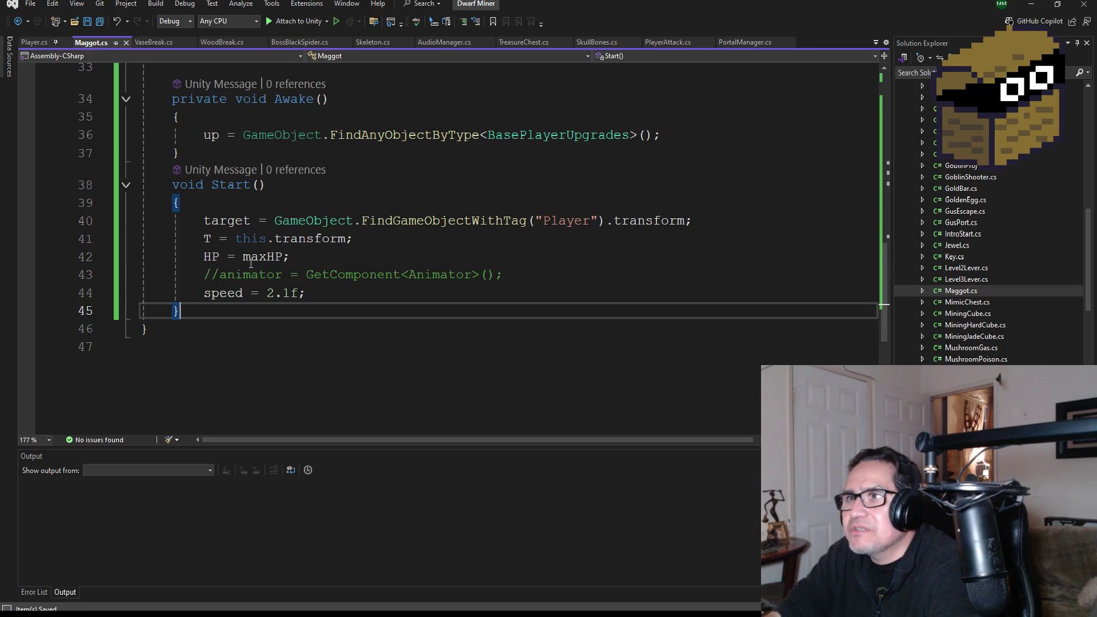
pyautogui.press('Return')
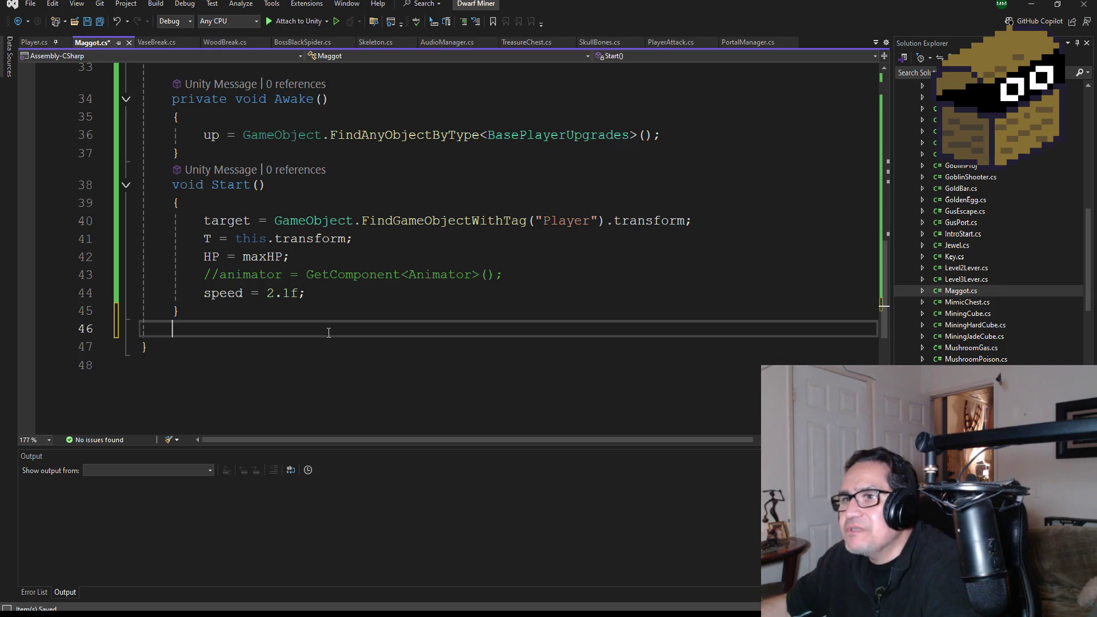
pyautogui.click(103, 26)
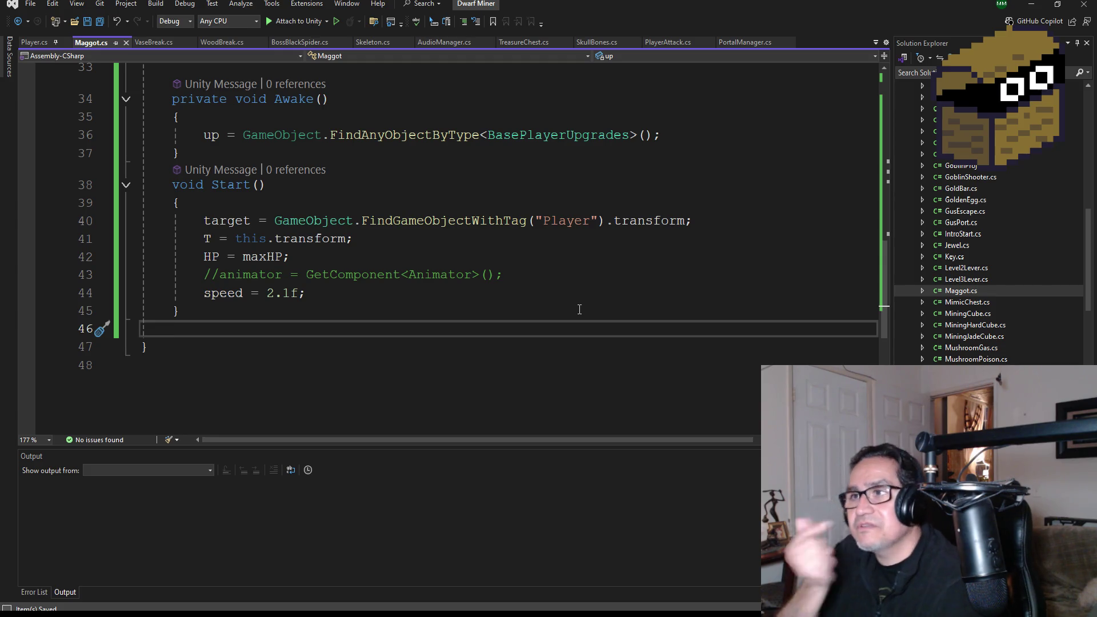
# Scroll through the saved Maggot.cs code to review it, then return to Unity
pyautogui.scroll(10, 366, 219)
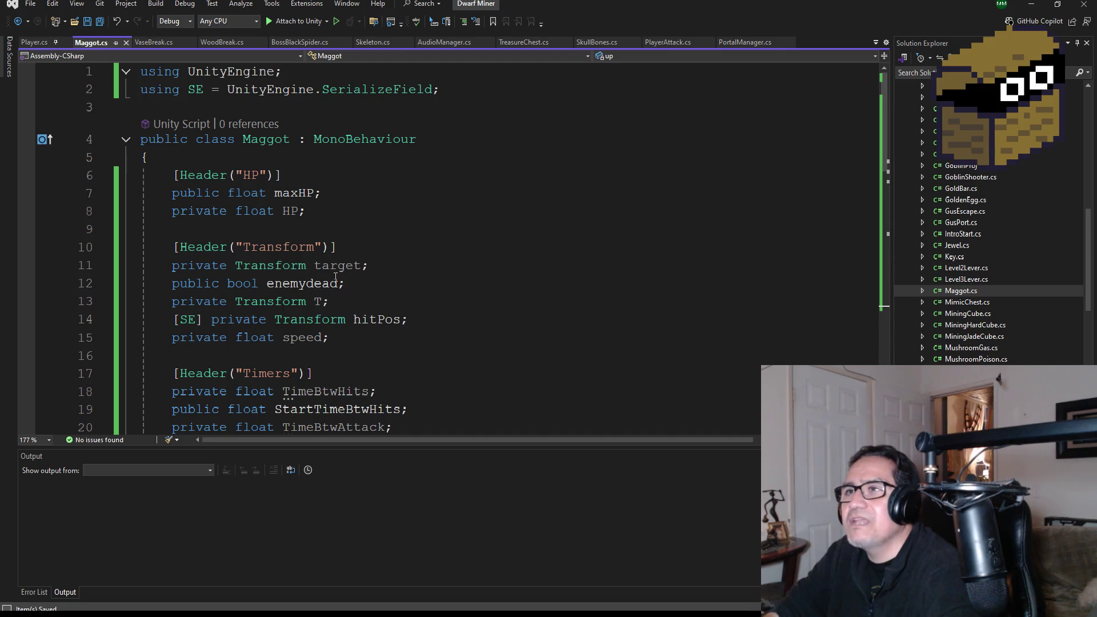
pyautogui.scroll(-11, 337, 274)
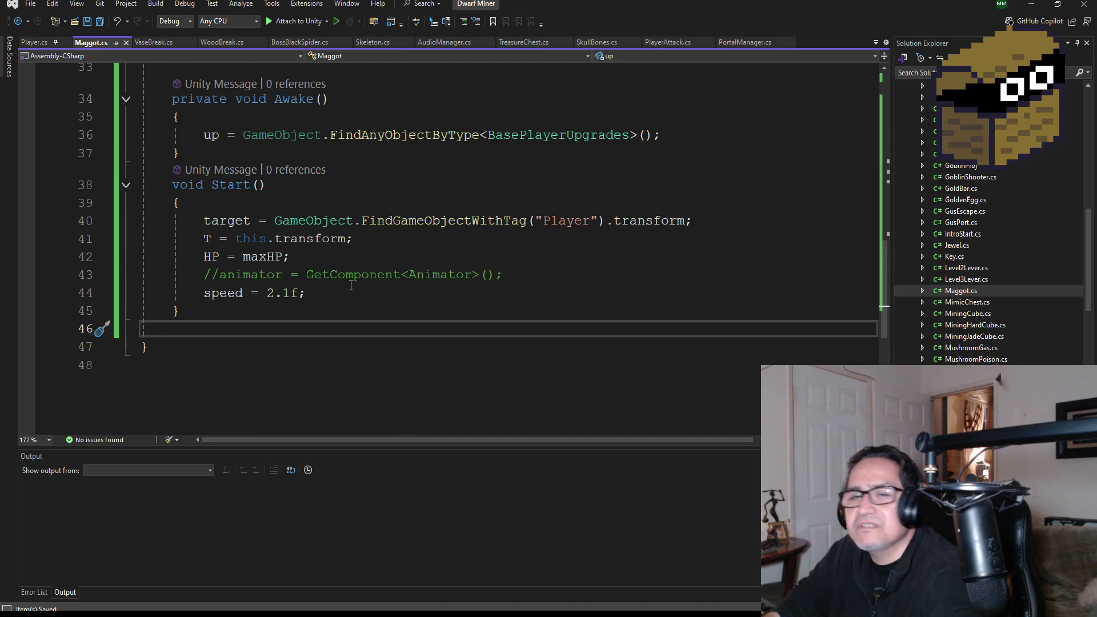
pyautogui.hotkey('alt', 'Tab')
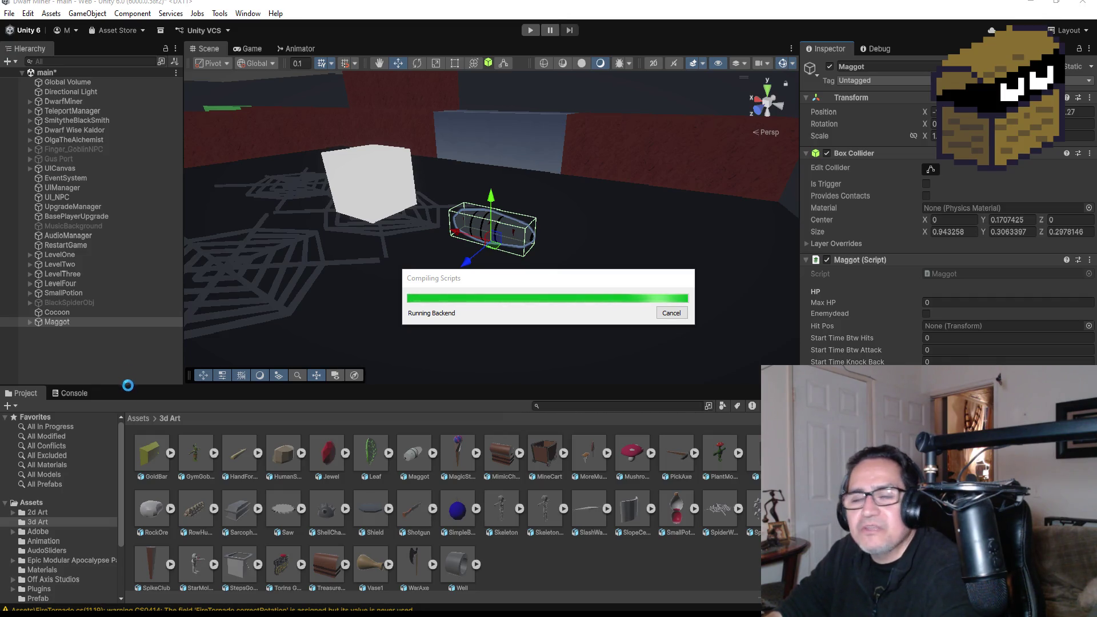
# Save the scene's Maggot object as a prefab in the Assets/Prefab folder
pyautogui.click(147, 421)
pyautogui.scroll(-5, 343, 532)
pyautogui.scroll(5, 242, 487)
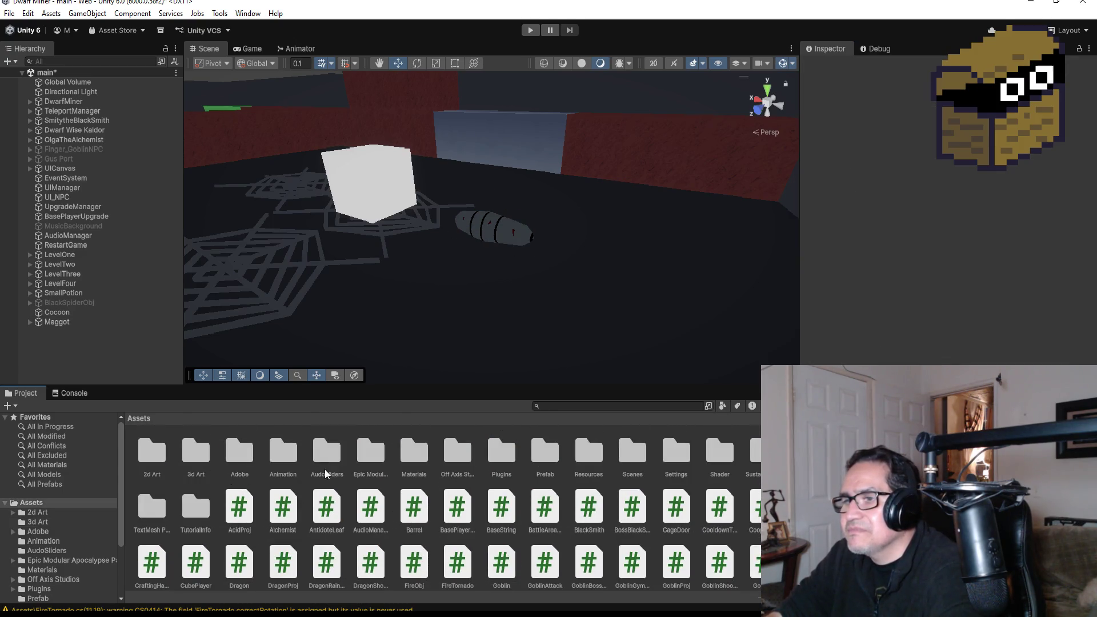
pyautogui.doubleClick(544, 462)
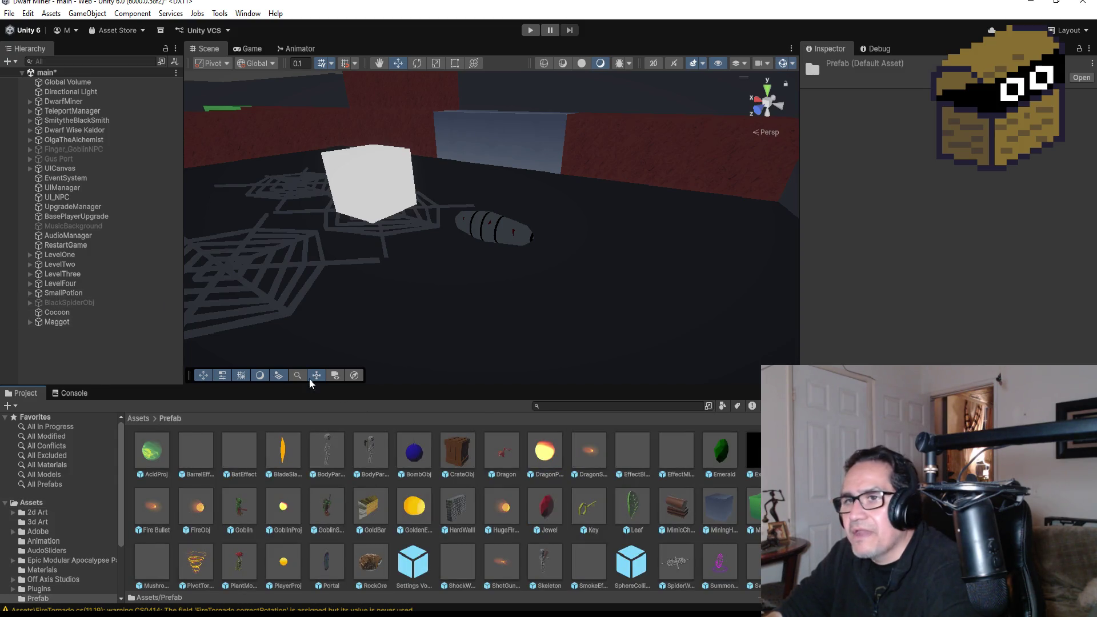
pyautogui.scroll(-1, 378, 434)
pyautogui.moveTo(377, 445)
pyautogui.mouseDown()
pyautogui.moveTo(51, 322)
pyautogui.moveTo(130, 357)
pyautogui.moveTo(351, 550)
pyautogui.mouseUp()
pyautogui.moveTo(320, 514); pyautogui.dragTo(293, 489)
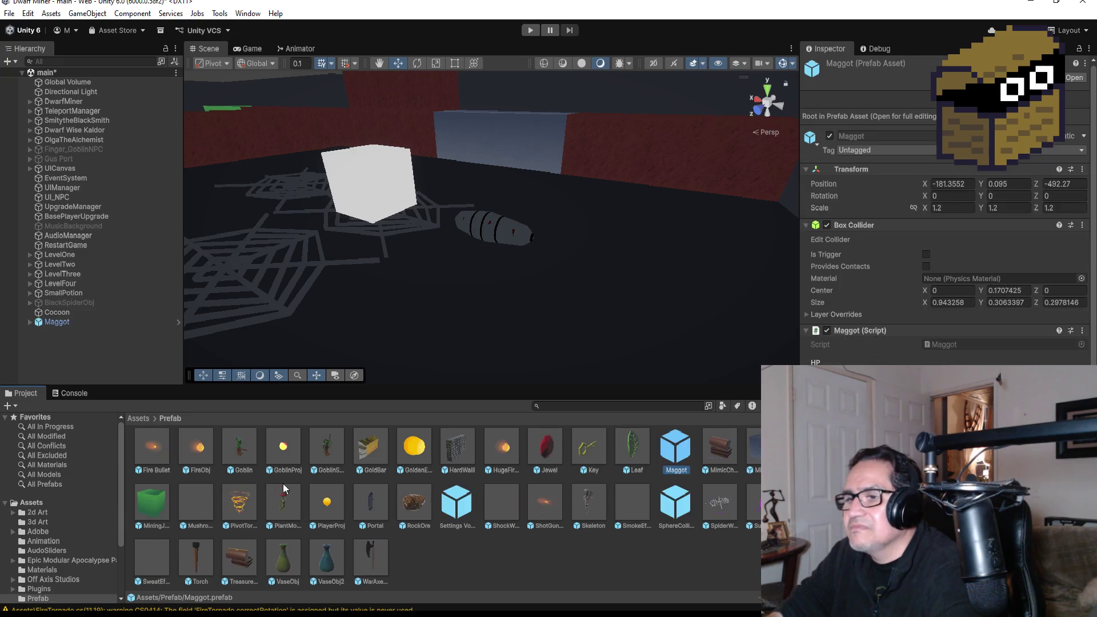
# Delete the Maggot instance from the scene and go back to the Assets root folder
pyautogui.click(71, 323)
pyautogui.rightClick(70, 324)
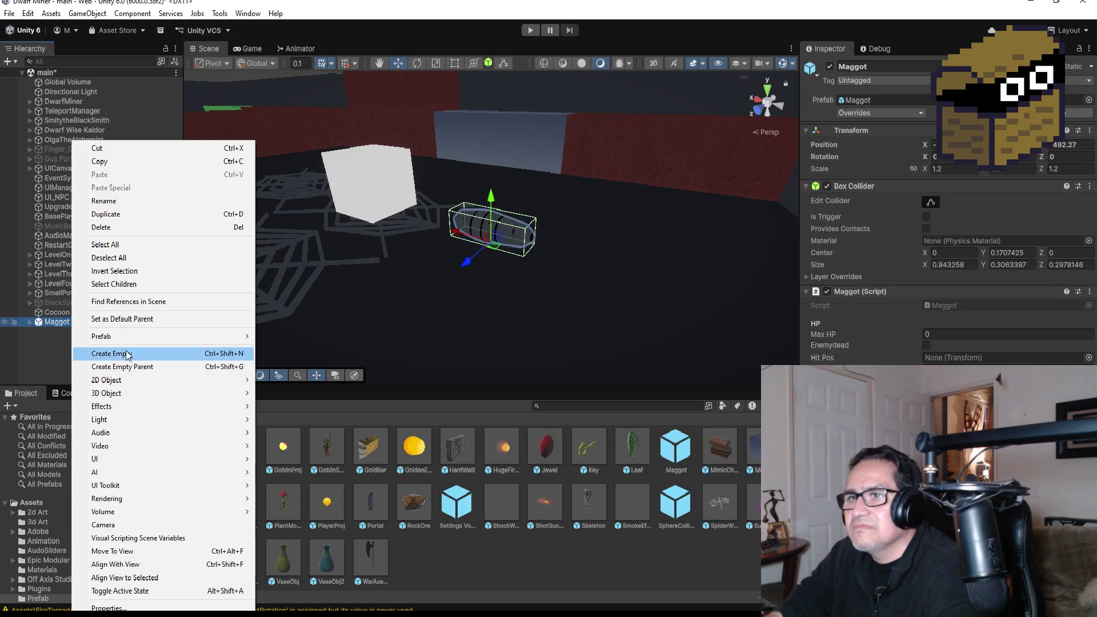
pyautogui.click(103, 227)
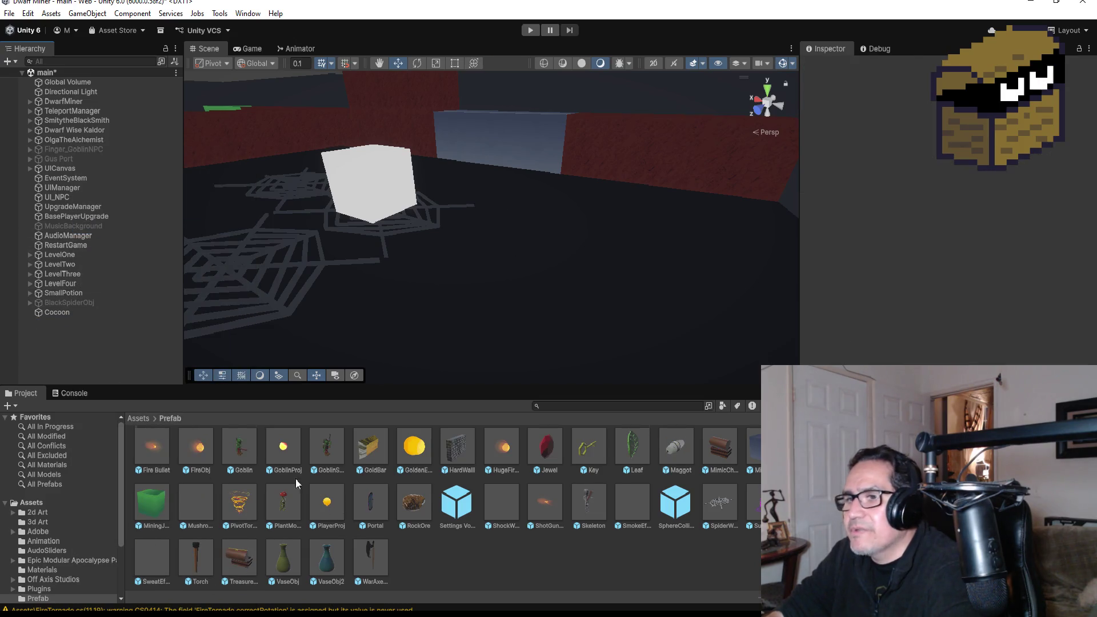
pyautogui.click(138, 418)
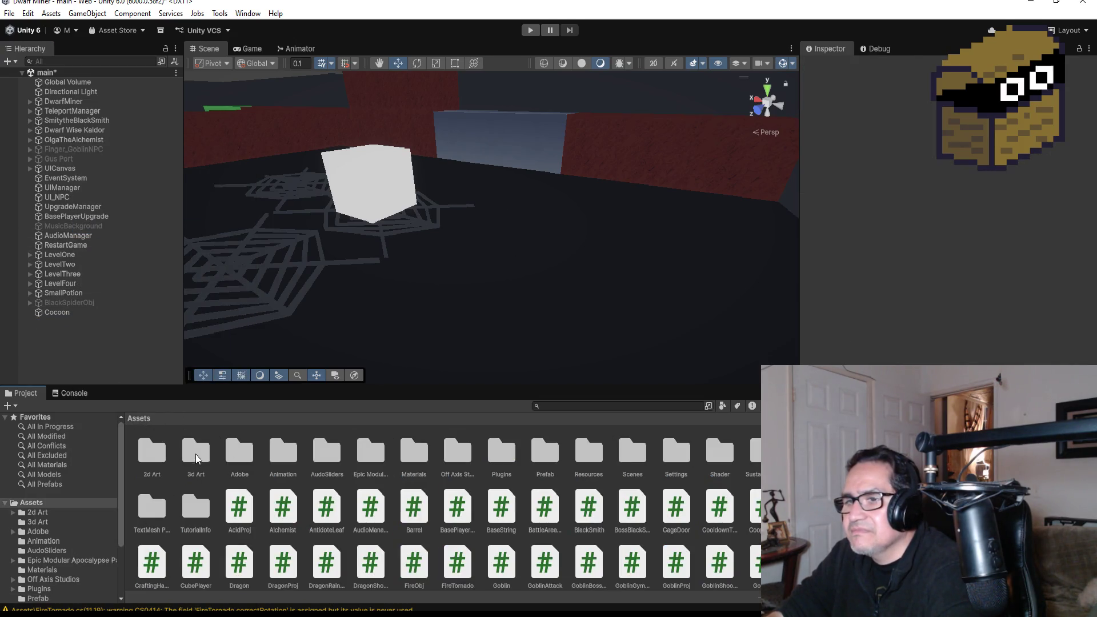
# Place the BlackSpider model from the 3d Art folder into the scene and raise it above the floor
pyautogui.doubleClick(195, 458)
pyautogui.click(152, 451)
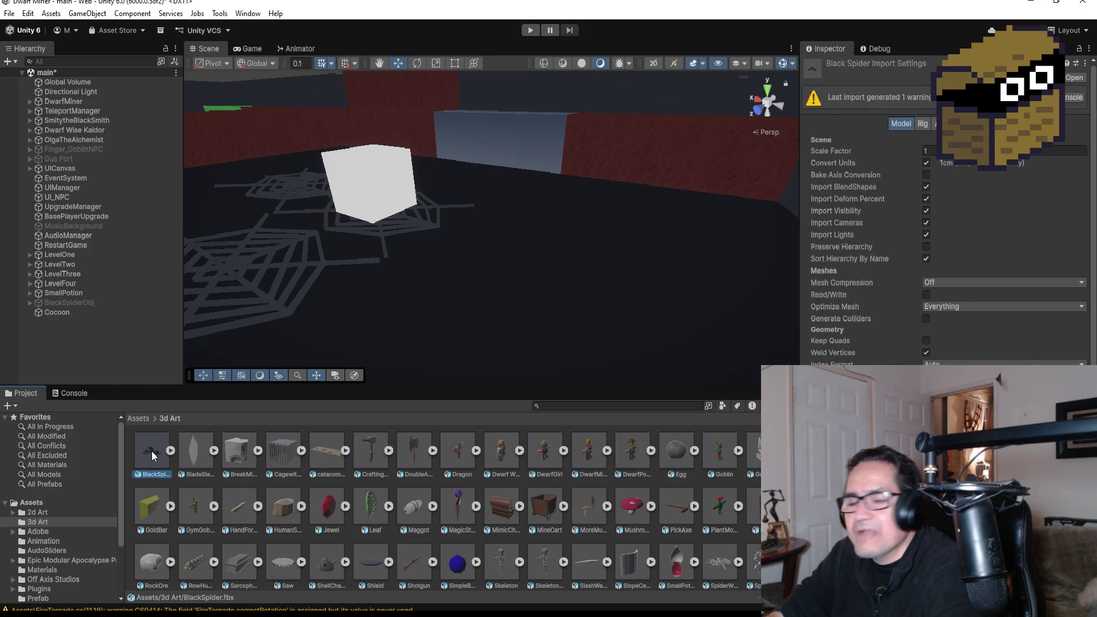
pyautogui.moveTo(152, 451)
pyautogui.mouseDown()
pyautogui.moveTo(385, 280)
pyautogui.moveTo(453, 256)
pyautogui.moveTo(464, 239)
pyautogui.moveTo(479, 253)
pyautogui.moveTo(461, 294)
pyautogui.mouseUp()
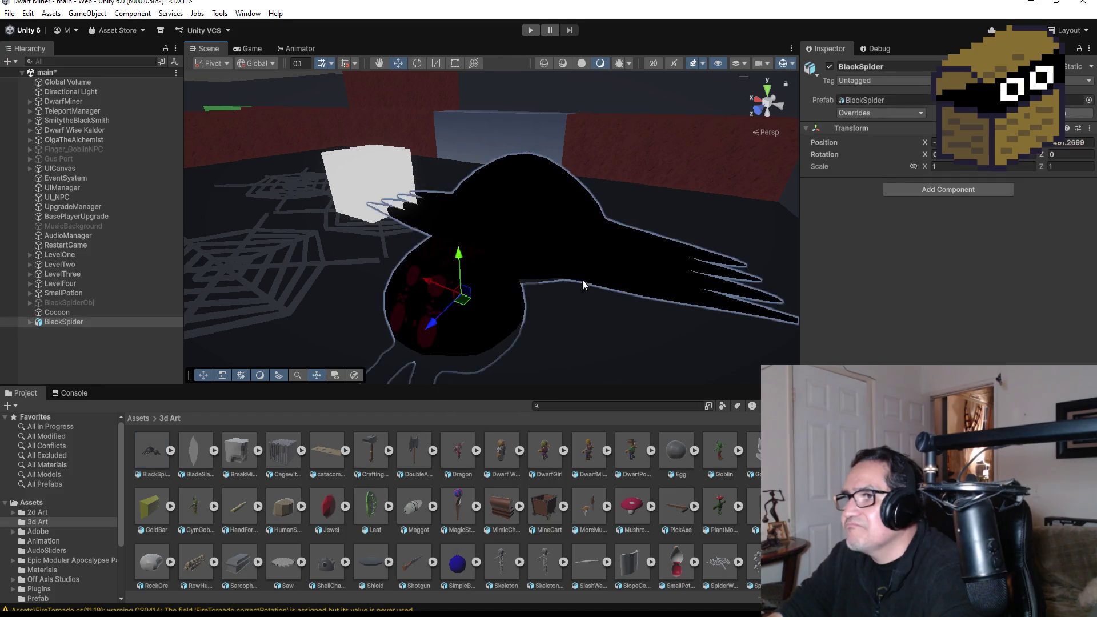
pyautogui.press('f')
pyautogui.moveTo(475, 232); pyautogui.dragTo(470, 186)
# Set the spider's scale values to 0.3
pyautogui.click(947, 165)
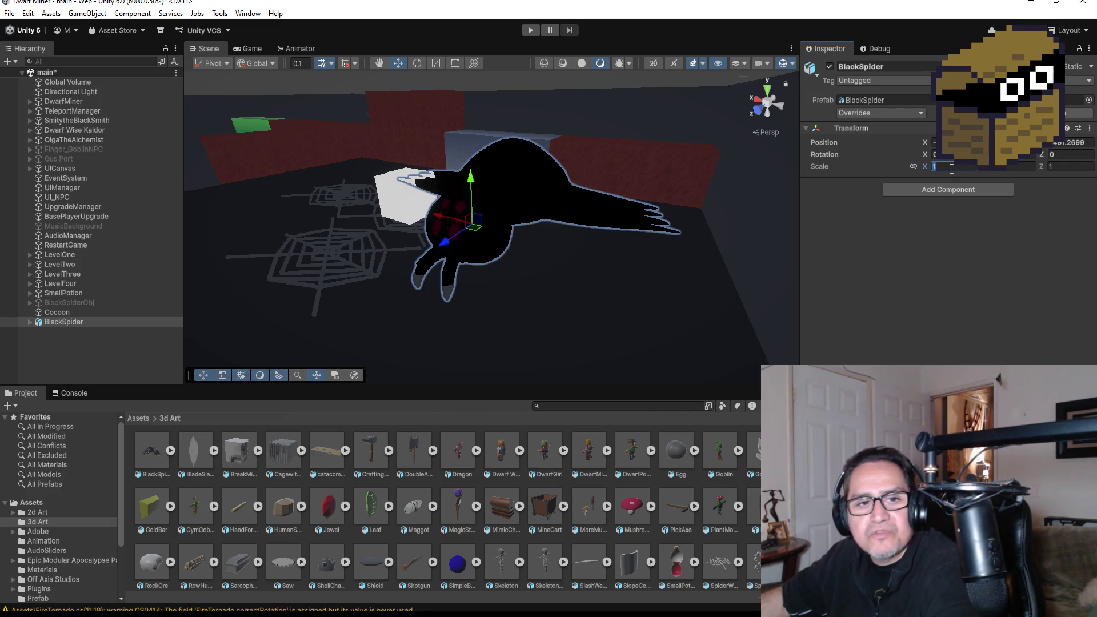
pyautogui.write('.3')
pyautogui.press('Tab')
pyautogui.write('.3')
pyautogui.press('Tab')
pyautogui.write('.3')
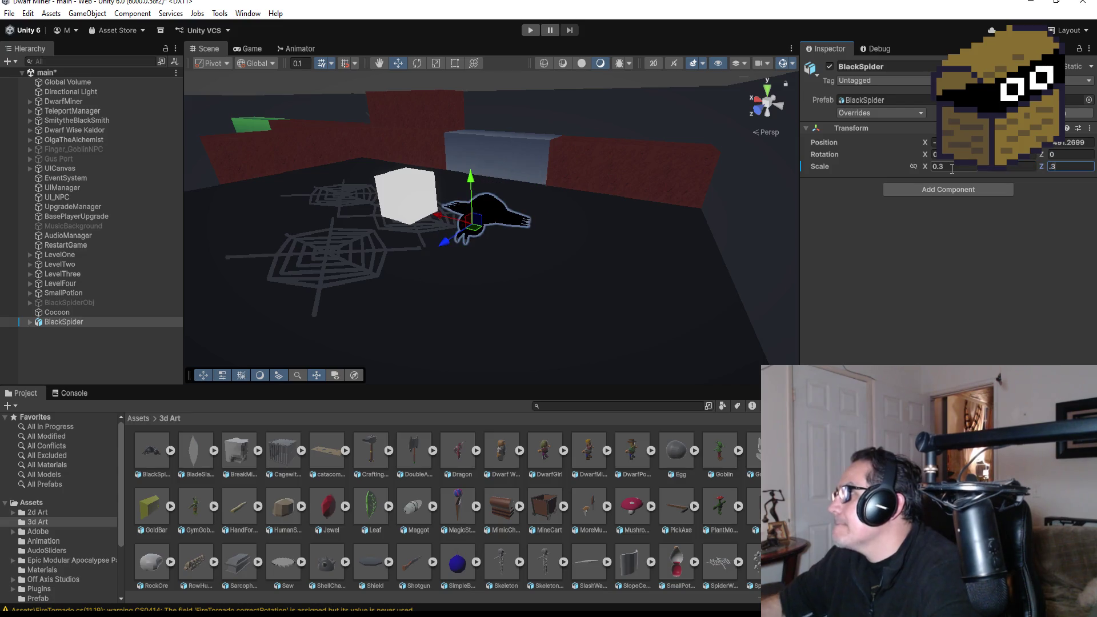
pyautogui.press('Return')
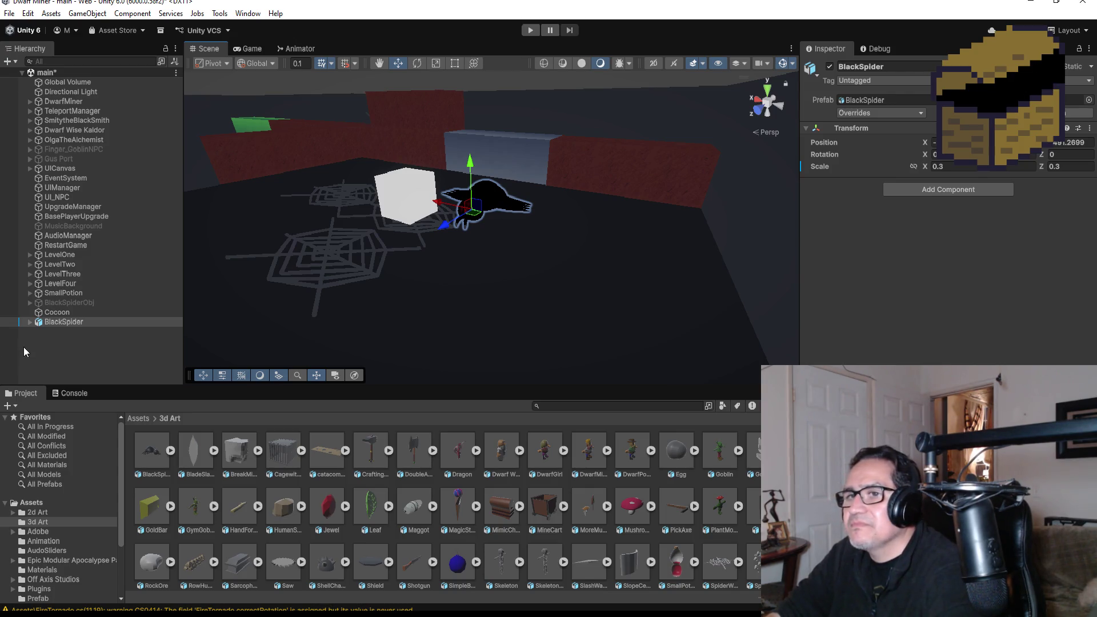
# Unpack the BlackSpider prefab completely
pyautogui.rightClick(70, 321)
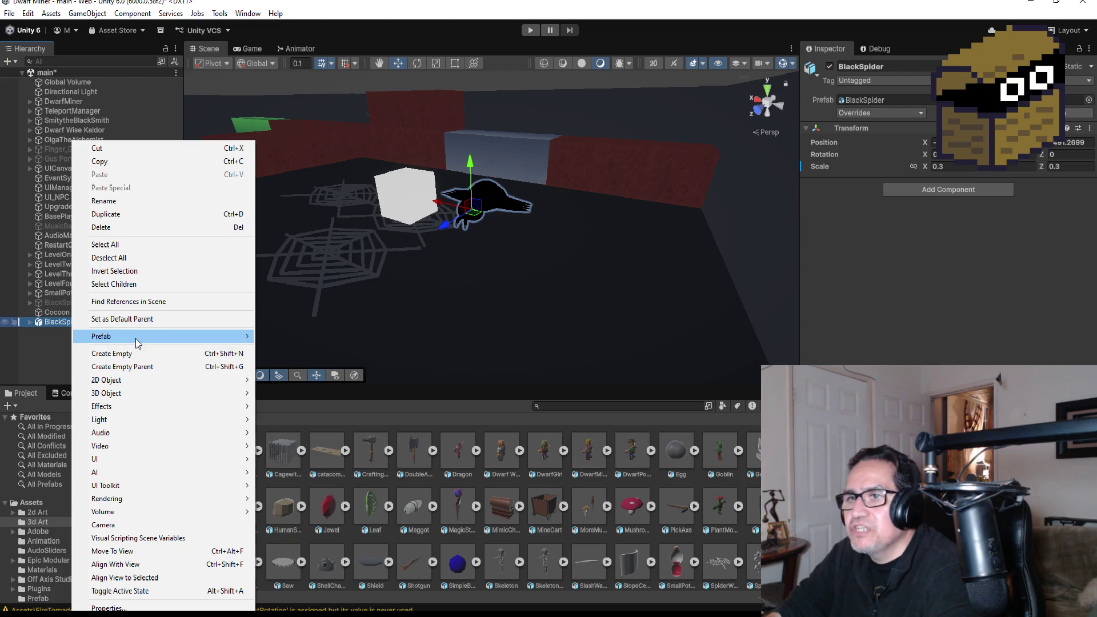
pyautogui.moveTo(138, 337)
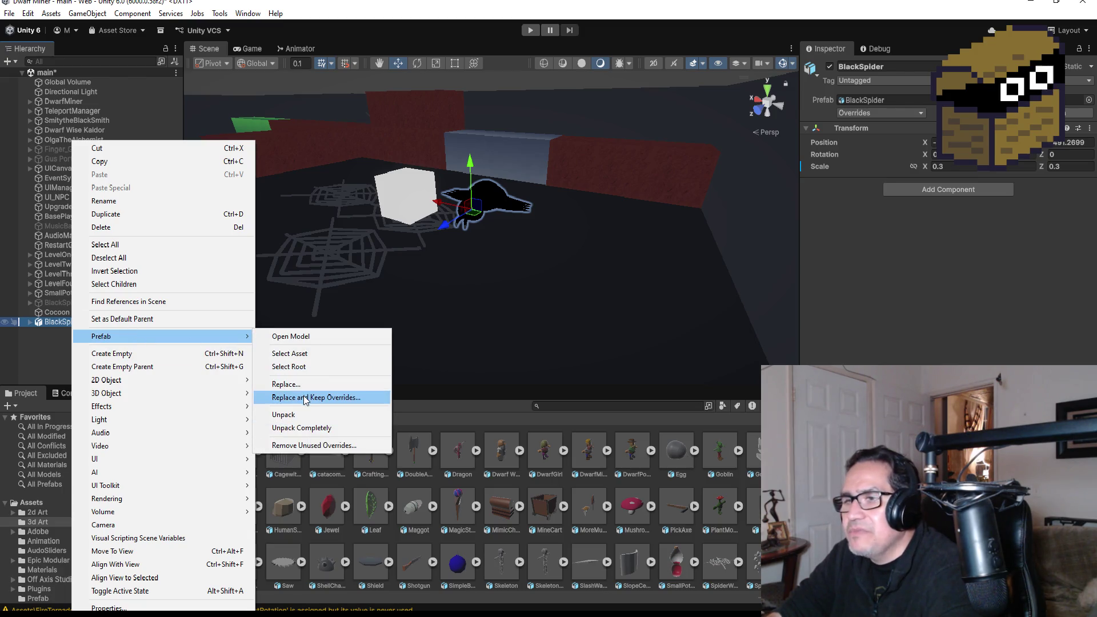
pyautogui.click(308, 428)
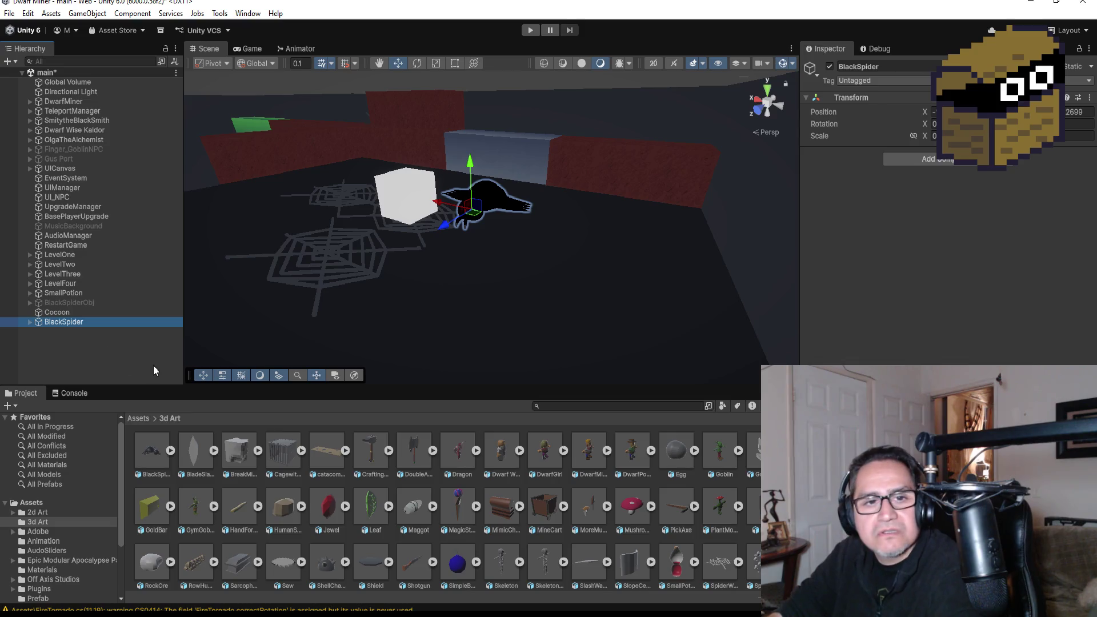
# Try the Green and GlowGold materials, then apply RustMat to the spider's body
pyautogui.click(147, 420)
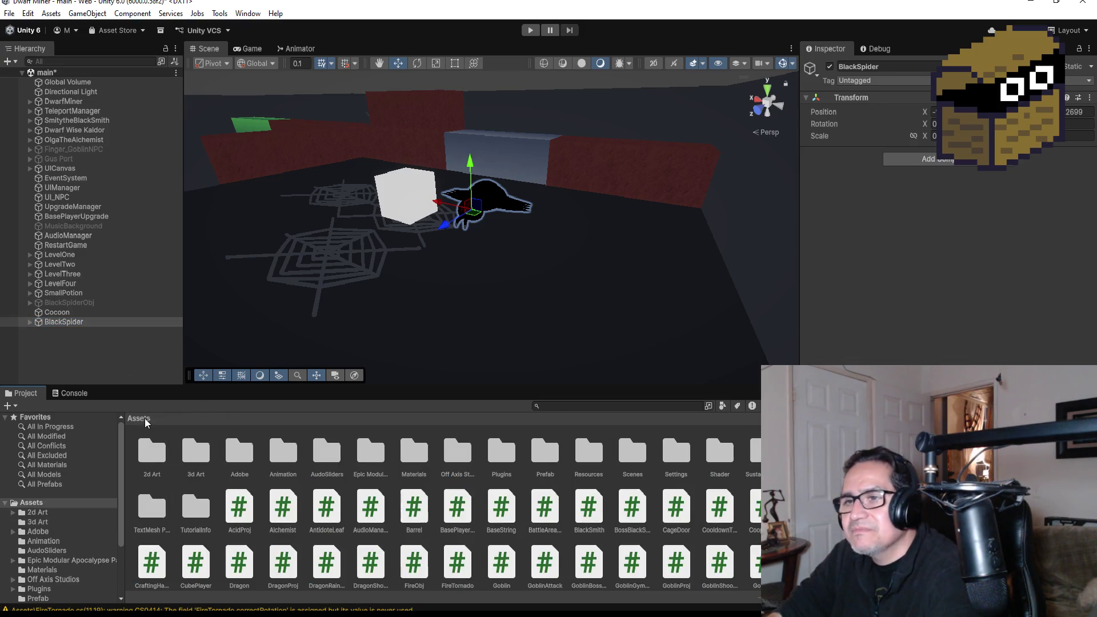
pyautogui.doubleClick(422, 460)
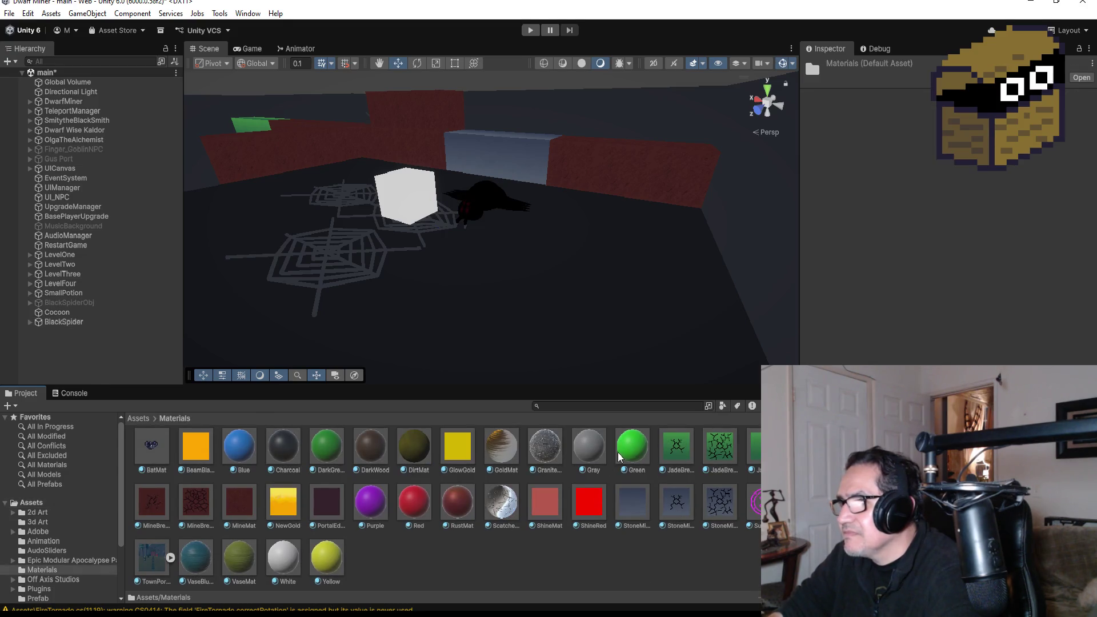
pyautogui.moveTo(632, 453); pyautogui.dragTo(638, 458)
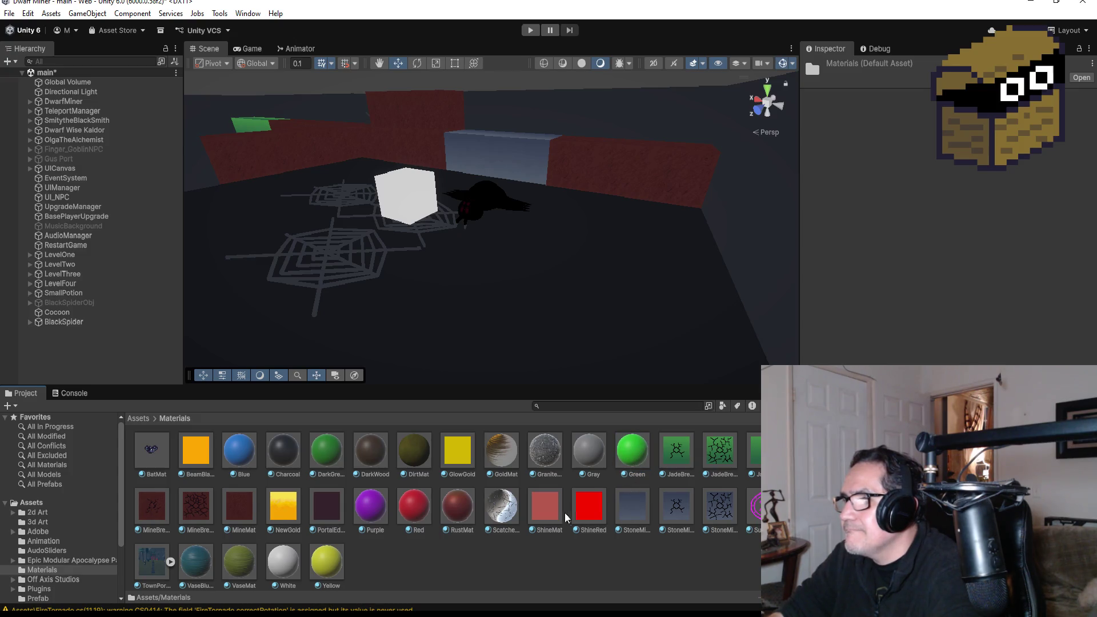
pyautogui.moveTo(466, 460)
pyautogui.mouseDown()
pyautogui.moveTo(465, 246)
pyautogui.moveTo(480, 200)
pyautogui.moveTo(468, 549)
pyautogui.moveTo(490, 575)
pyautogui.mouseUp()
pyautogui.moveTo(451, 514); pyautogui.dragTo(474, 220)
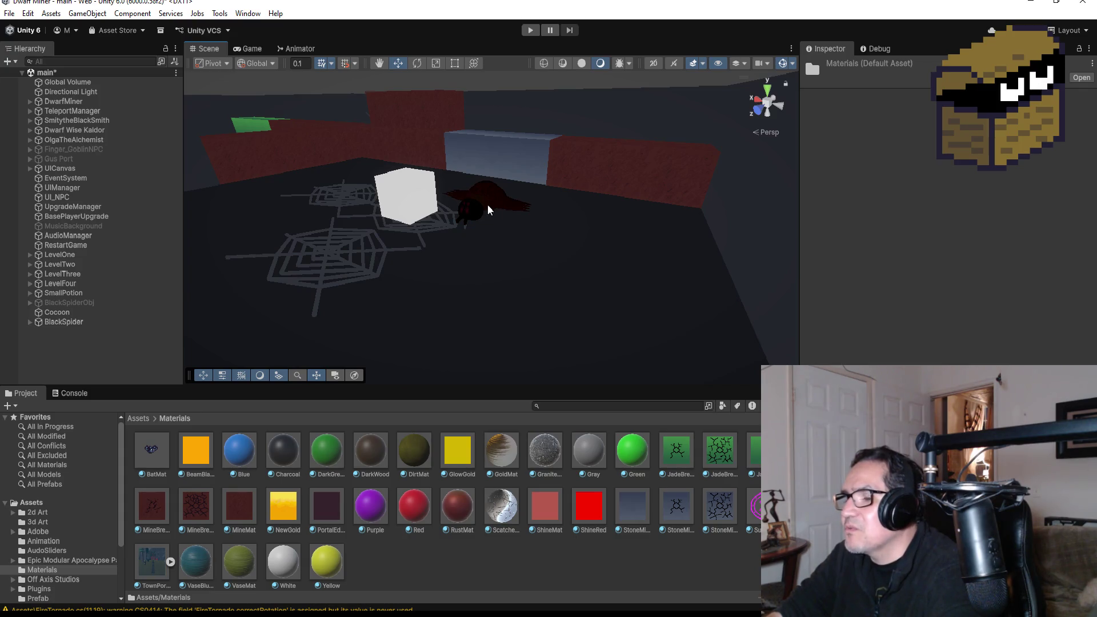
pyautogui.moveTo(462, 510)
pyautogui.mouseDown()
pyautogui.moveTo(486, 235)
pyautogui.moveTo(475, 213)
pyautogui.mouseUp()
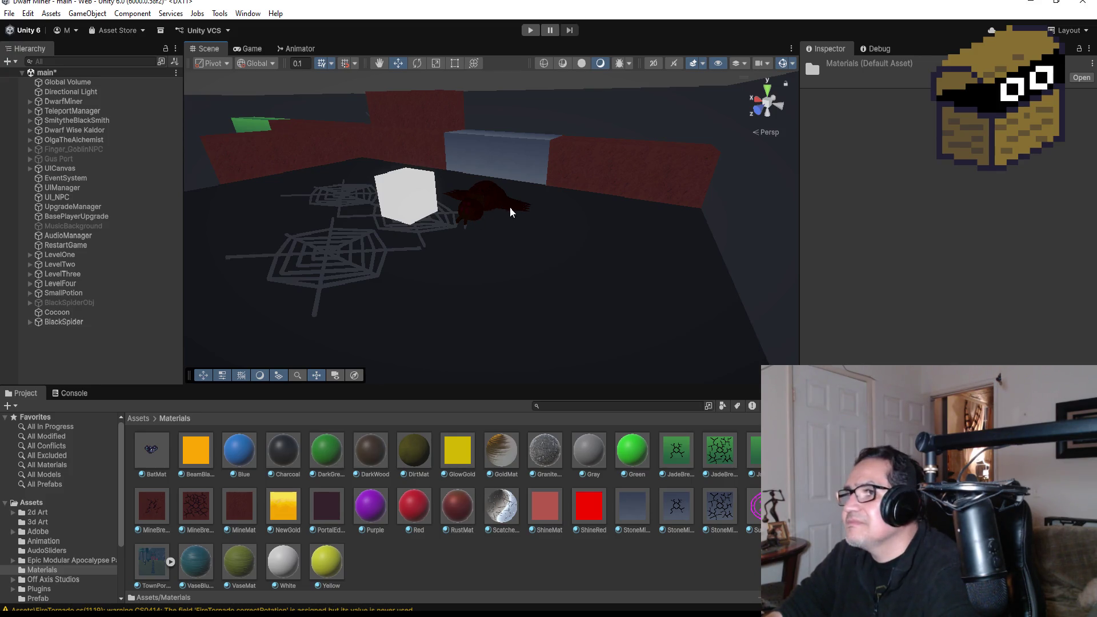
# Frame the spider's Body at a level angle, then switch to the spider name search results
pyautogui.click(505, 208)
pyautogui.press('f')
pyautogui.moveTo(513, 228)
pyautogui.mouseDown()
pyautogui.moveTo(492, 327)
pyautogui.moveTo(637, 233)
pyautogui.moveTo(401, 289)
pyautogui.mouseUp()
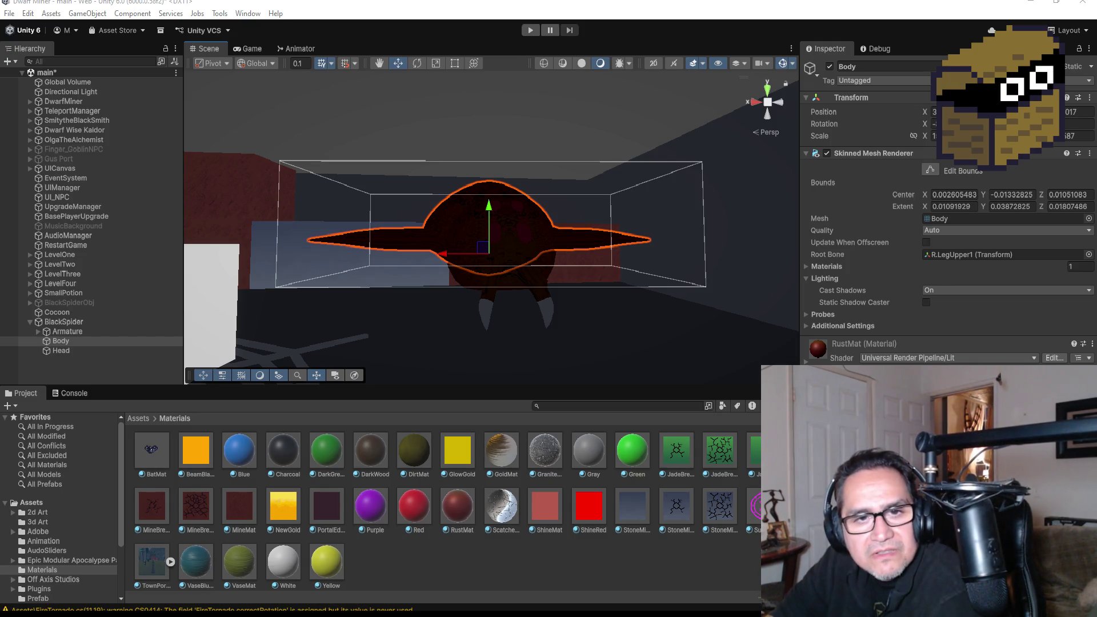
pyautogui.hotkey('alt', 'Tab')
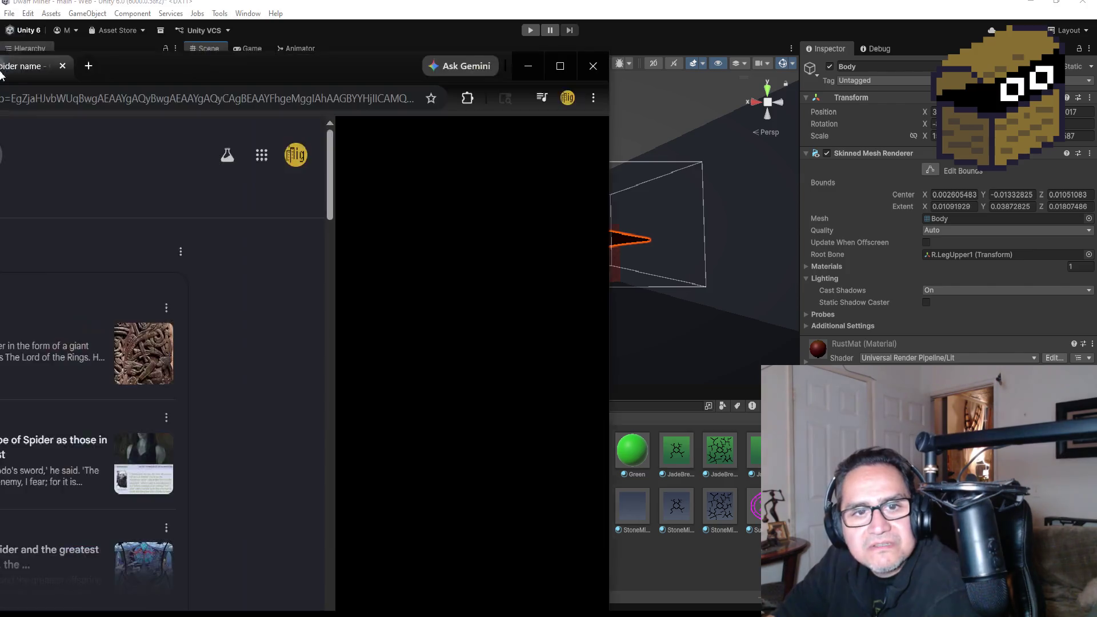
pyautogui.doubleClick(326, 167)
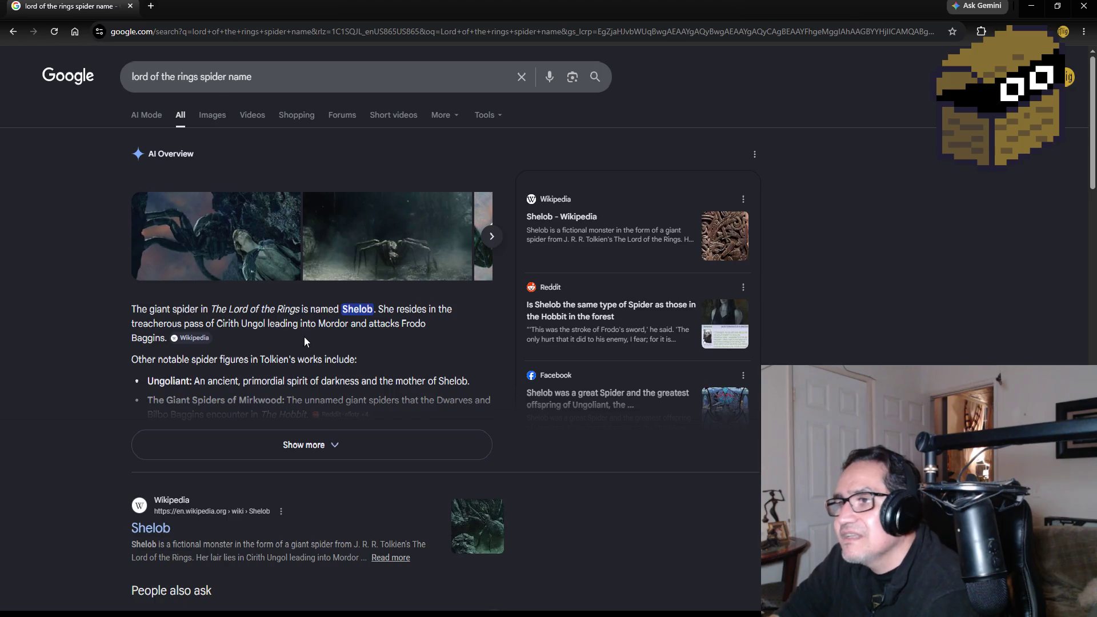
pyautogui.click(284, 444)
pyautogui.scroll(-4, 72, 411)
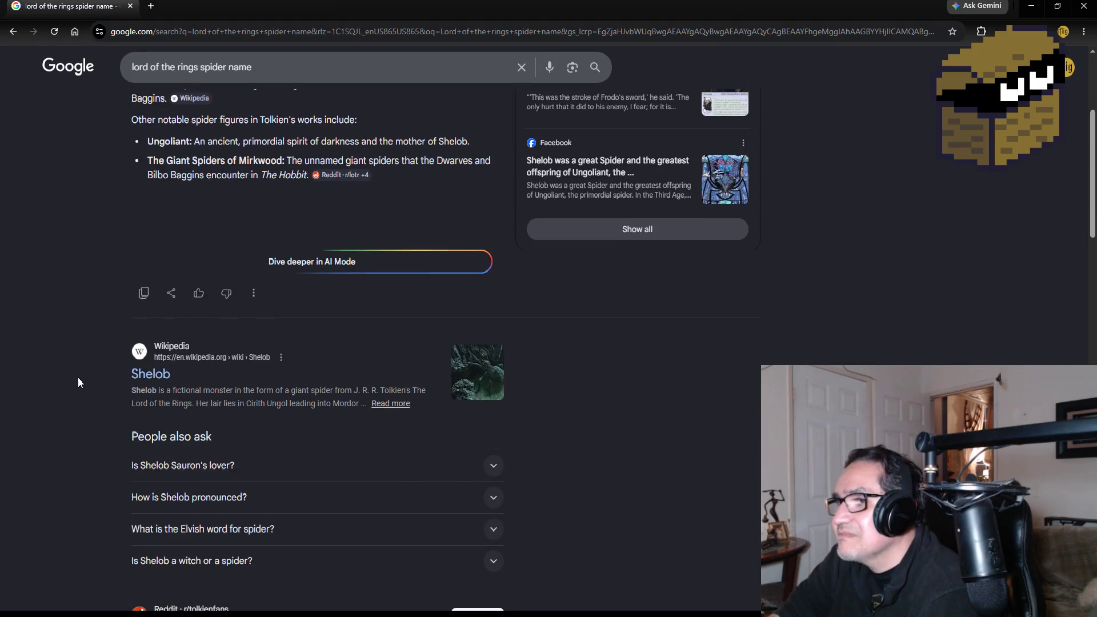
pyautogui.scroll(4, 78, 377)
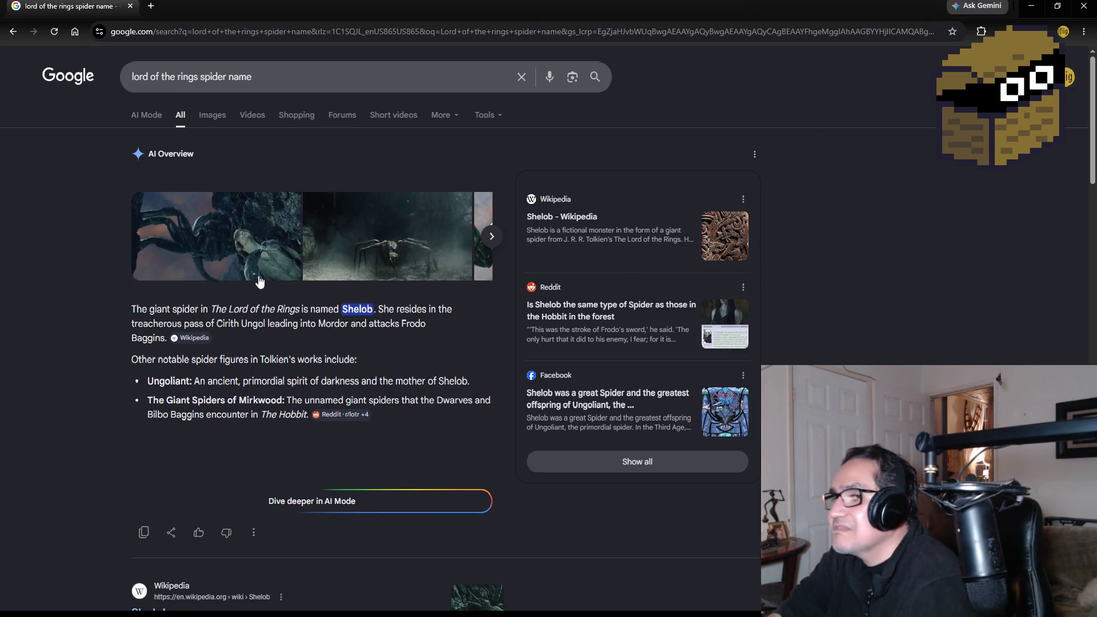
pyautogui.click(1078, 10)
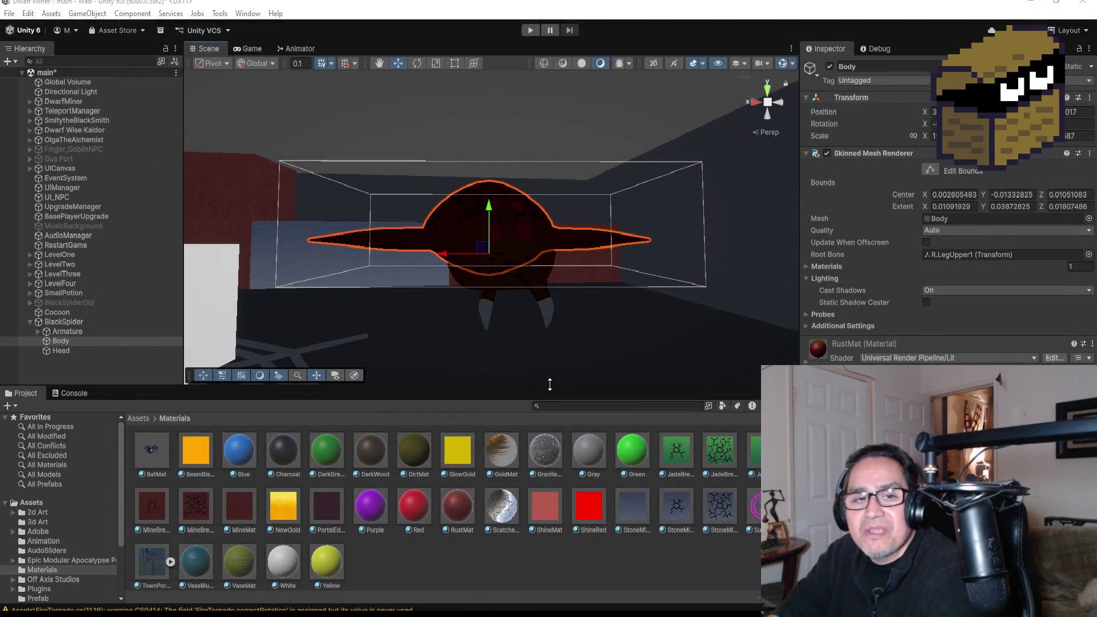
# Expand the spider's Armature, switch to the Rotate tool and view the spider from the front
pyautogui.moveTo(560, 258)
pyautogui.mouseDown()
pyautogui.moveTo(758, 320)
pyautogui.moveTo(553, 308)
pyautogui.mouseUp()
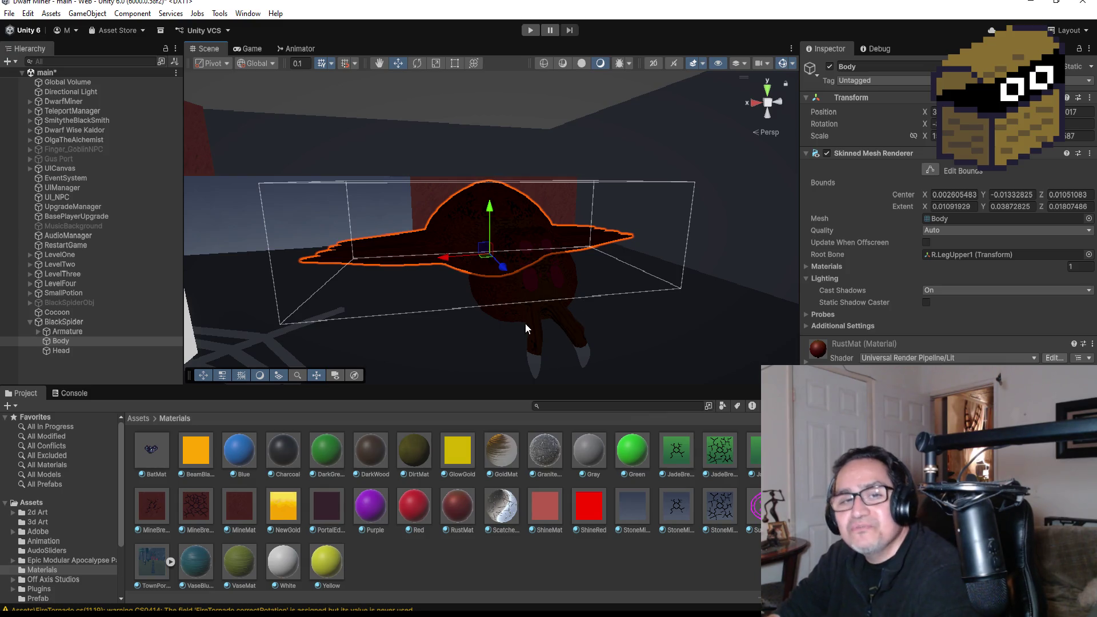
pyautogui.click(37, 331)
pyautogui.click(36, 331)
pyautogui.scroll(-3, 73, 335)
pyautogui.click(81, 291)
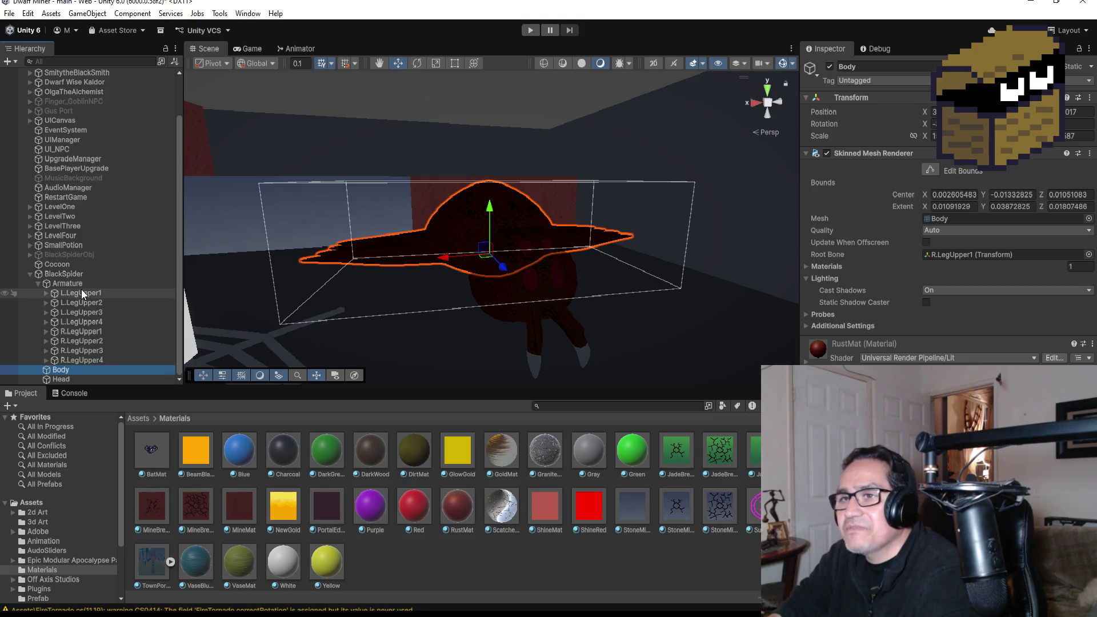
pyautogui.click(419, 62)
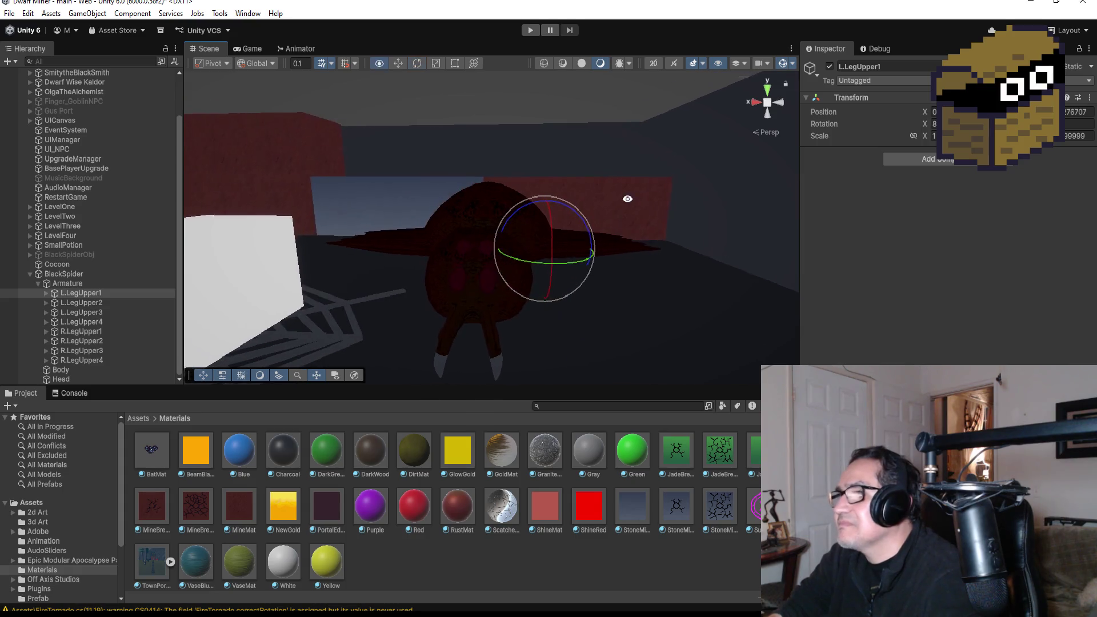
pyautogui.click(755, 101)
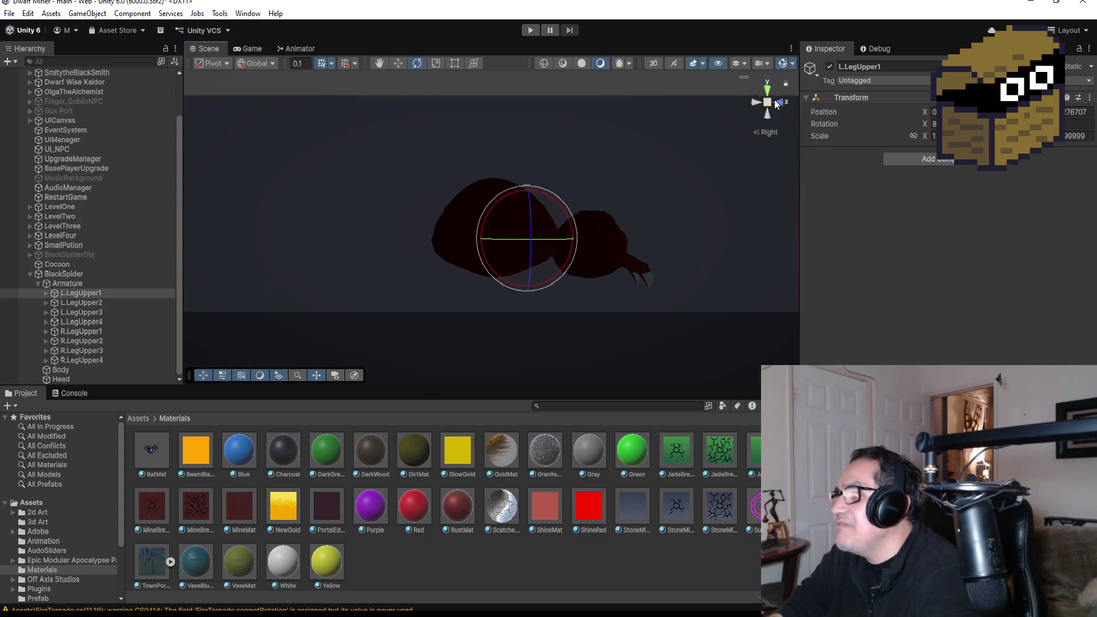
pyautogui.click(784, 102)
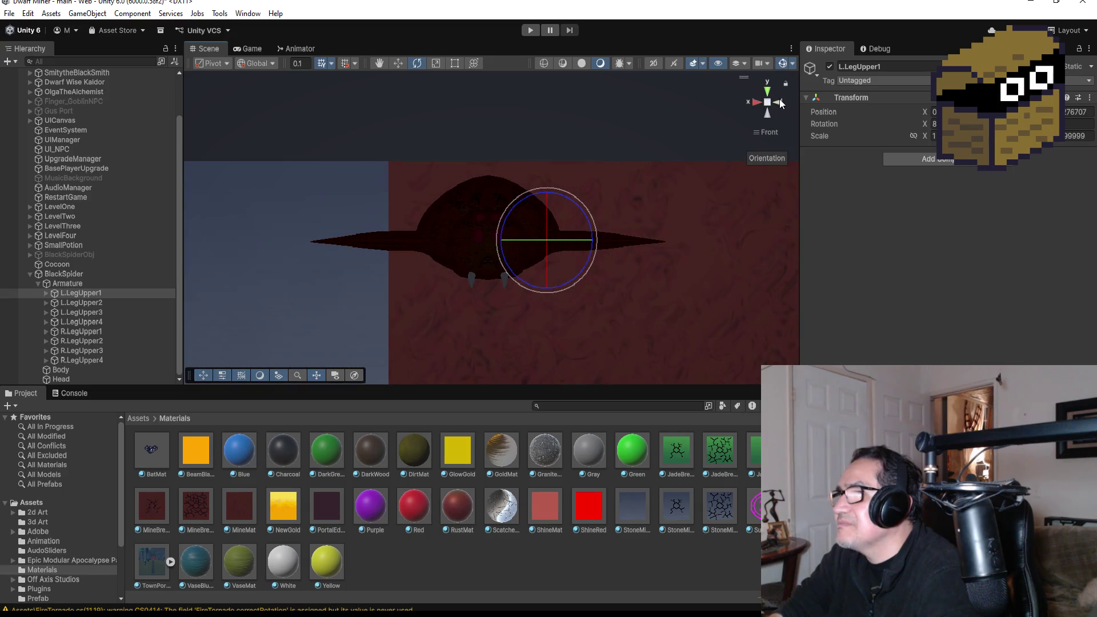
# Bend the first left leg downward by rotating L.LegMid1 and L.LegLow1
pyautogui.click(53, 293)
pyautogui.click(46, 292)
pyautogui.click(89, 303)
pyautogui.moveTo(621, 197); pyautogui.dragTo(694, 273)
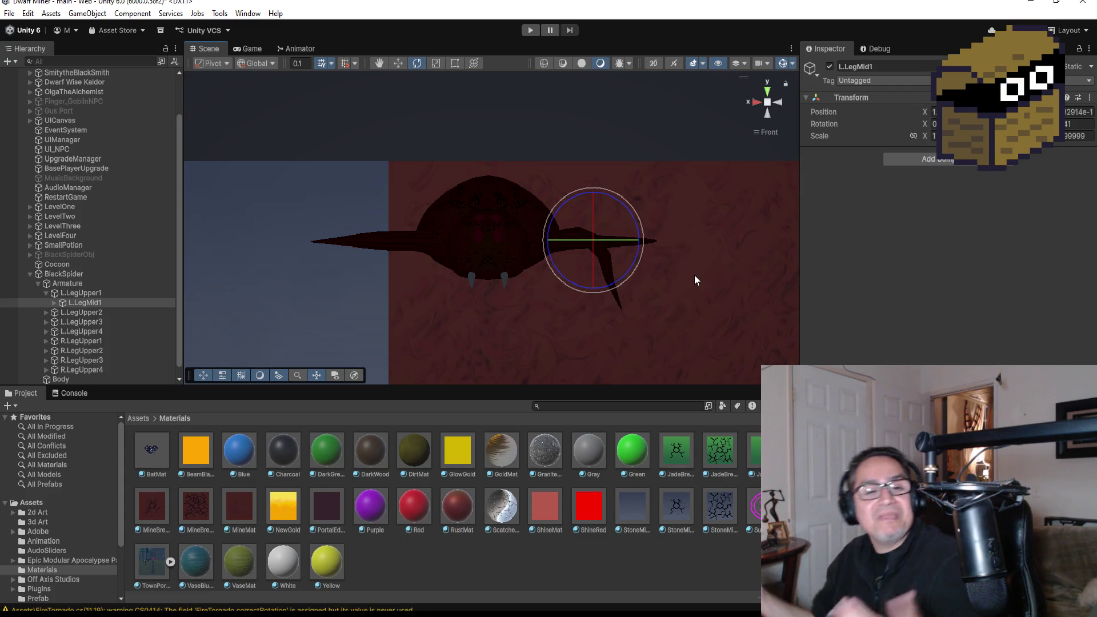
pyautogui.click(54, 302)
pyautogui.click(84, 312)
pyautogui.moveTo(649, 245); pyautogui.dragTo(670, 265)
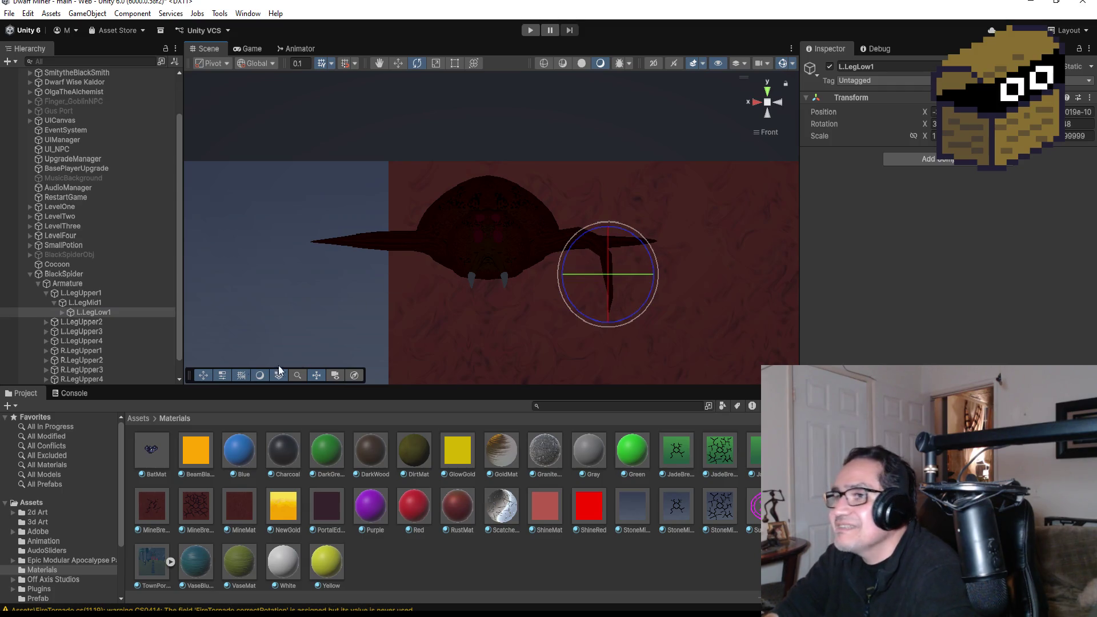
# Move through the bone hierarchy past L.LegUpper2 to the R.LegUpper1 bone
pyautogui.click(47, 321)
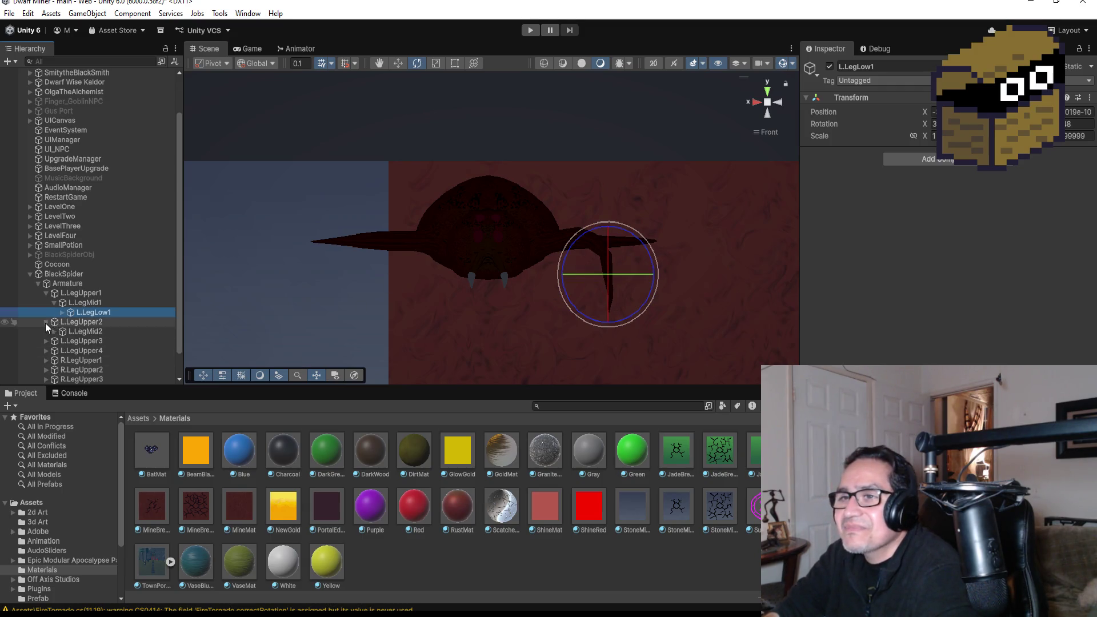
pyautogui.click(76, 323)
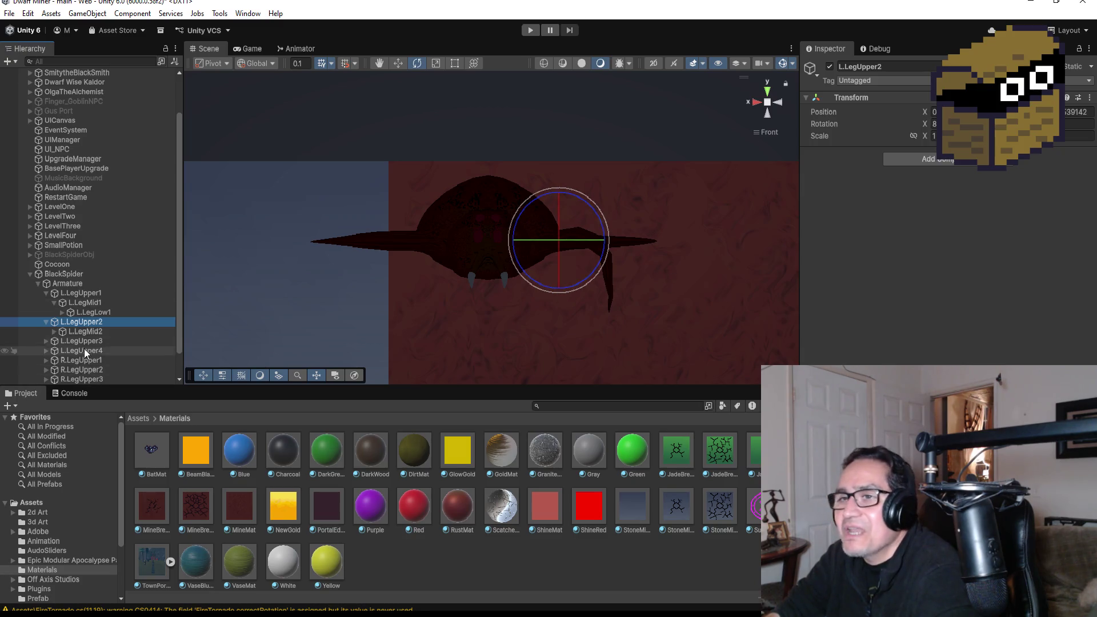
pyautogui.scroll(-1, 85, 353)
pyautogui.click(80, 333)
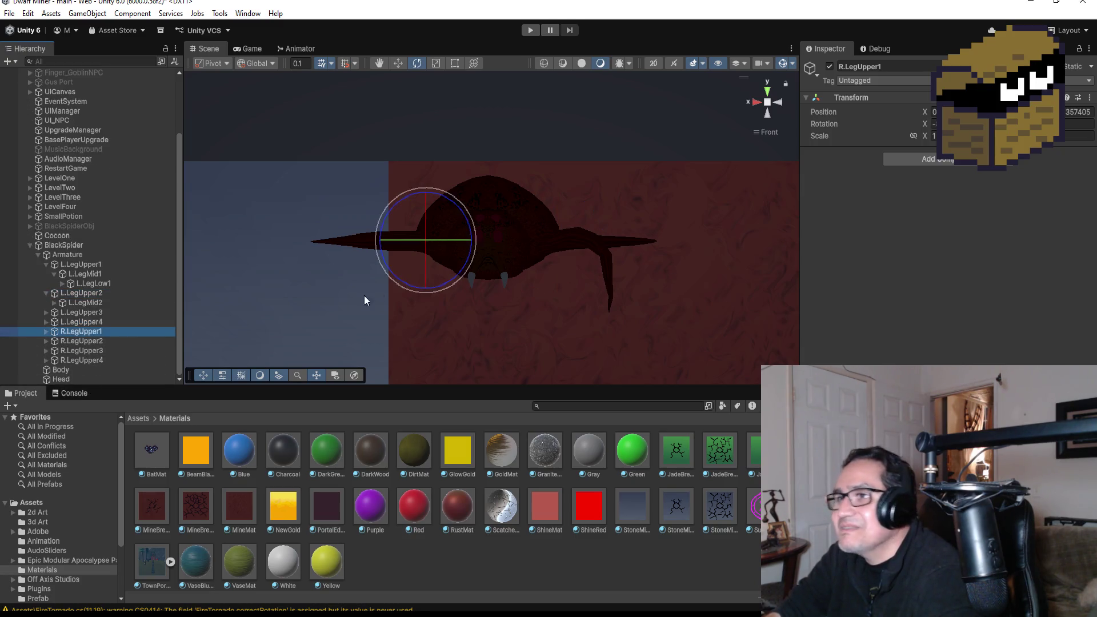
# Bend the first right leg downward by rotating R.LegMid1 and R.LegLow1
pyautogui.click(46, 331)
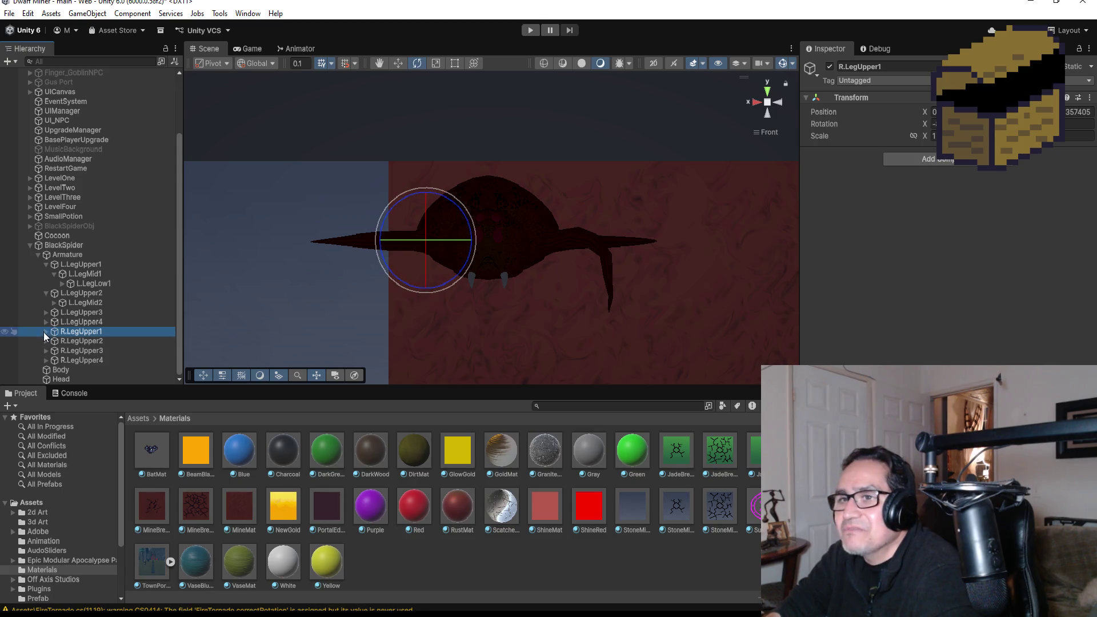
pyautogui.click(86, 341)
pyautogui.moveTo(422, 209); pyautogui.dragTo(385, 141)
pyautogui.click(54, 341)
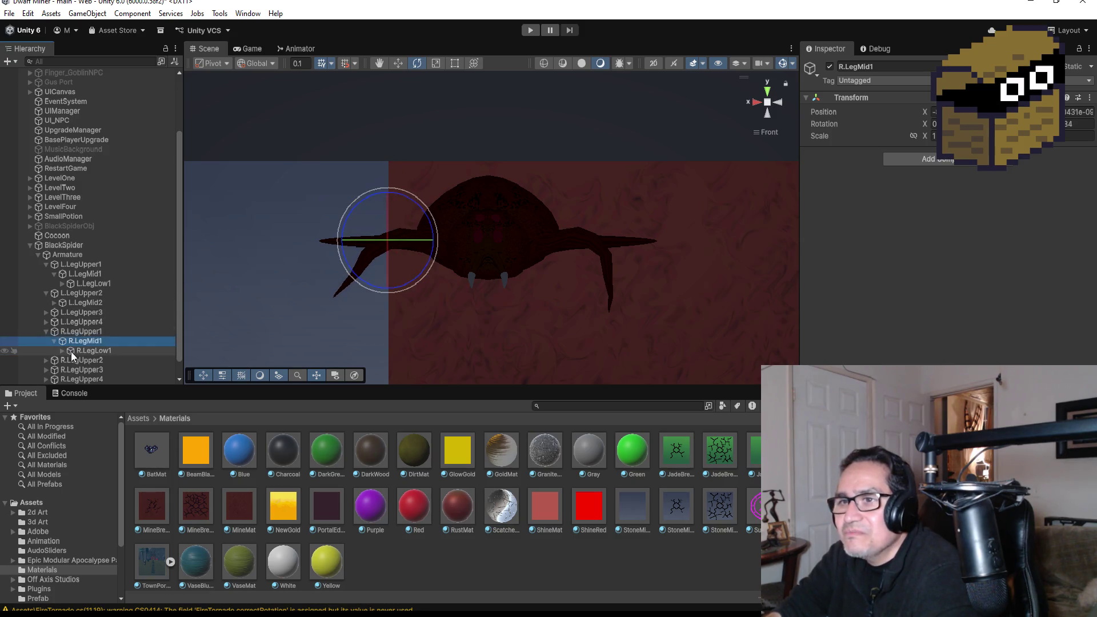
pyautogui.click(87, 351)
pyautogui.moveTo(401, 227); pyautogui.dragTo(314, 117)
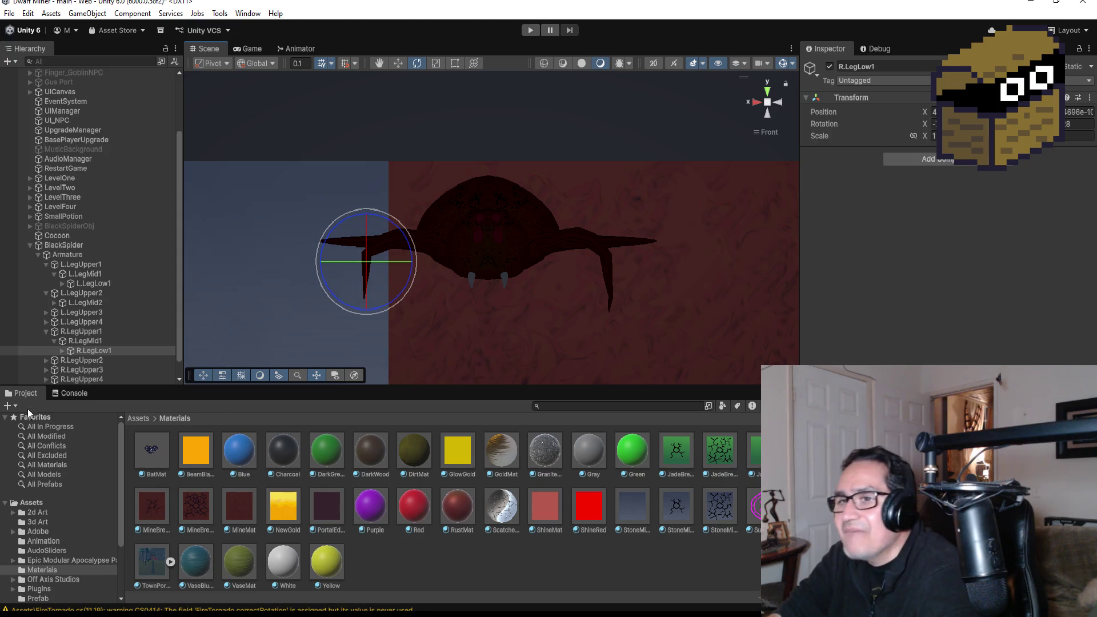
# Bend the second left leg down through L.LegUpper2, L.LegLow2 (about 40°) and L.LegMid2
pyautogui.scroll(-1, 88, 331)
pyautogui.click(77, 274)
pyautogui.moveTo(584, 200); pyautogui.dragTo(628, 231)
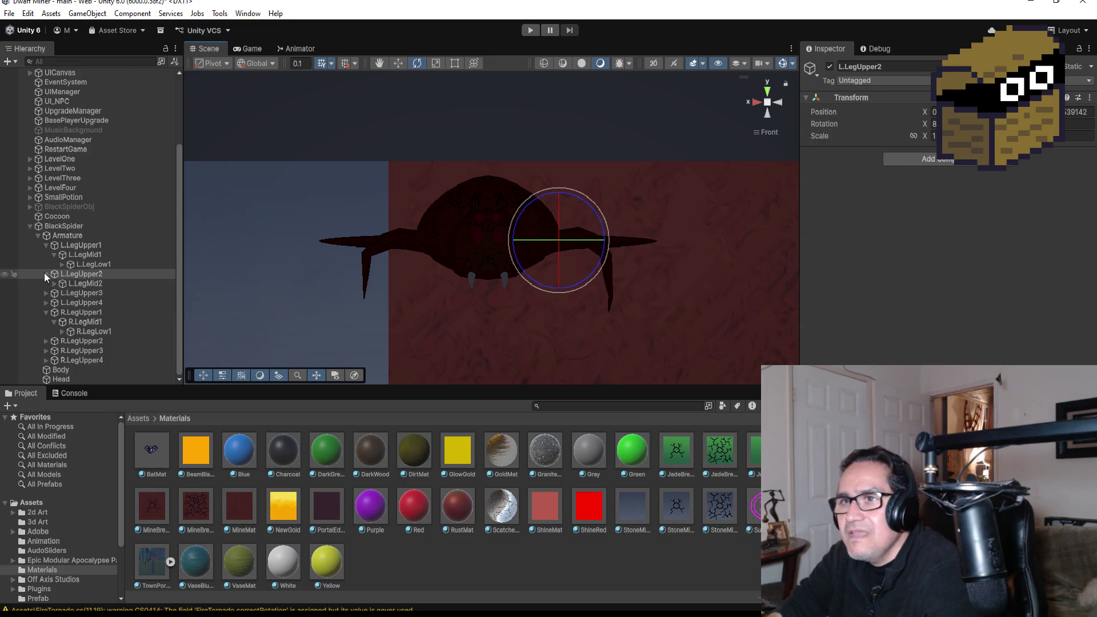
pyautogui.click(86, 283)
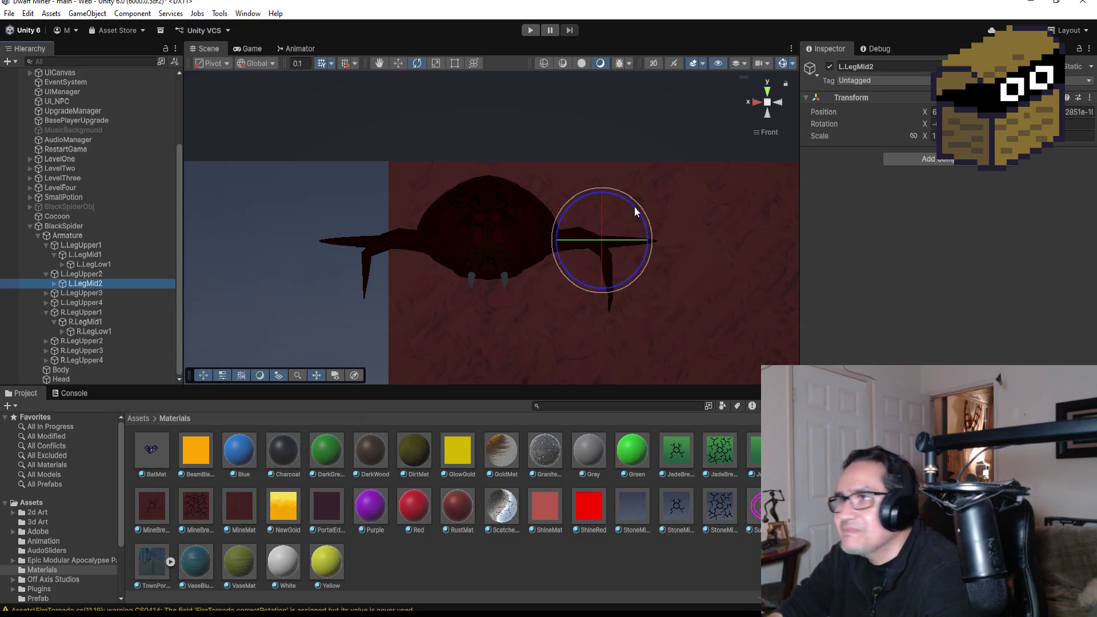
pyautogui.moveTo(629, 201)
pyautogui.mouseDown()
pyautogui.moveTo(674, 234)
pyautogui.moveTo(680, 259)
pyautogui.mouseUp()
pyautogui.hotkey('ctrl', 'z')
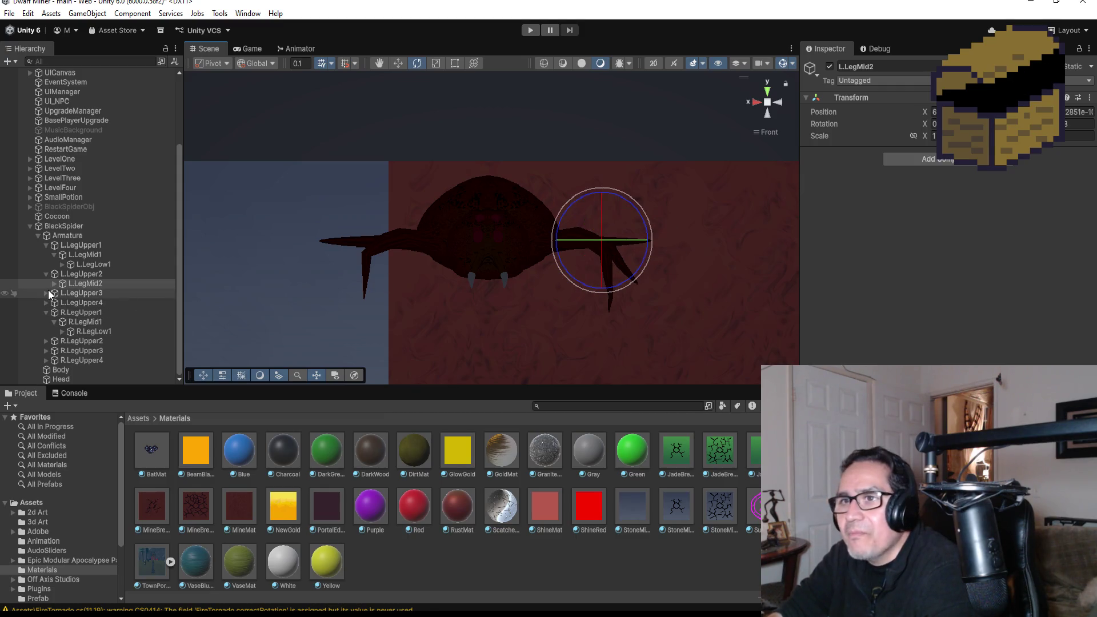
pyautogui.click(54, 284)
pyautogui.click(91, 292)
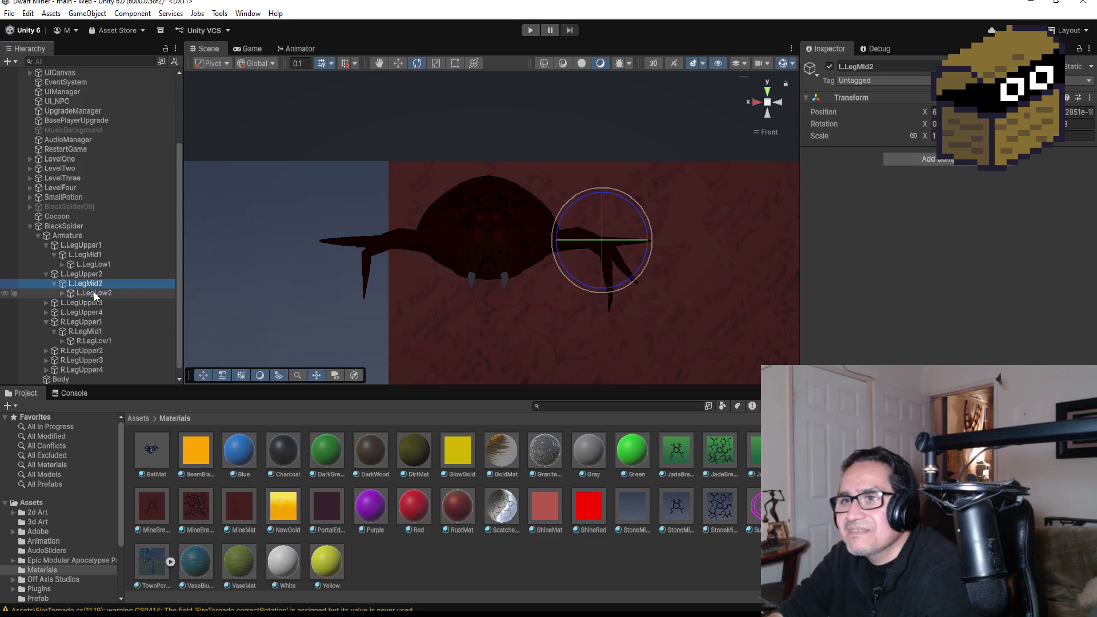
pyautogui.moveTo(647, 221); pyautogui.dragTo(701, 253)
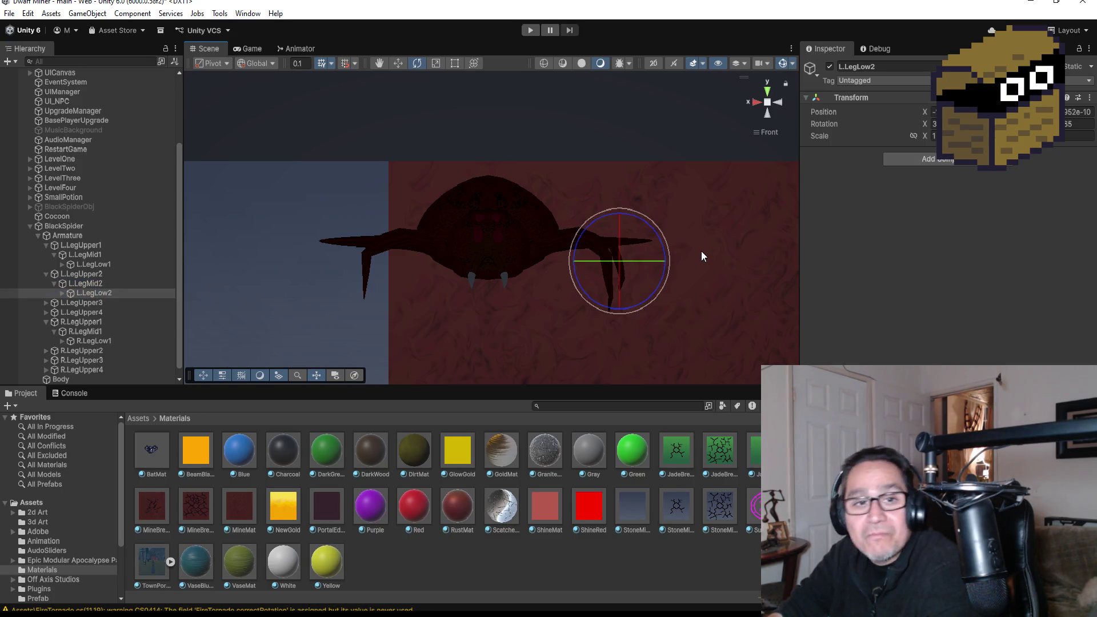
pyautogui.click(80, 284)
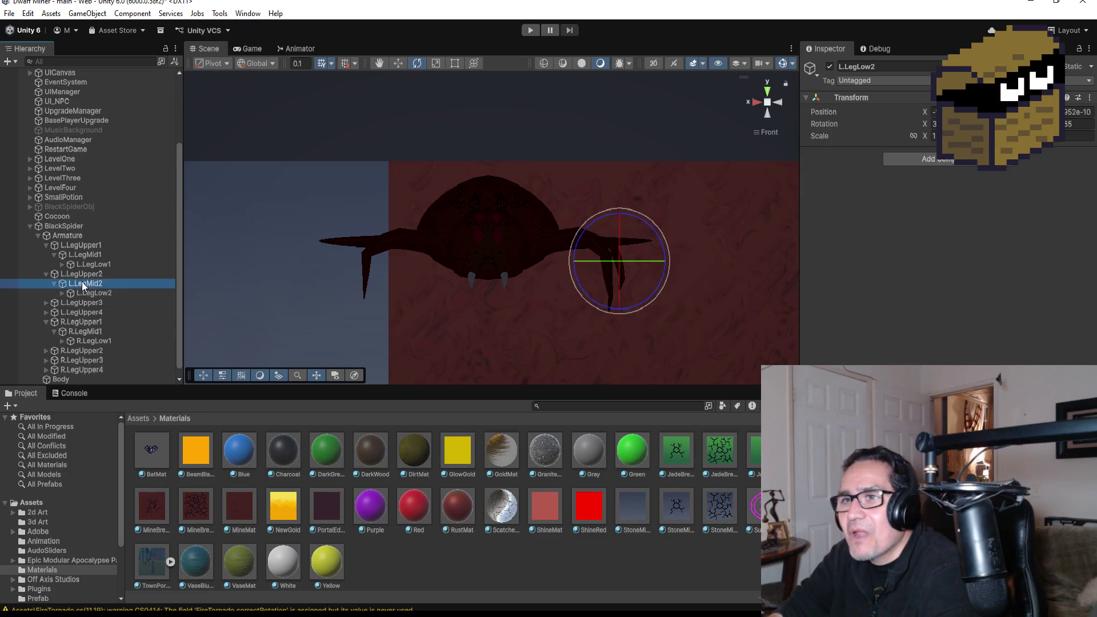
pyautogui.moveTo(631, 206)
pyautogui.mouseDown()
pyautogui.moveTo(662, 244)
pyautogui.moveTo(637, 191)
pyautogui.moveTo(596, 204)
pyautogui.moveTo(604, 237)
pyautogui.moveTo(589, 235)
pyautogui.mouseUp()
pyautogui.click(73, 273)
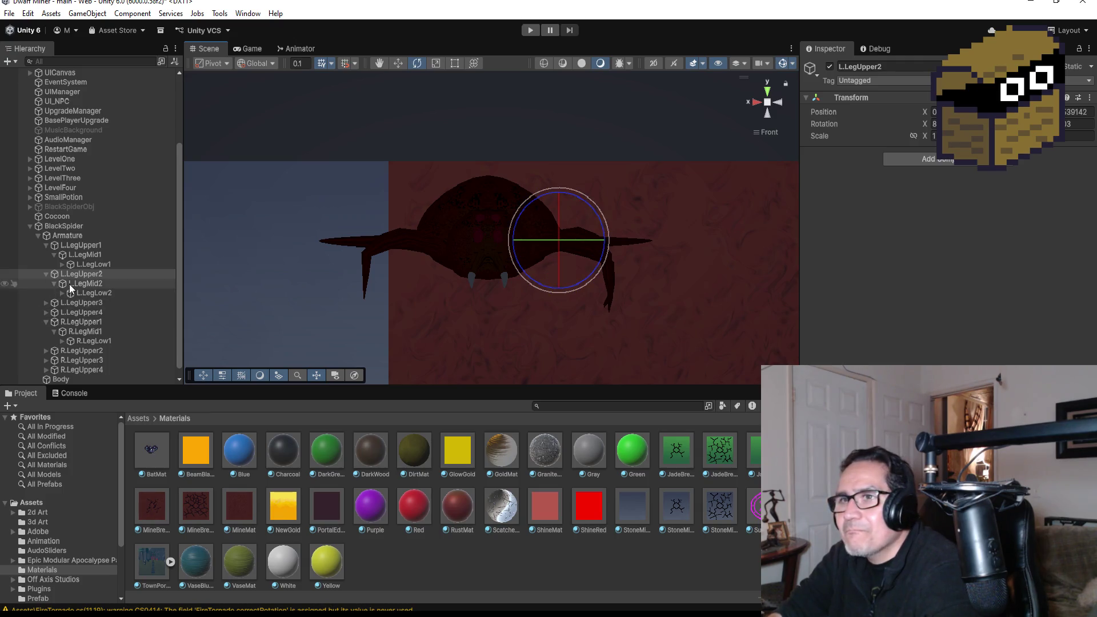
# Readjust the angle of the L.LegLow2 lower leg bone
pyautogui.click(91, 293)
pyautogui.moveTo(642, 258); pyautogui.dragTo(628, 225)
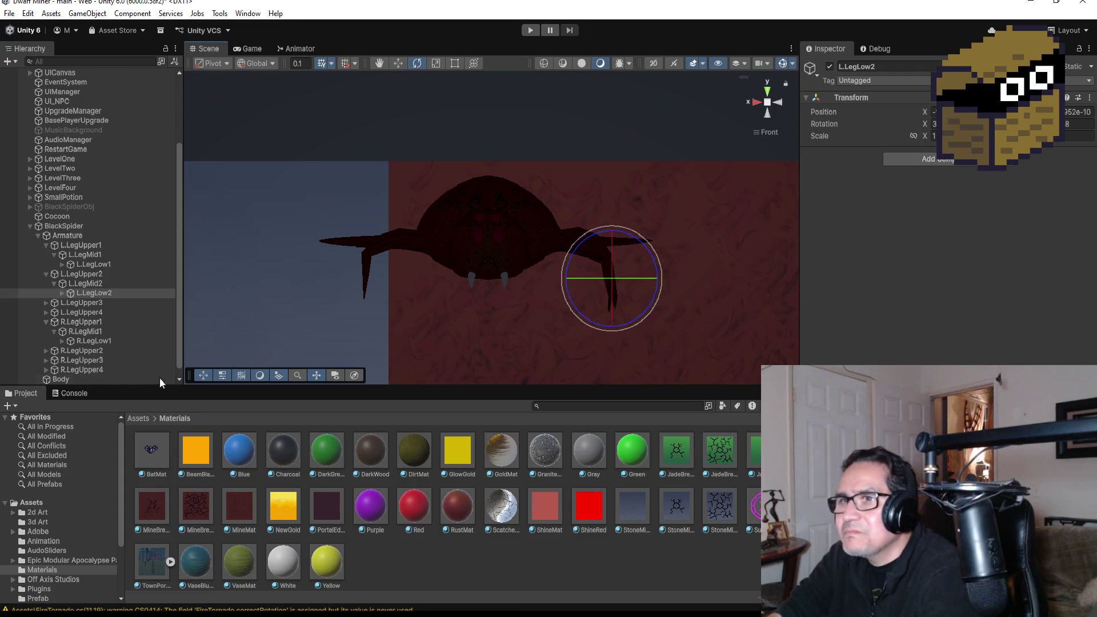
pyautogui.click(67, 300)
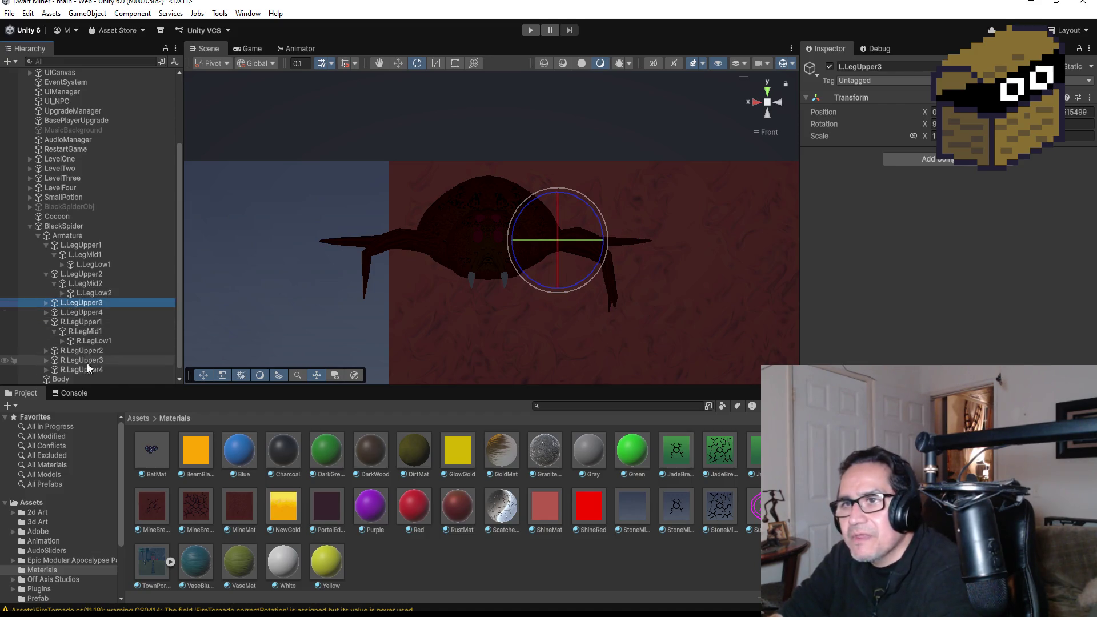
pyautogui.scroll(-1, 87, 360)
# Bend the second right leg down through R.LegUpper2, R.LegMid2 and R.LegLow2
pyautogui.click(84, 341)
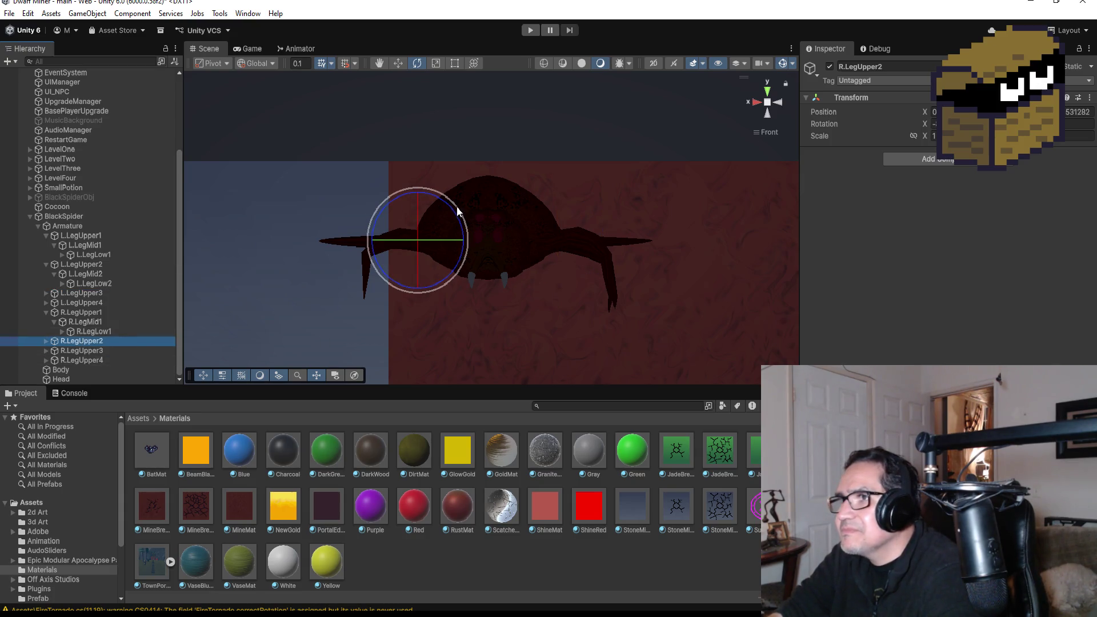
pyautogui.moveTo(450, 205)
pyautogui.mouseDown()
pyautogui.moveTo(428, 174)
pyautogui.moveTo(447, 190)
pyautogui.mouseUp()
pyautogui.click(46, 341)
pyautogui.click(85, 351)
pyautogui.moveTo(410, 207); pyautogui.dragTo(362, 142)
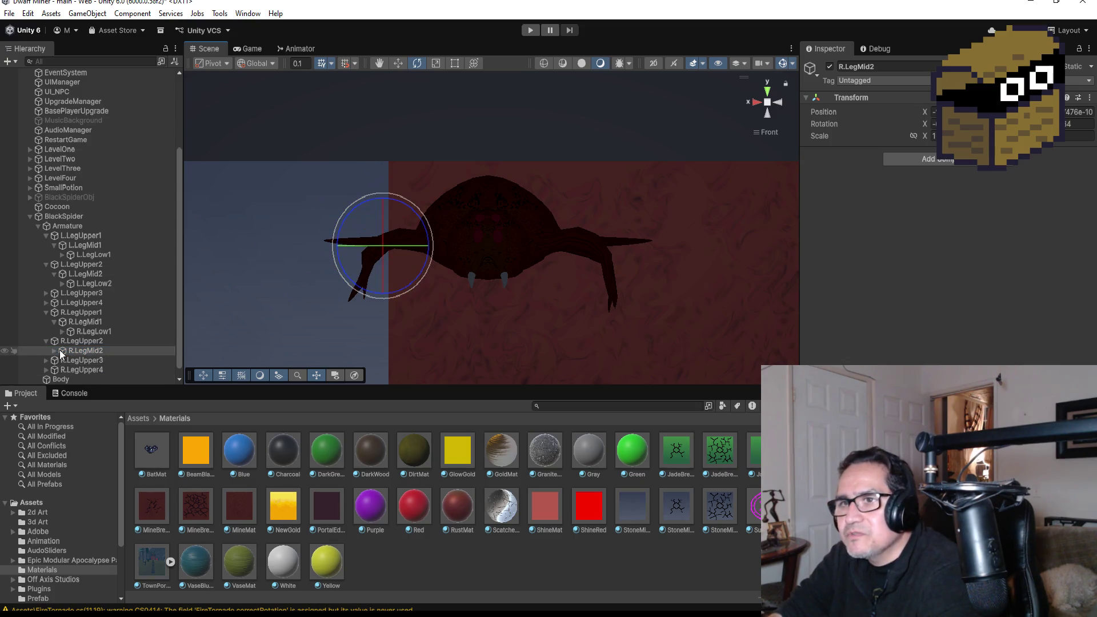
pyautogui.click(54, 350)
pyautogui.click(84, 359)
pyautogui.moveTo(400, 241); pyautogui.dragTo(353, 165)
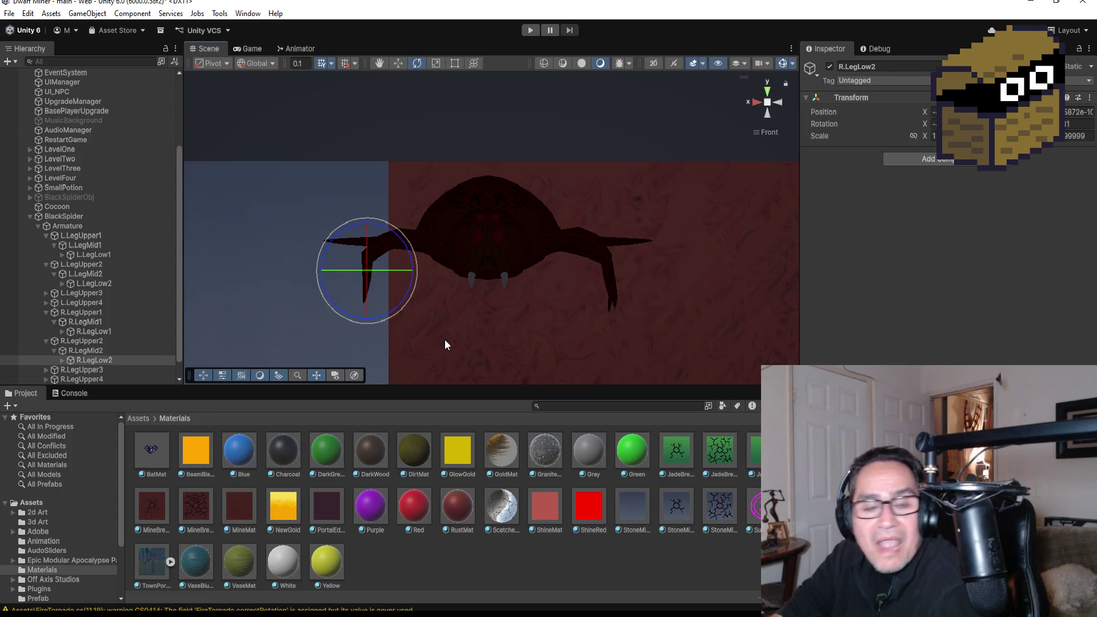
pyautogui.scroll(-1, 72, 362)
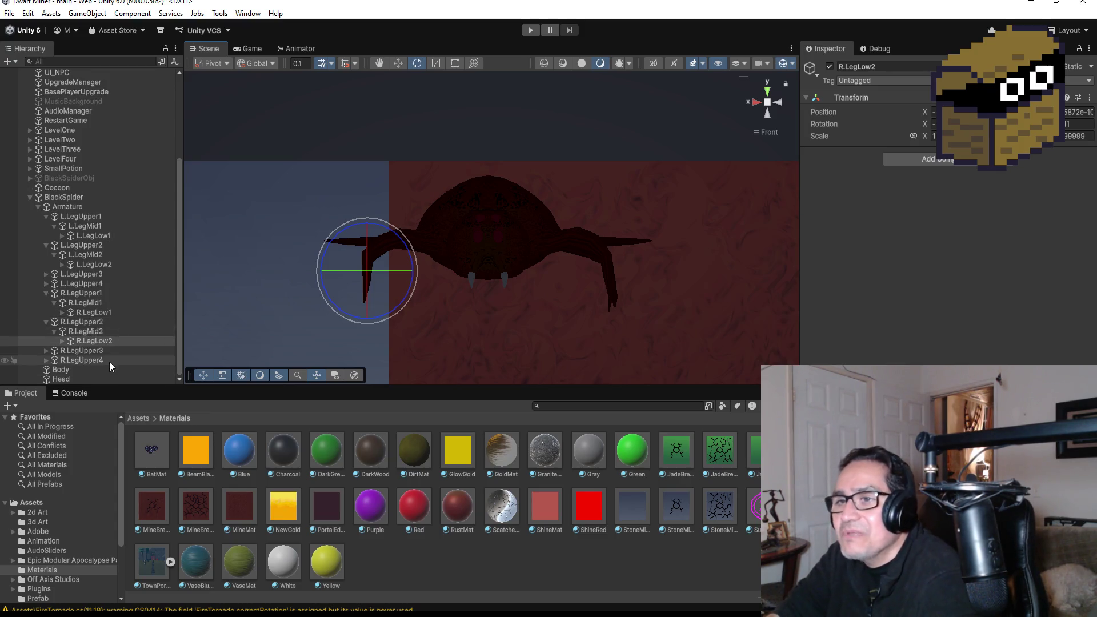
pyautogui.moveTo(494, 259)
pyautogui.keyDown('alt'); pyautogui.mouseDown()
pyautogui.moveTo(547, 238)
pyautogui.moveTo(724, 257)
pyautogui.moveTo(742, 274)
pyautogui.moveTo(478, 265)
pyautogui.moveTo(519, 318)
pyautogui.moveTo(531, 377)
pyautogui.moveTo(537, 344)
pyautogui.mouseUp(); pyautogui.keyUp('alt')
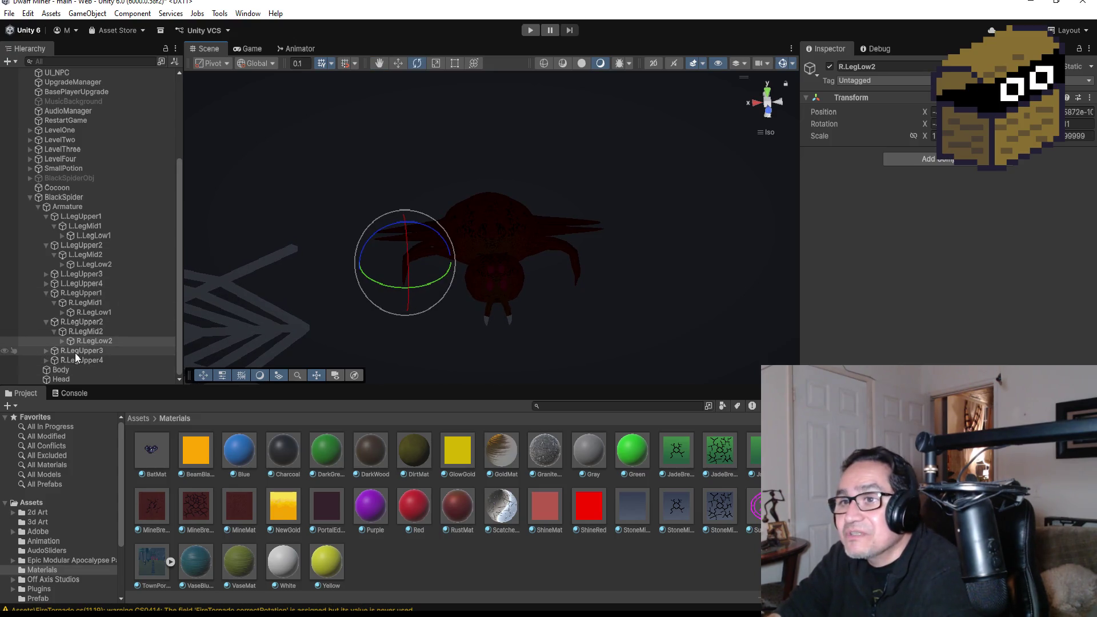
# Bend the third right leg downward by rotating R.LegUpper3, R.LegMid3 and R.LegLow3
pyautogui.click(46, 350)
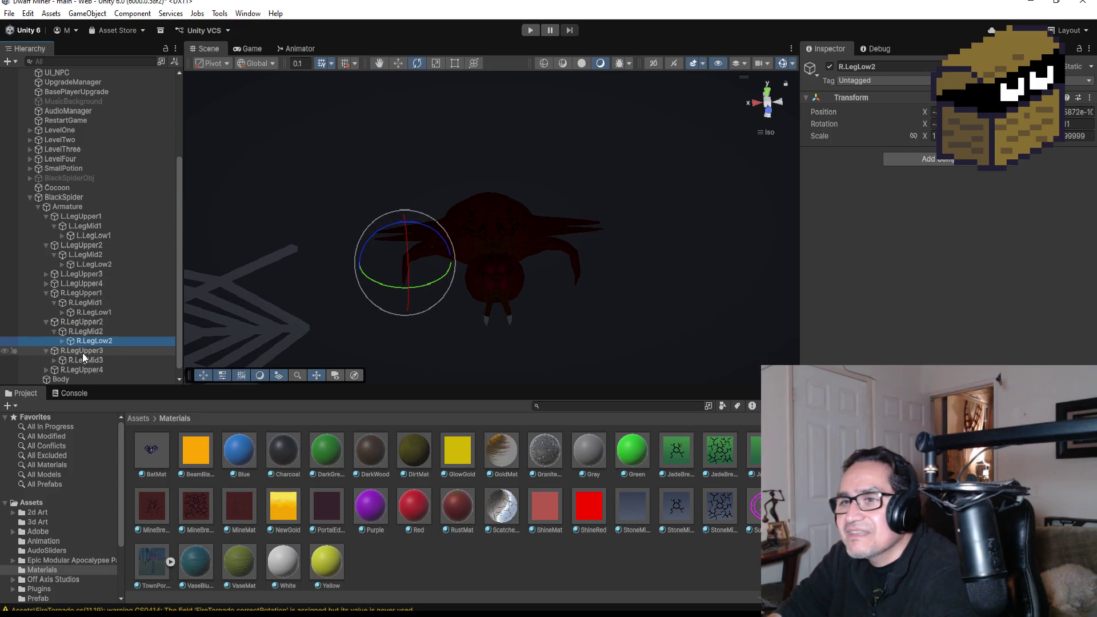
pyautogui.click(108, 350)
pyautogui.moveTo(464, 204); pyautogui.dragTo(437, 181)
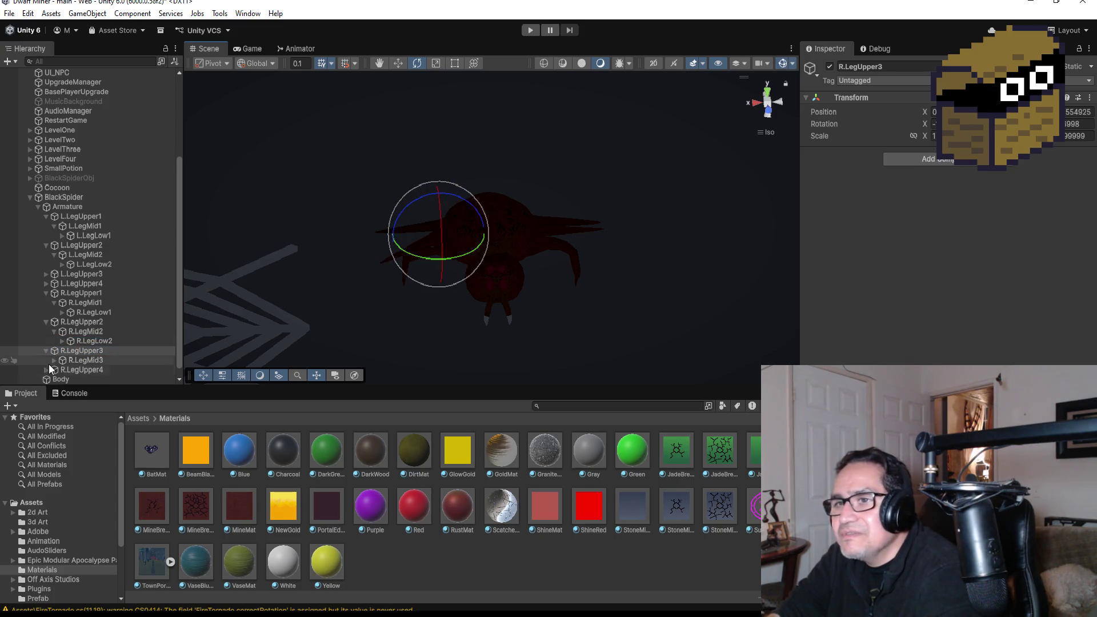
pyautogui.click(86, 360)
pyautogui.moveTo(452, 217); pyautogui.dragTo(400, 178)
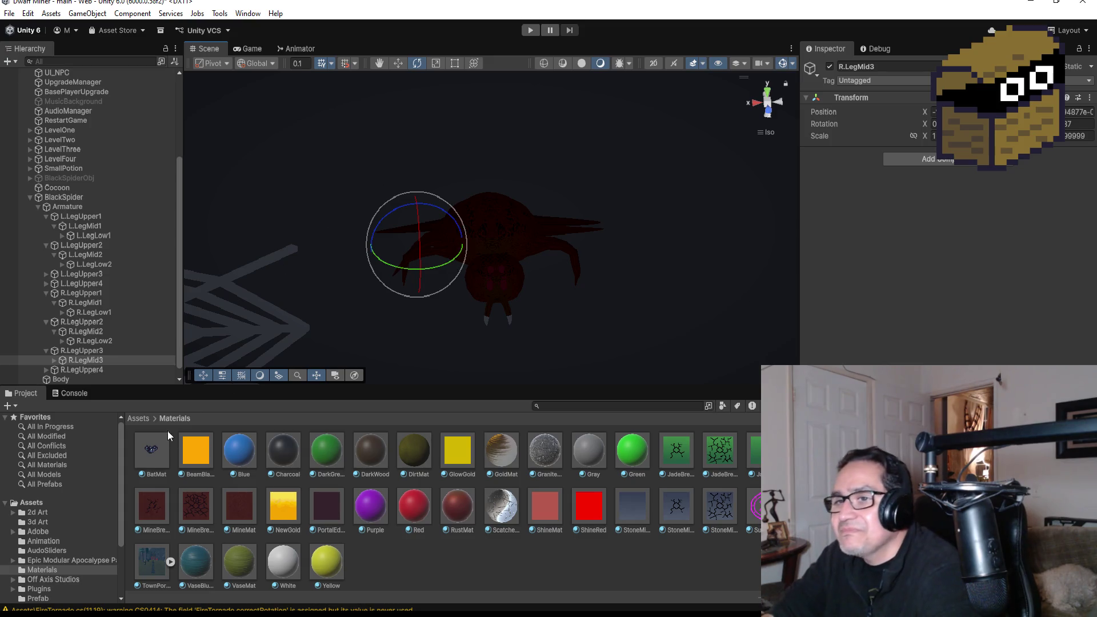
pyautogui.click(53, 360)
pyautogui.click(80, 370)
pyautogui.press('f')
pyautogui.scroll(5, 582, 131)
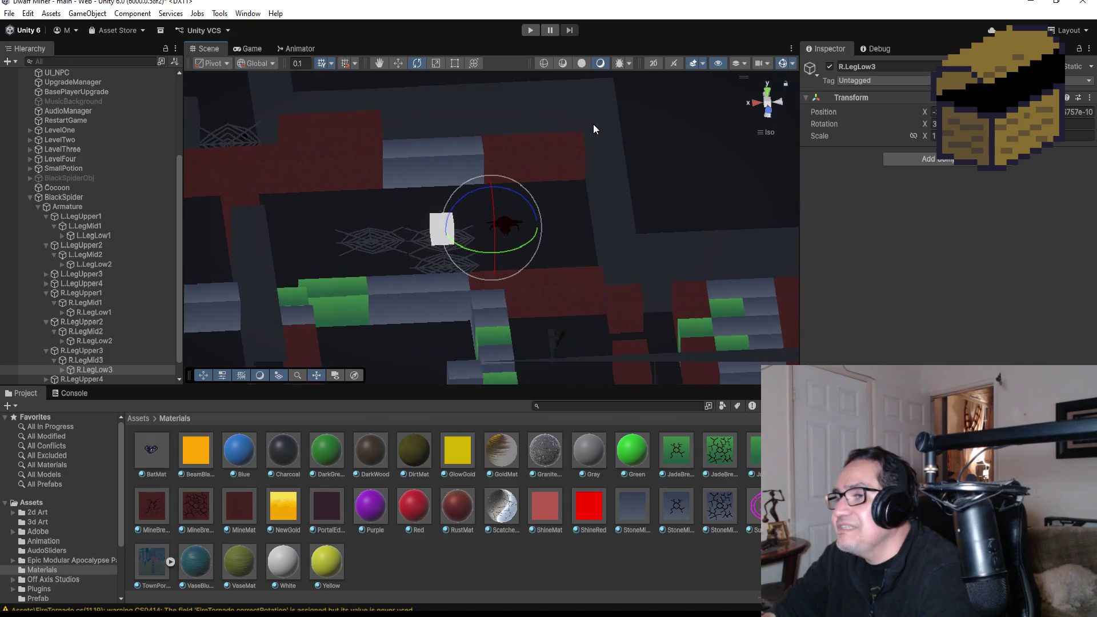
pyautogui.scroll(6, 605, 171)
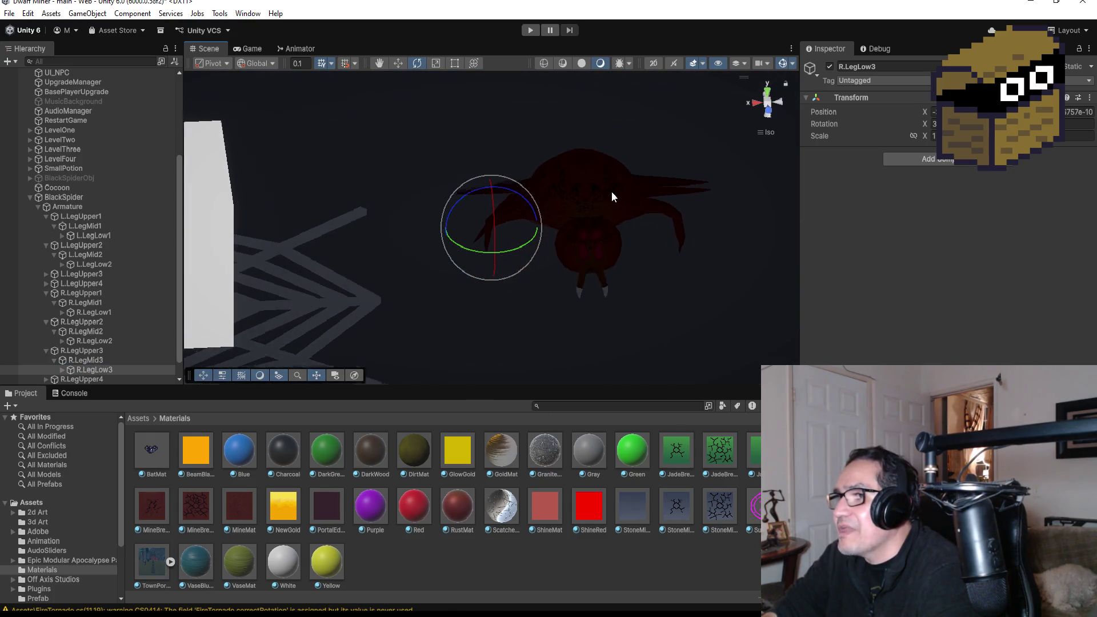
pyautogui.moveTo(520, 200)
pyautogui.mouseDown()
pyautogui.moveTo(494, 166)
pyautogui.moveTo(450, 141)
pyautogui.moveTo(484, 162)
pyautogui.mouseUp()
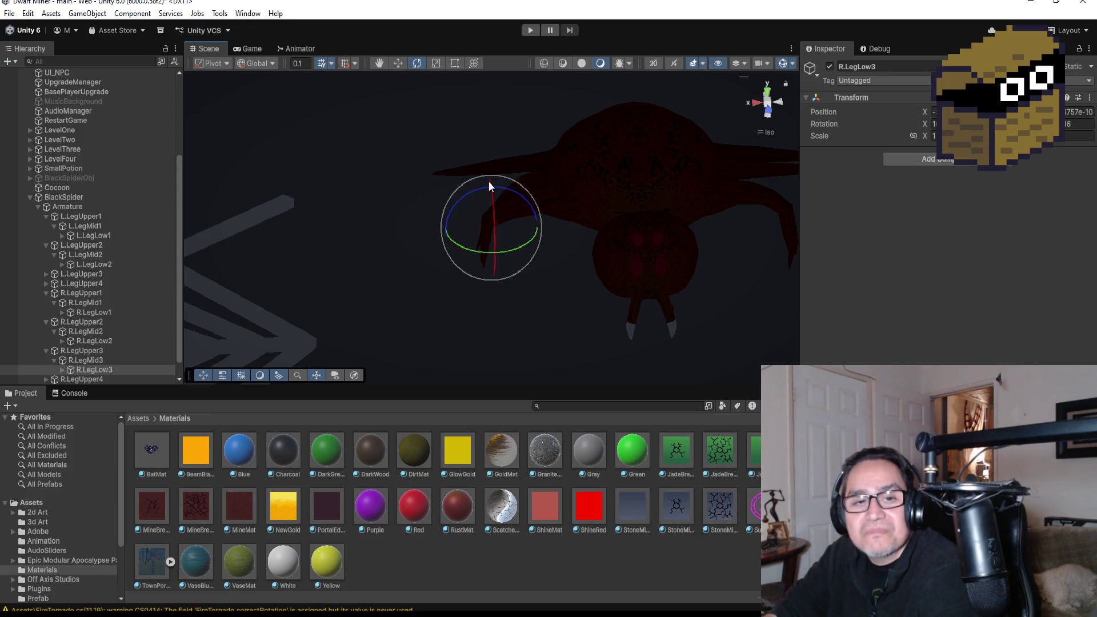
pyautogui.scroll(-5, 582, 217)
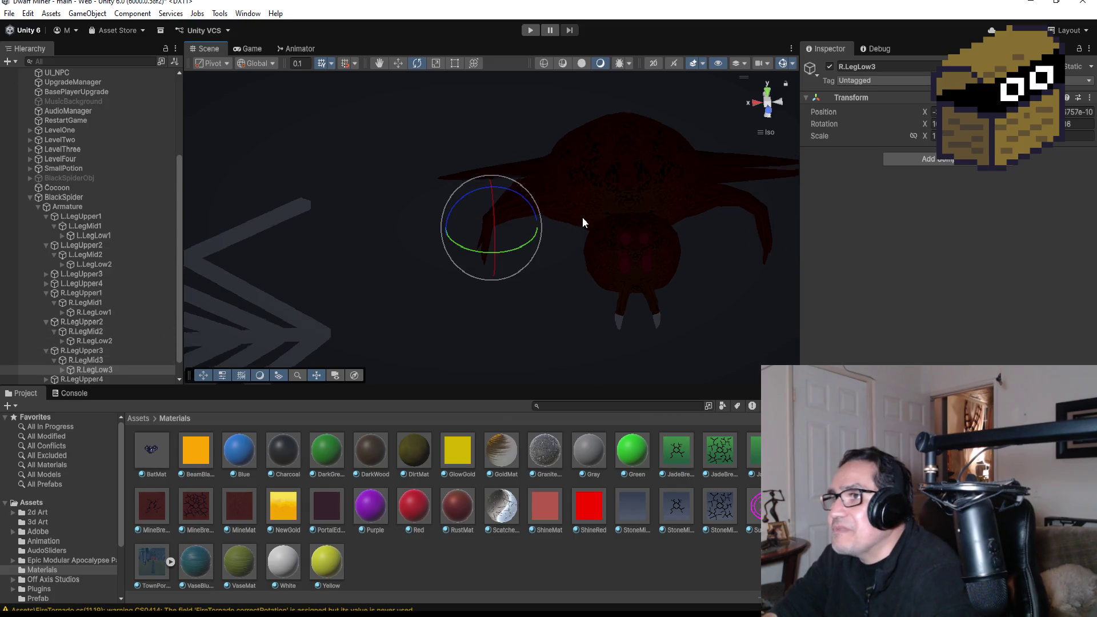
pyautogui.scroll(-1, 122, 351)
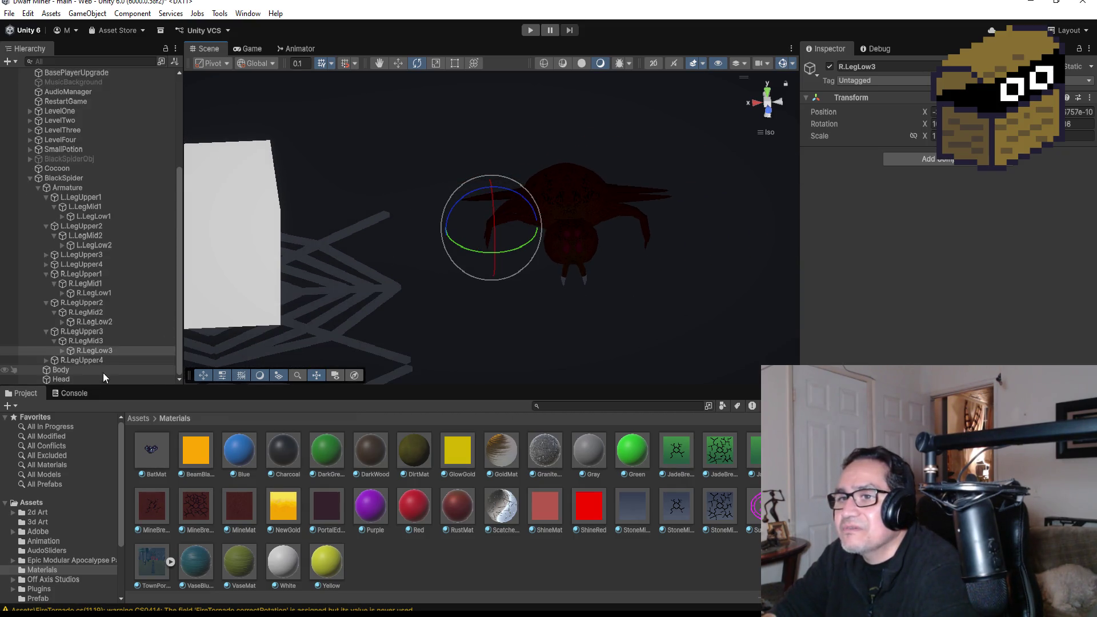
# Bend the fourth right leg downward through R.LegUpper4, R.LegMid4 and R.LegLow4
pyautogui.click(46, 361)
pyautogui.click(66, 361)
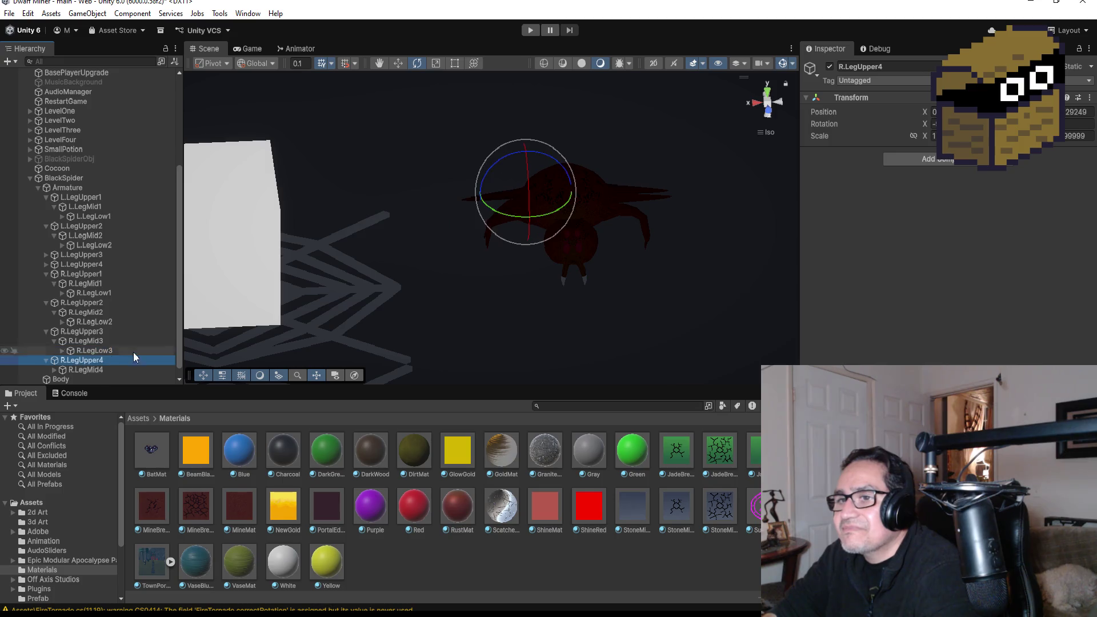
pyautogui.press('f')
pyautogui.moveTo(594, 136); pyautogui.dragTo(576, 118)
pyautogui.click(79, 370)
pyautogui.moveTo(532, 151); pyautogui.dragTo(485, 86)
pyautogui.scroll(-1, 106, 359)
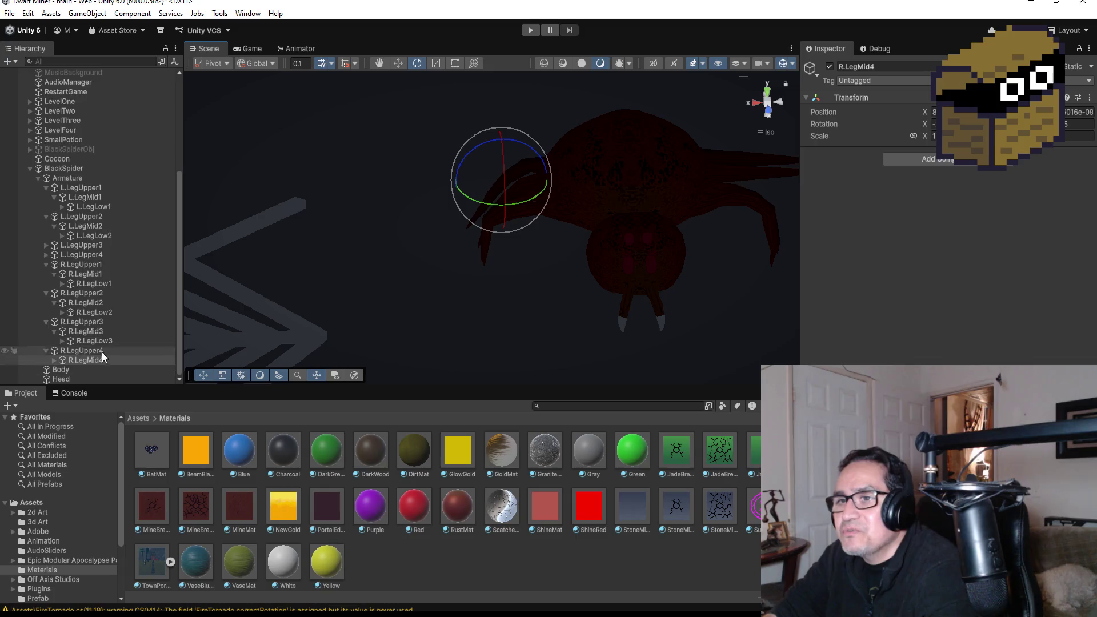
pyautogui.click(54, 360)
pyautogui.click(95, 369)
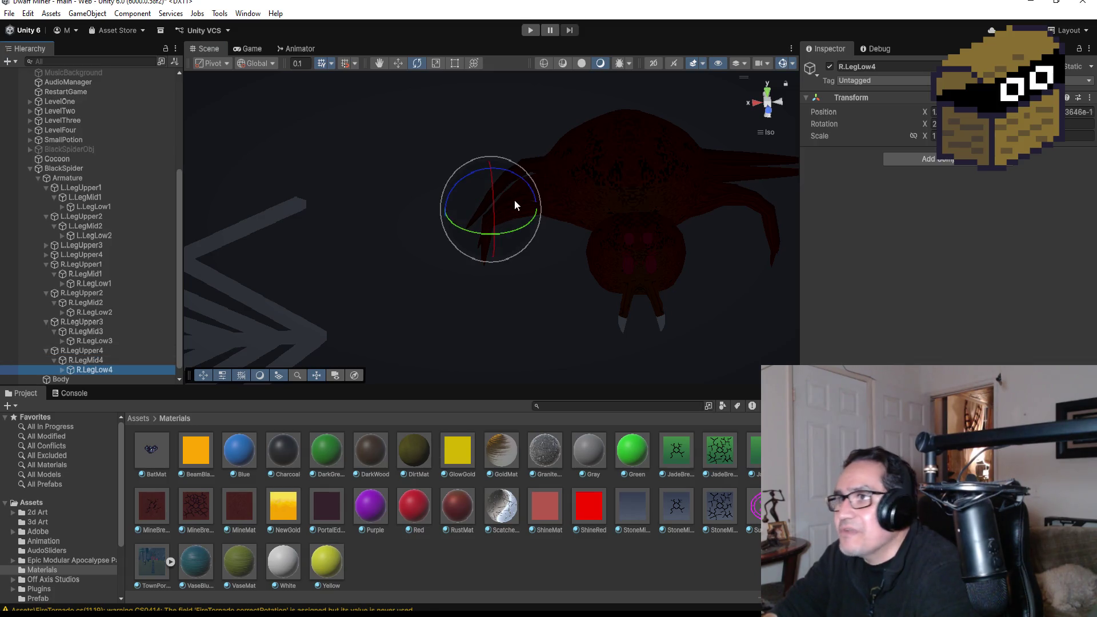
pyautogui.moveTo(521, 176)
pyautogui.mouseDown()
pyautogui.moveTo(435, 133)
pyautogui.moveTo(446, 146)
pyautogui.mouseUp()
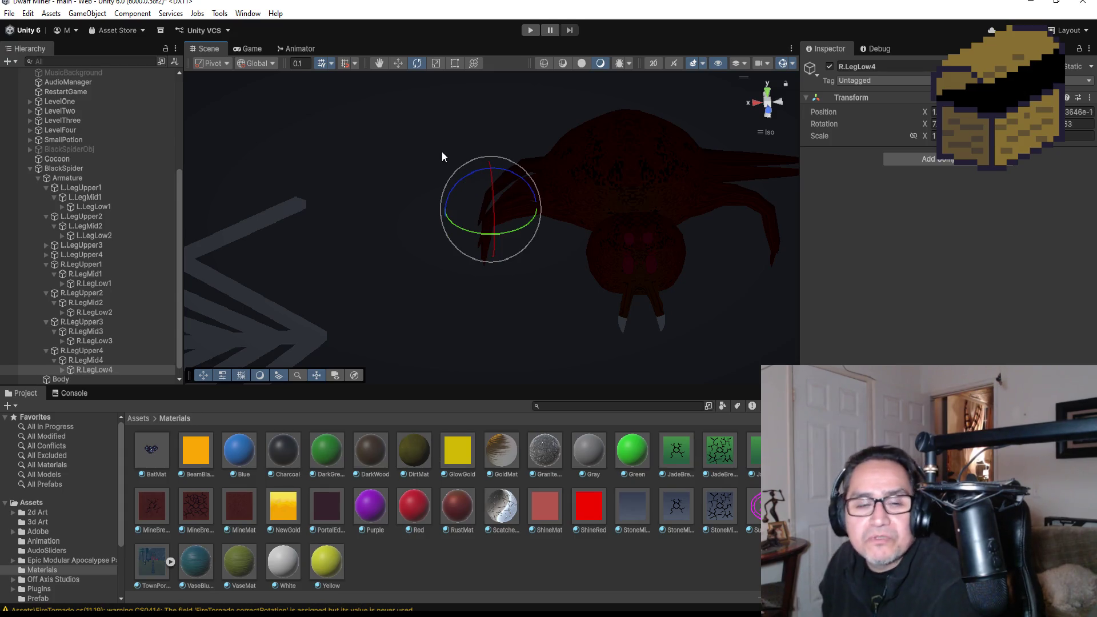
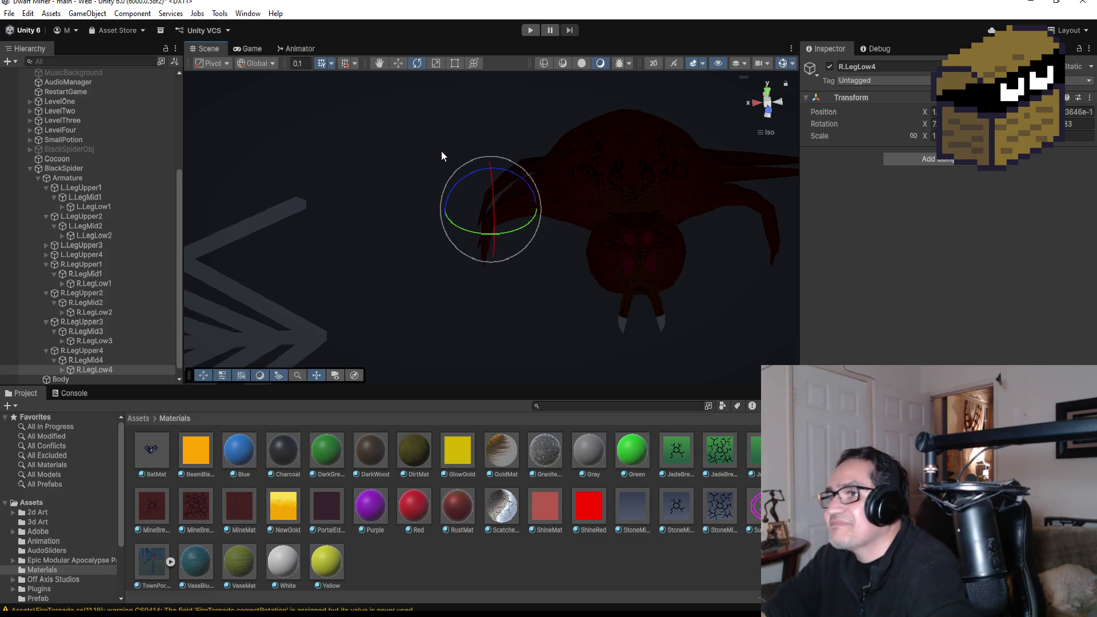
# Expand L.LegUpper3 and rotate it on the blue ring to bend the spider's third left leg
pyautogui.scroll(-5, 656, 245)
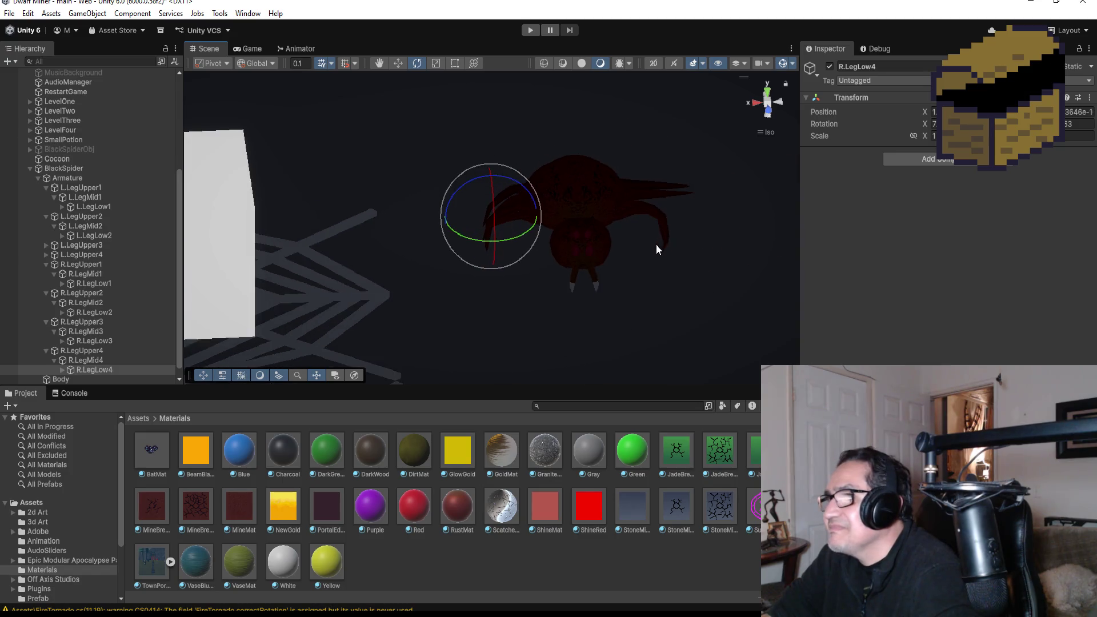
pyautogui.click(46, 245)
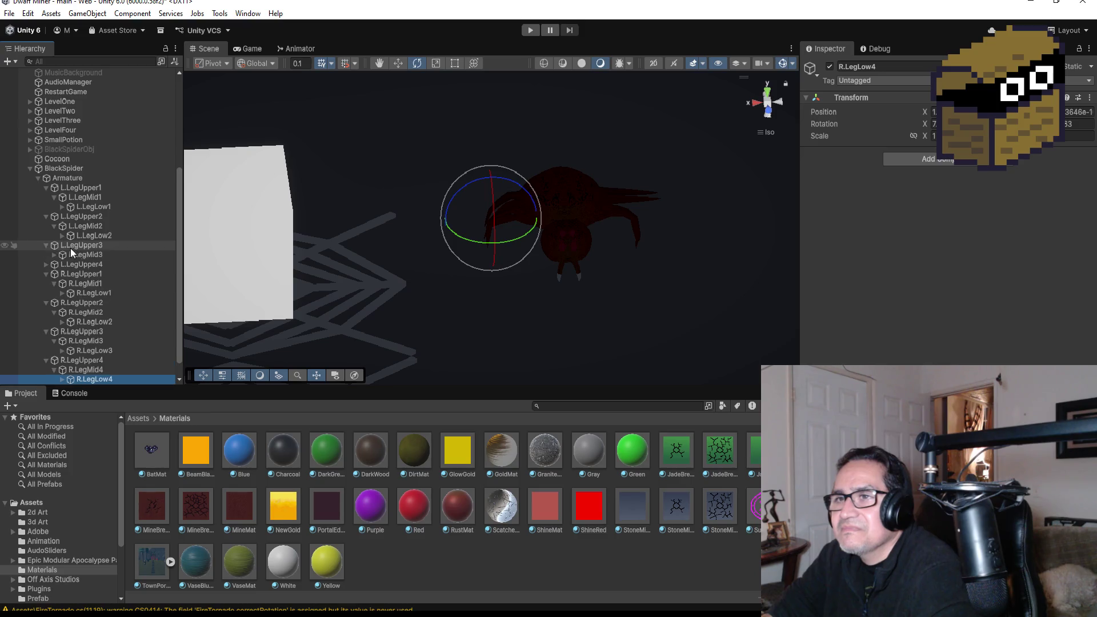
pyautogui.doubleClick(88, 246)
pyautogui.scroll(4, 605, 162)
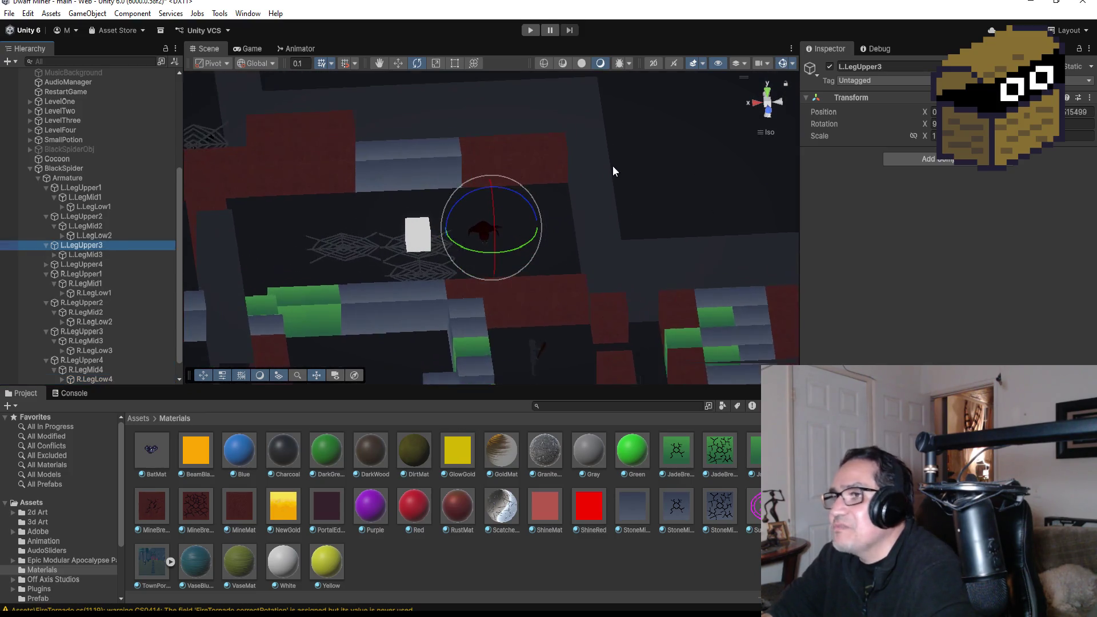
pyautogui.scroll(5, 615, 171)
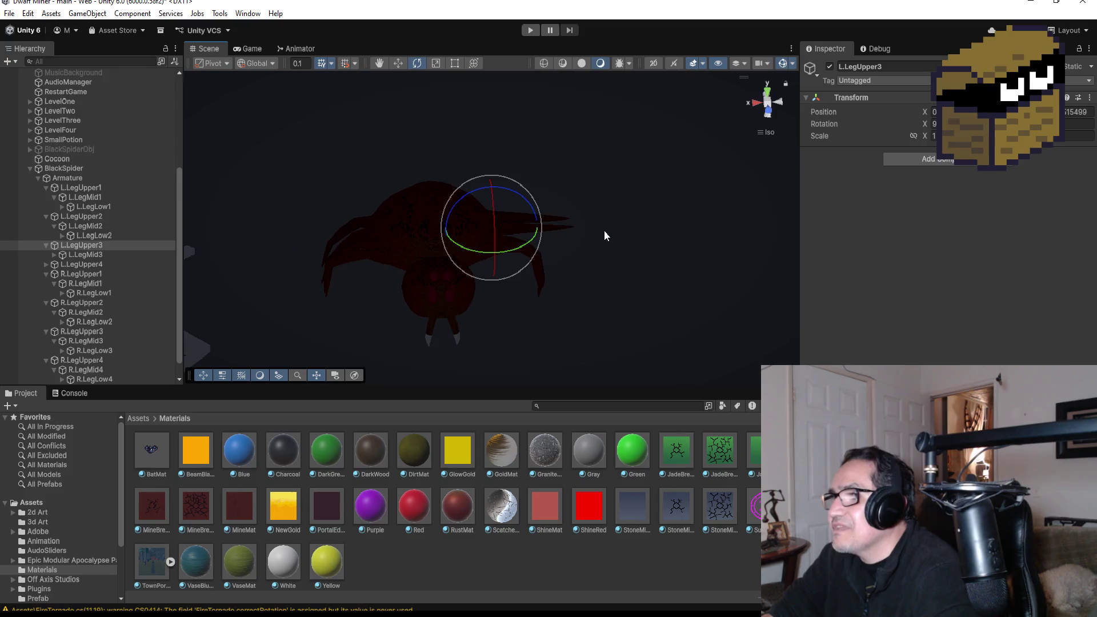
pyautogui.moveTo(518, 196)
pyautogui.mouseDown()
pyautogui.moveTo(550, 206)
pyautogui.moveTo(543, 199)
pyautogui.mouseUp()
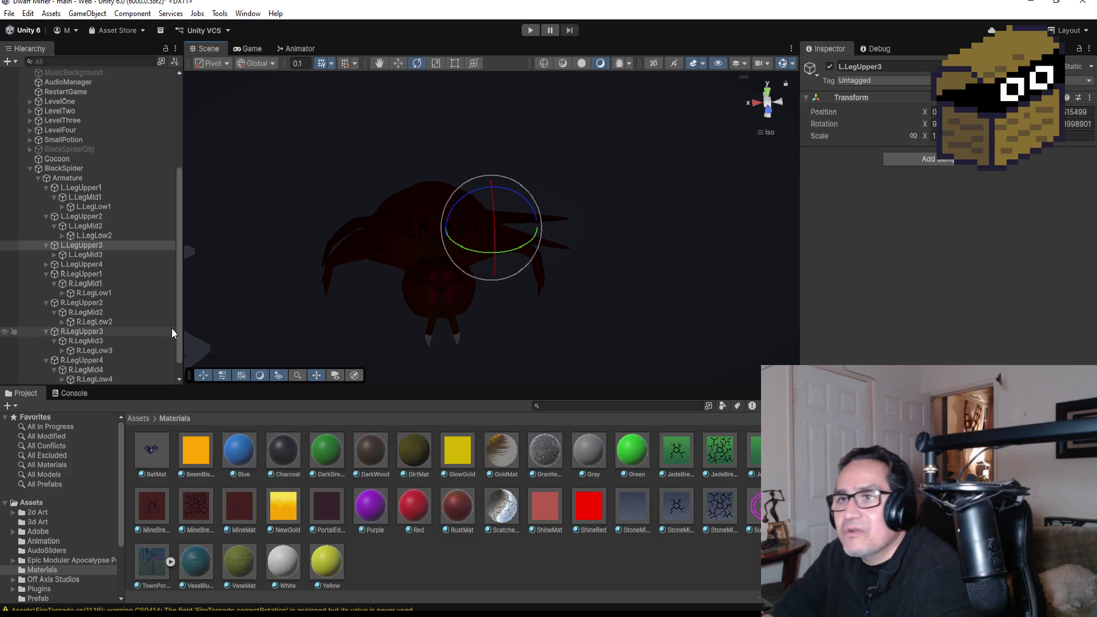
# Rotate L.LegMid3 and L.LegLow3 to bend the middle joint and angle the leg tip
pyautogui.click(52, 254)
pyautogui.click(89, 254)
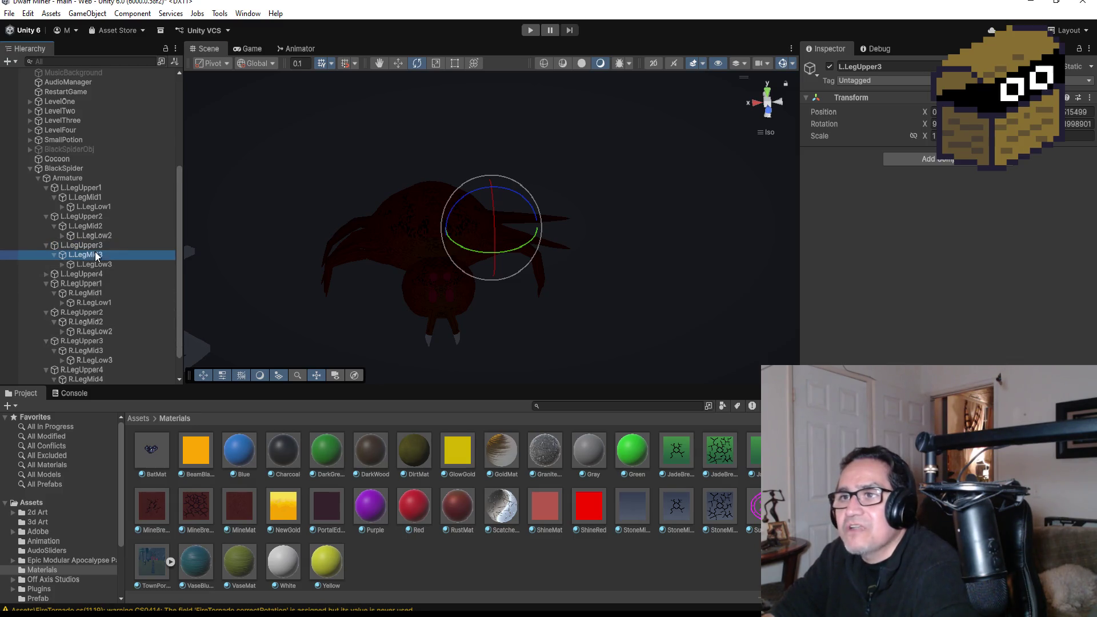
pyautogui.moveTo(546, 201); pyautogui.dragTo(565, 215)
pyautogui.click(97, 264)
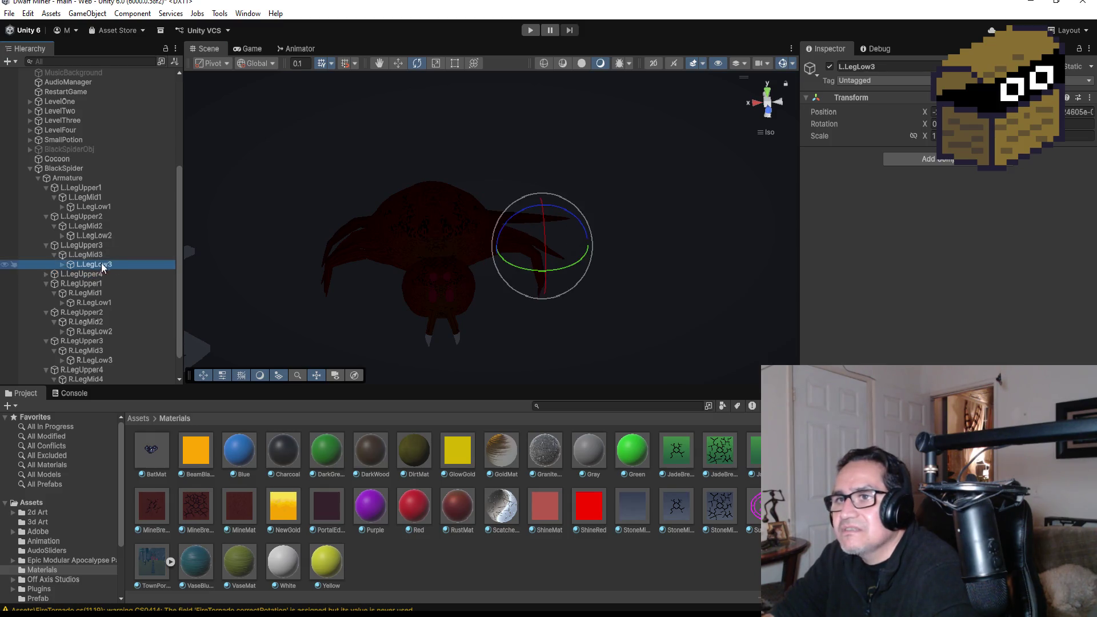
pyautogui.moveTo(574, 218); pyautogui.dragTo(648, 260)
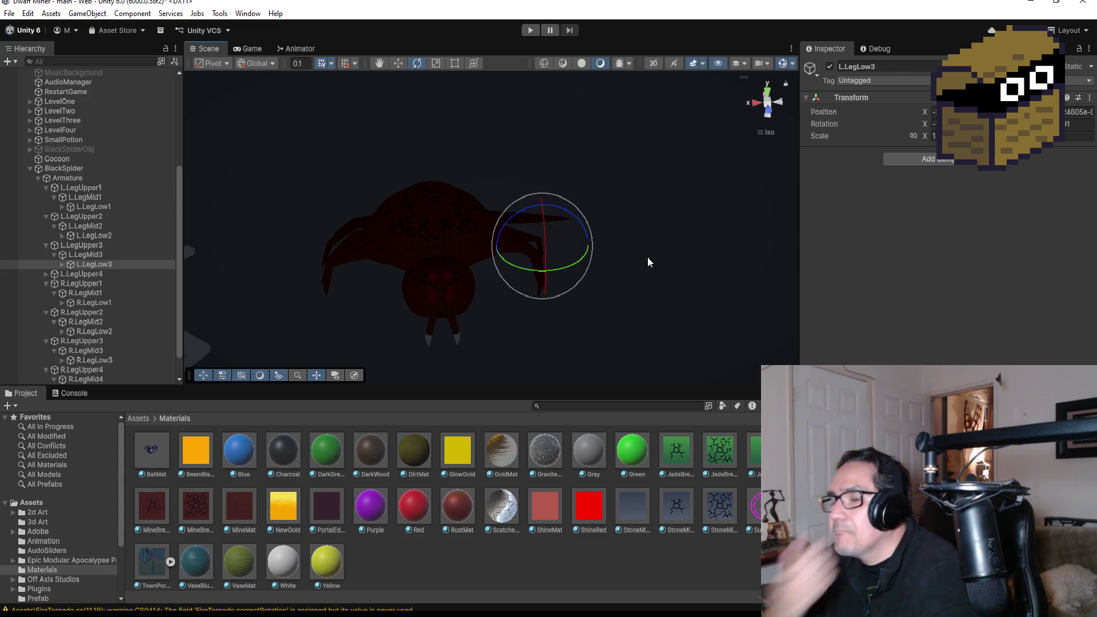
pyautogui.moveTo(630, 255)
pyautogui.keyDown('alt'); pyautogui.mouseDown()
pyautogui.moveTo(648, 183)
pyautogui.moveTo(668, 220)
pyautogui.moveTo(658, 230)
pyautogui.moveTo(606, 140)
pyautogui.moveTo(436, 152)
pyautogui.moveTo(458, 165)
pyautogui.mouseUp(); pyautogui.keyUp('alt')
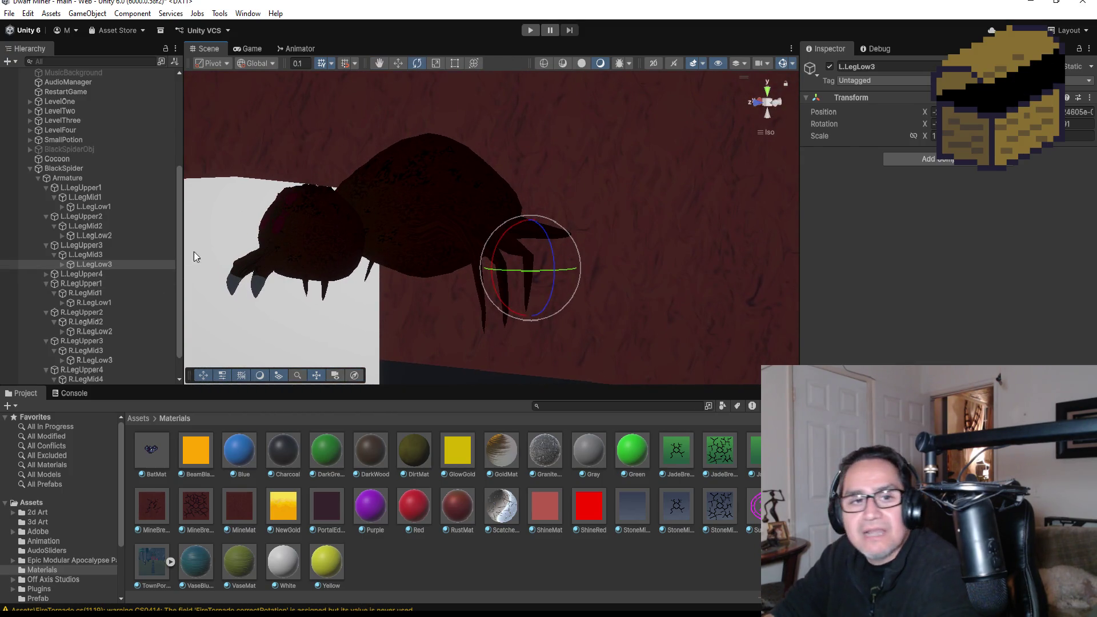
# Refine the third left leg's pose by re-rotating L.LegUpper3, L.LegMid3 and L.LegLow3
pyautogui.click(93, 246)
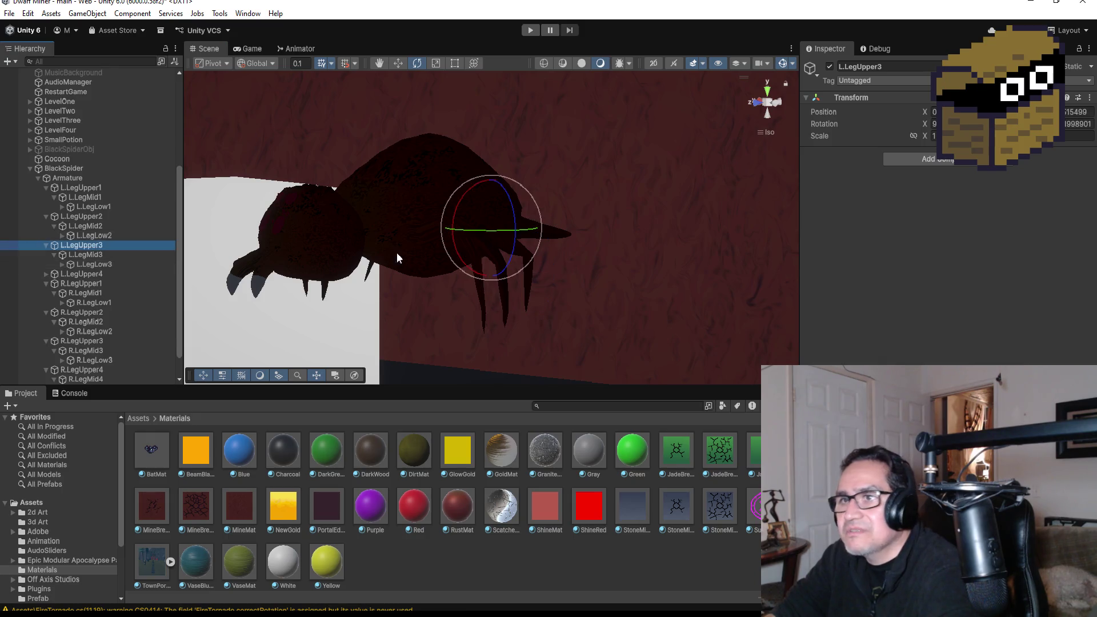
pyautogui.moveTo(507, 190); pyautogui.dragTo(506, 203)
pyautogui.click(85, 255)
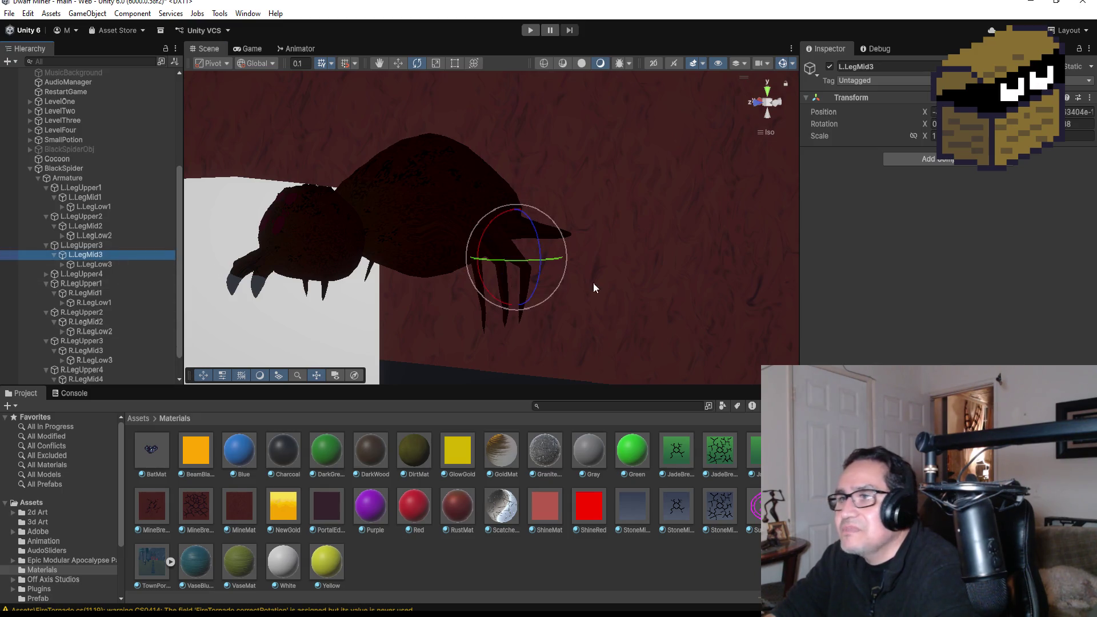
pyautogui.moveTo(538, 237); pyautogui.dragTo(540, 223)
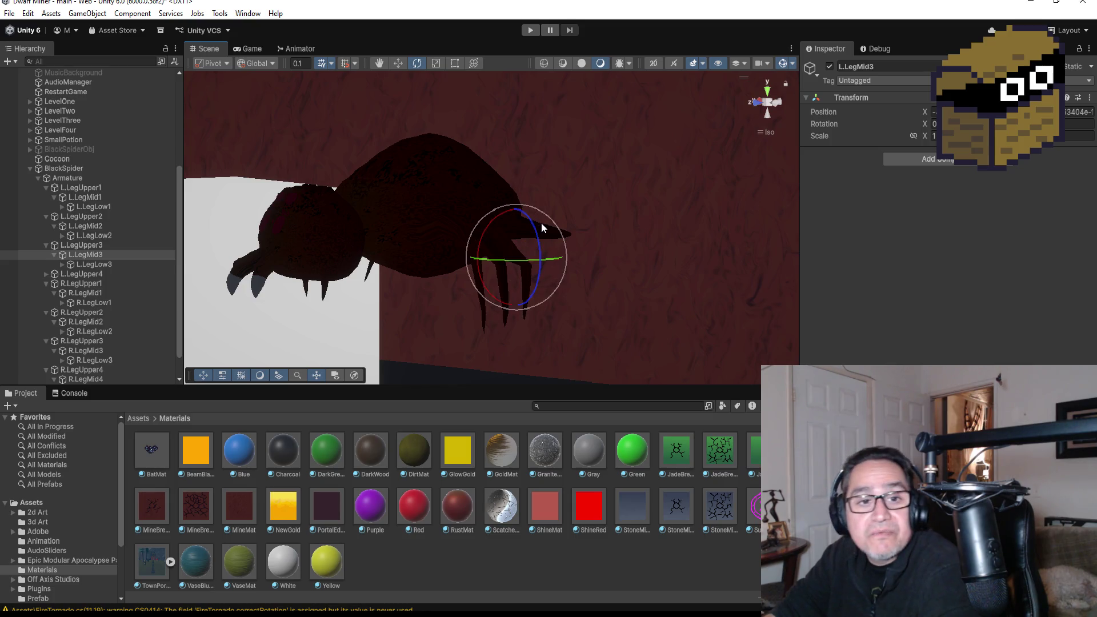
pyautogui.click(94, 264)
pyautogui.moveTo(546, 248)
pyautogui.mouseDown()
pyautogui.moveTo(559, 255)
pyautogui.moveTo(560, 238)
pyautogui.mouseUp()
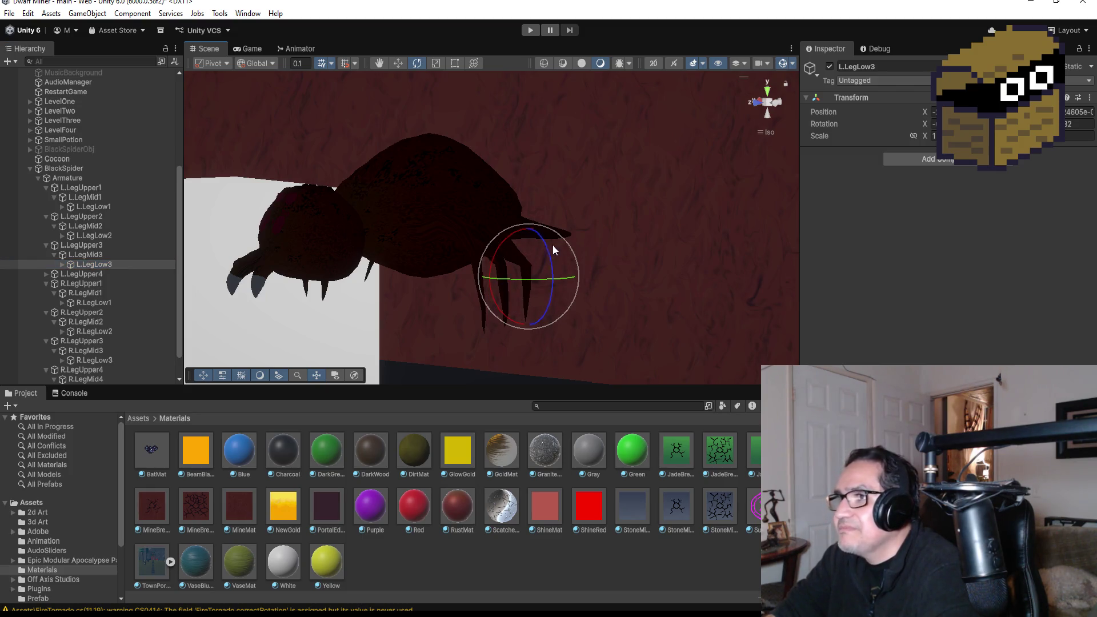
# Pose the fourth left leg by rotating L.LegUpper4 and L.LegMid4, then select L.LegLow4
pyautogui.click(49, 272)
pyautogui.click(48, 274)
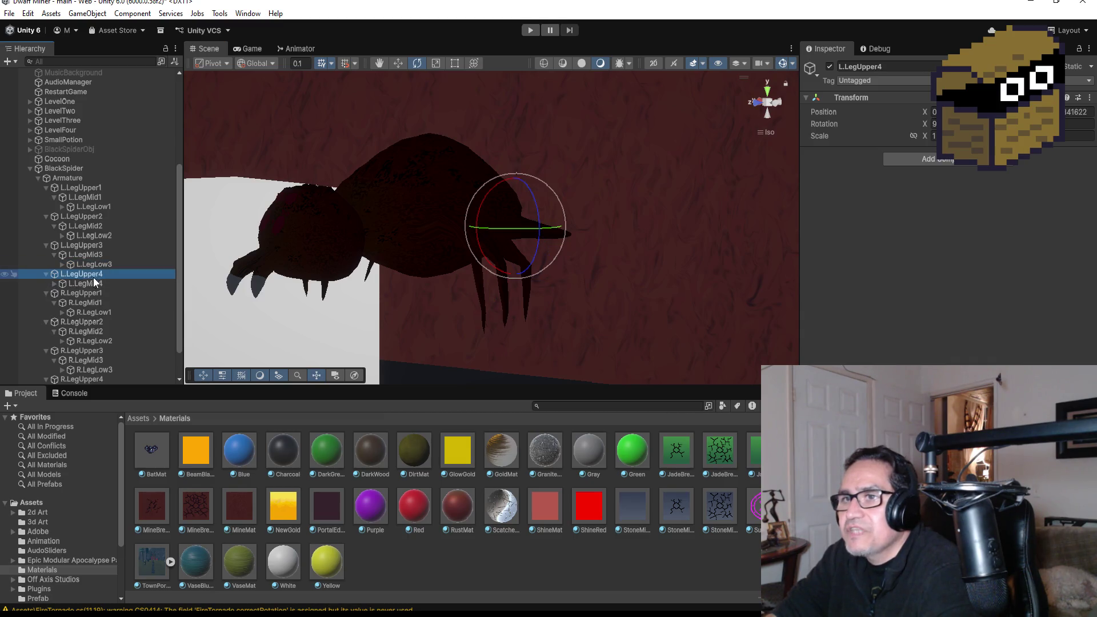
pyautogui.moveTo(530, 190); pyautogui.dragTo(543, 217)
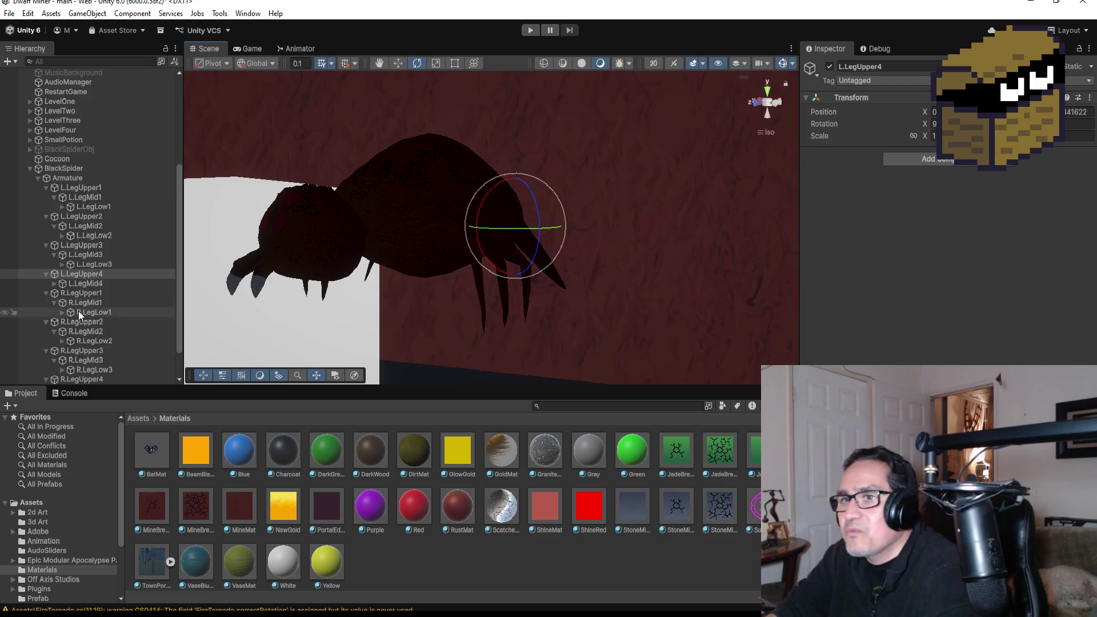
pyautogui.click(55, 283)
pyautogui.click(88, 284)
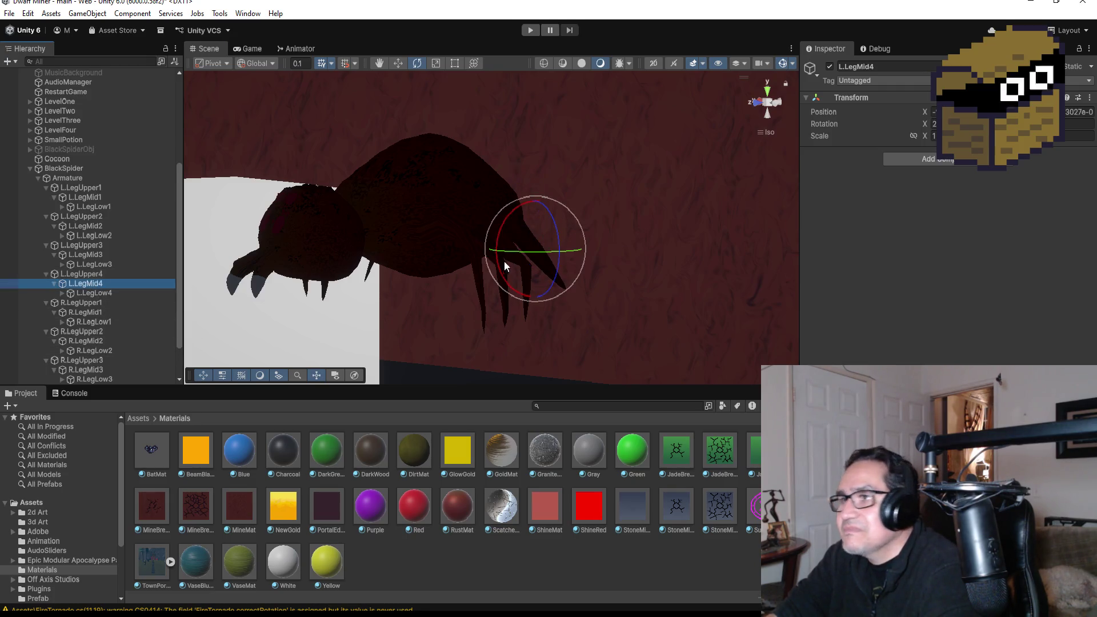
pyautogui.moveTo(553, 218)
pyautogui.mouseDown()
pyautogui.moveTo(578, 266)
pyautogui.moveTo(585, 236)
pyautogui.moveTo(565, 243)
pyautogui.moveTo(571, 335)
pyautogui.moveTo(575, 299)
pyautogui.mouseUp()
pyautogui.click(74, 291)
pyautogui.moveTo(657, 300)
pyautogui.keyDown('alt'); pyautogui.mouseDown()
pyautogui.moveTo(648, 252)
pyautogui.moveTo(497, 248)
pyautogui.moveTo(714, 274)
pyautogui.moveTo(708, 262)
pyautogui.moveTo(825, 272)
pyautogui.mouseUp(); pyautogui.keyUp('alt')
pyautogui.scroll(-5, 609, 200)
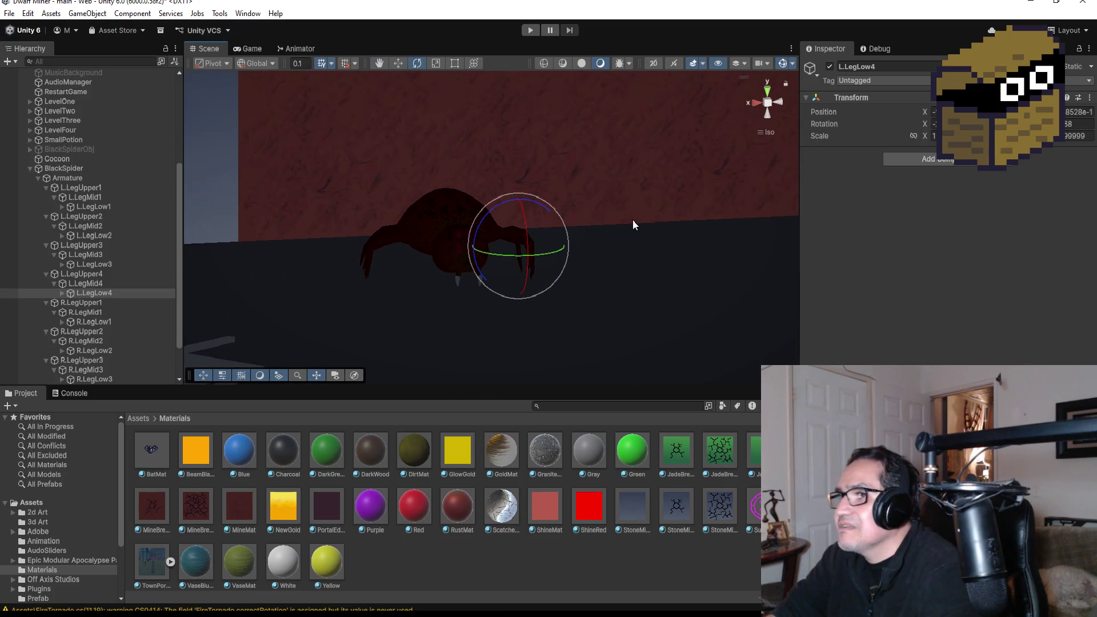
pyautogui.keyDown('alt'); pyautogui.moveTo(631, 235); pyautogui.dragTo(591, 269); pyautogui.keyUp('alt')
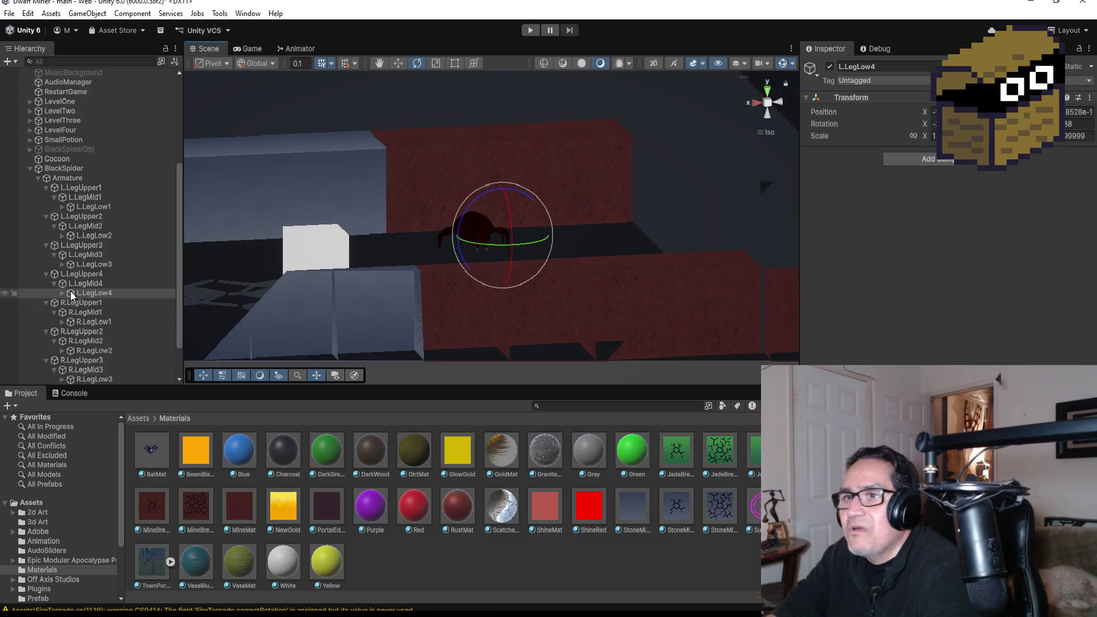
# Collapse the Armature and rename the BlackSpider object to 'BrownSpider' in the Inspector name field
pyautogui.click(37, 178)
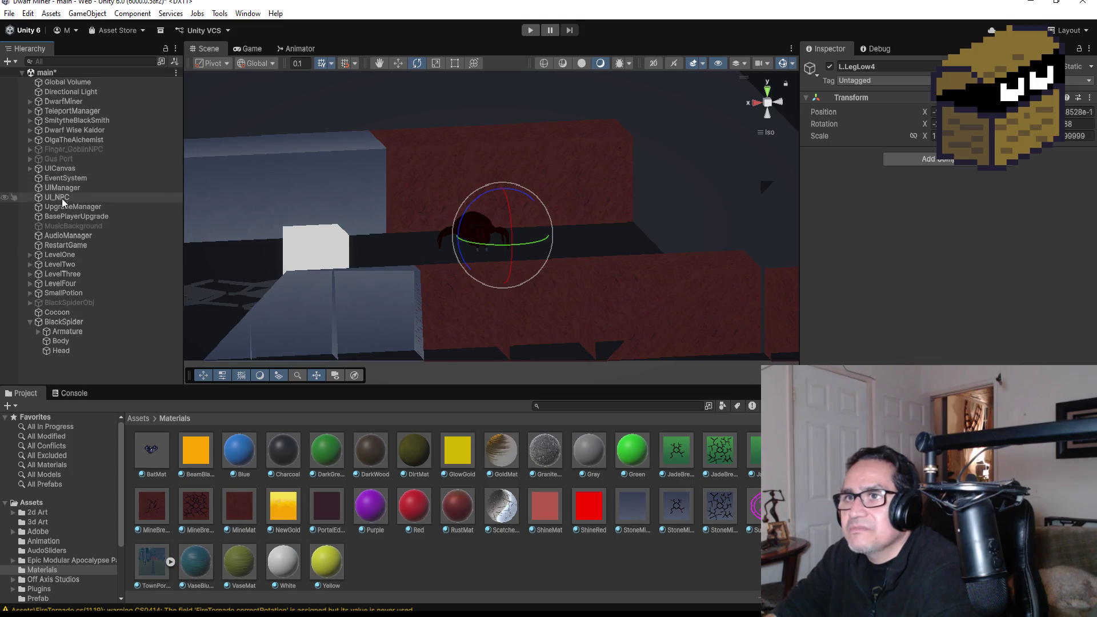
pyautogui.click(70, 322)
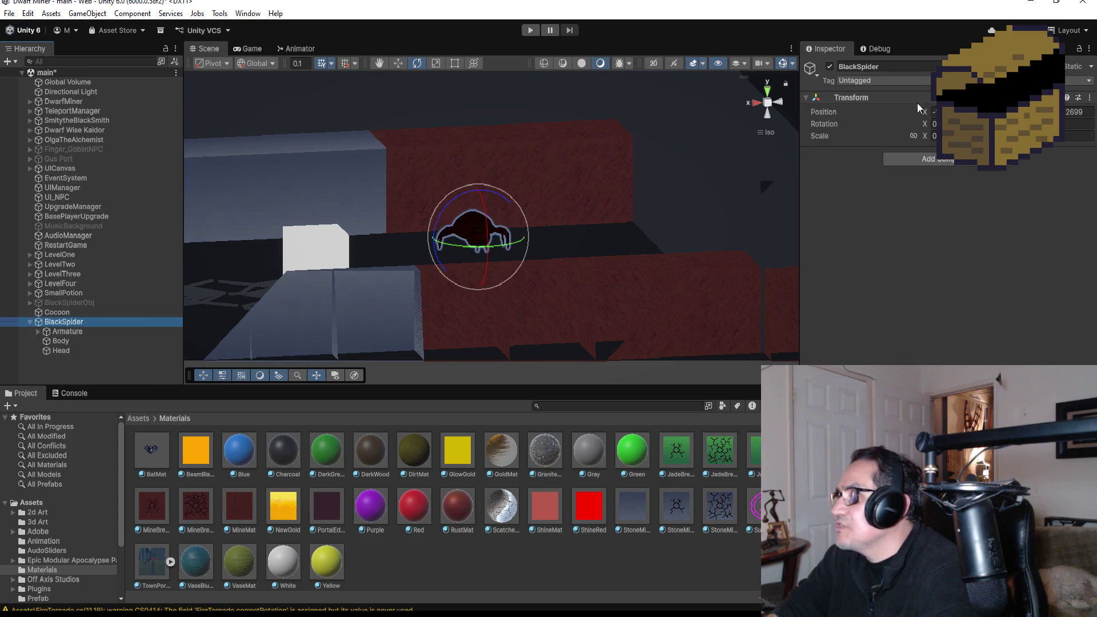
pyautogui.click(896, 66)
pyautogui.write('Brow')
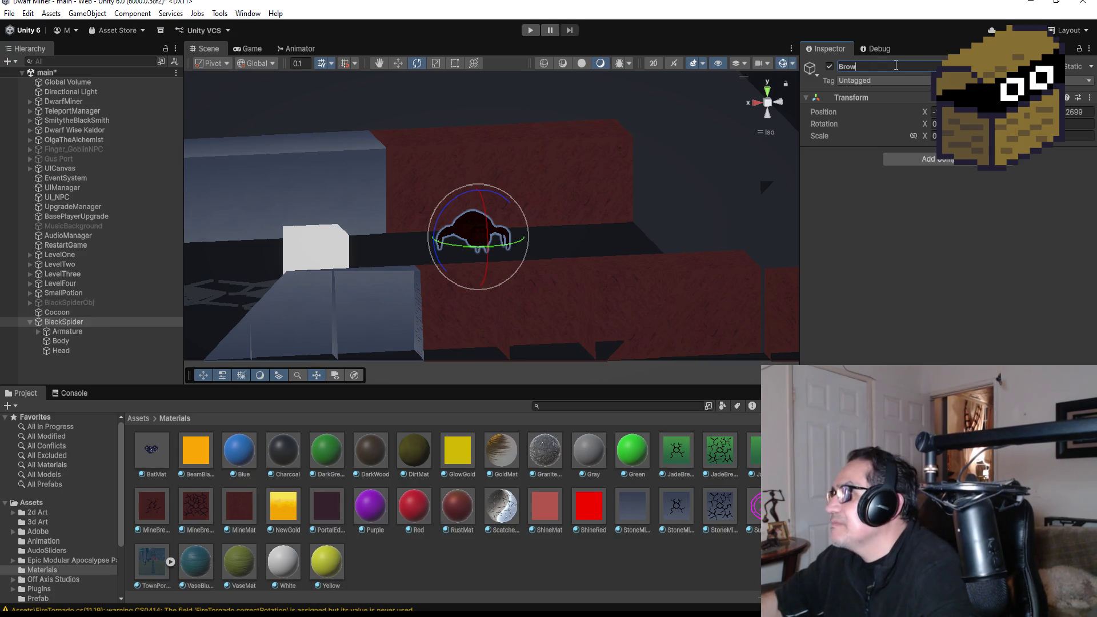
pyautogui.write('nSpider')
pyautogui.press('Return')
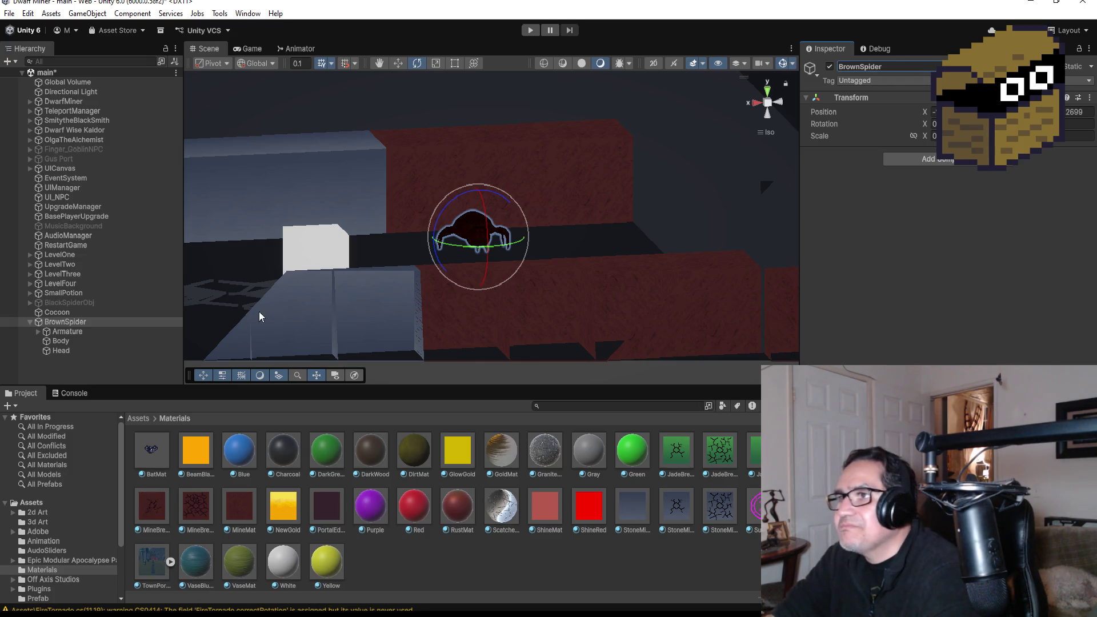
pyautogui.moveTo(377, 254)
pyautogui.mouseDown()
pyautogui.moveTo(475, 248)
pyautogui.moveTo(642, 293)
pyautogui.moveTo(459, 304)
pyautogui.moveTo(610, 194)
pyautogui.mouseUp()
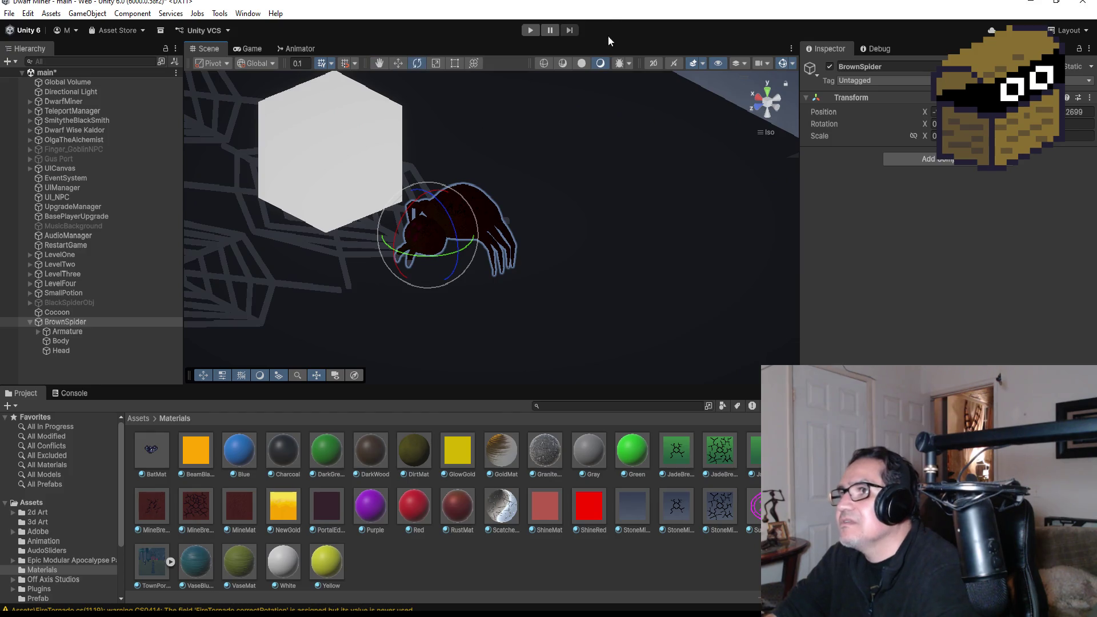
# Using top and side views, move the spider down and along Z and X onto the web
pyautogui.click(765, 93)
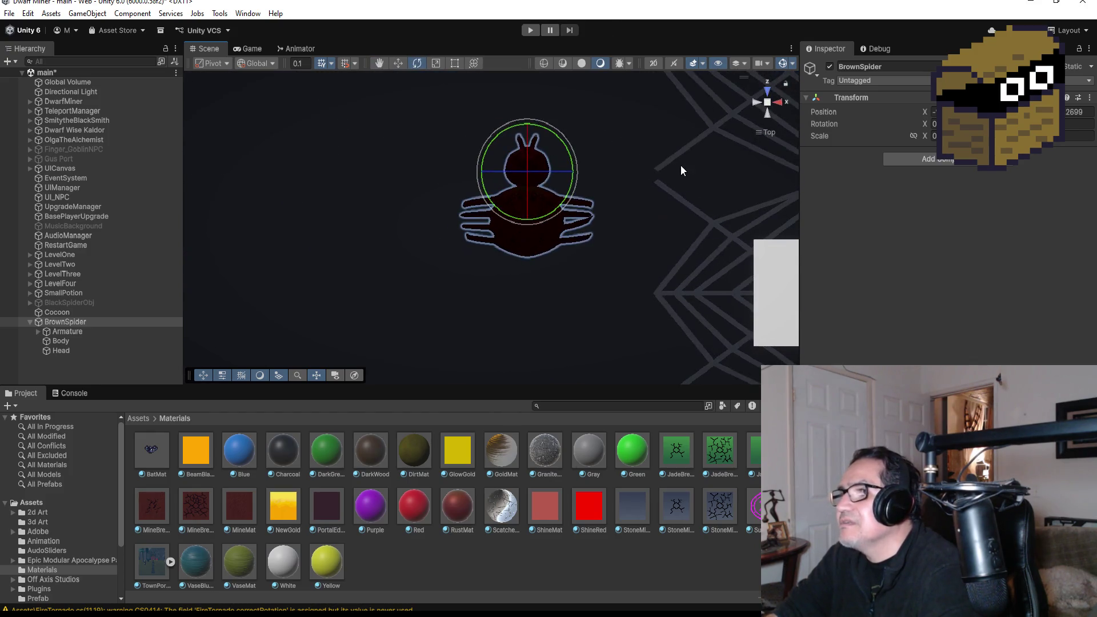
pyautogui.click(758, 101)
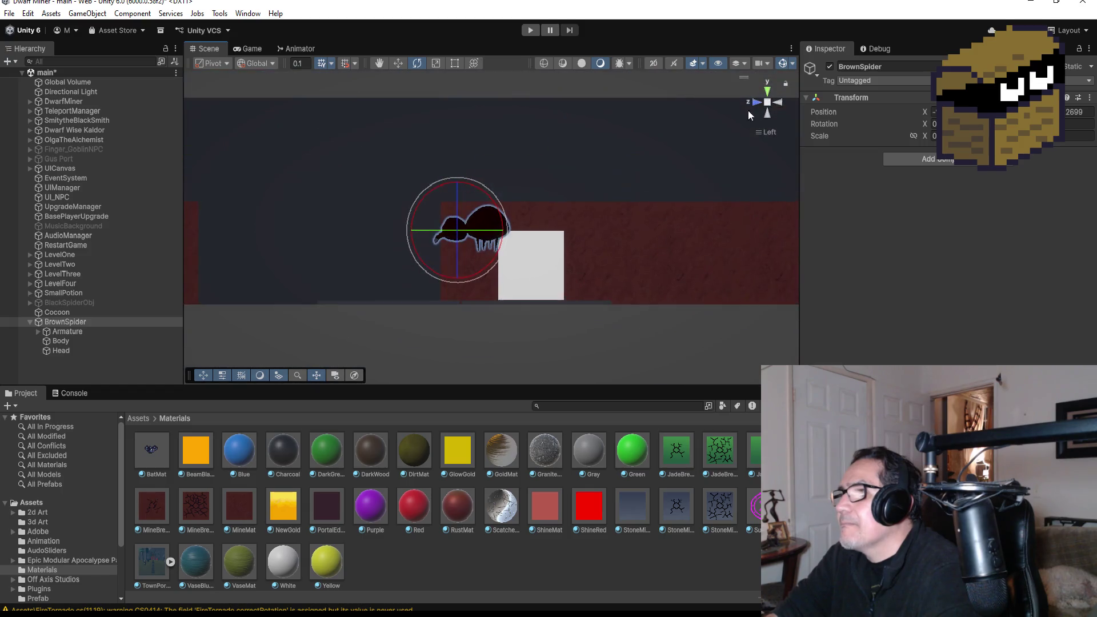
pyautogui.click(399, 63)
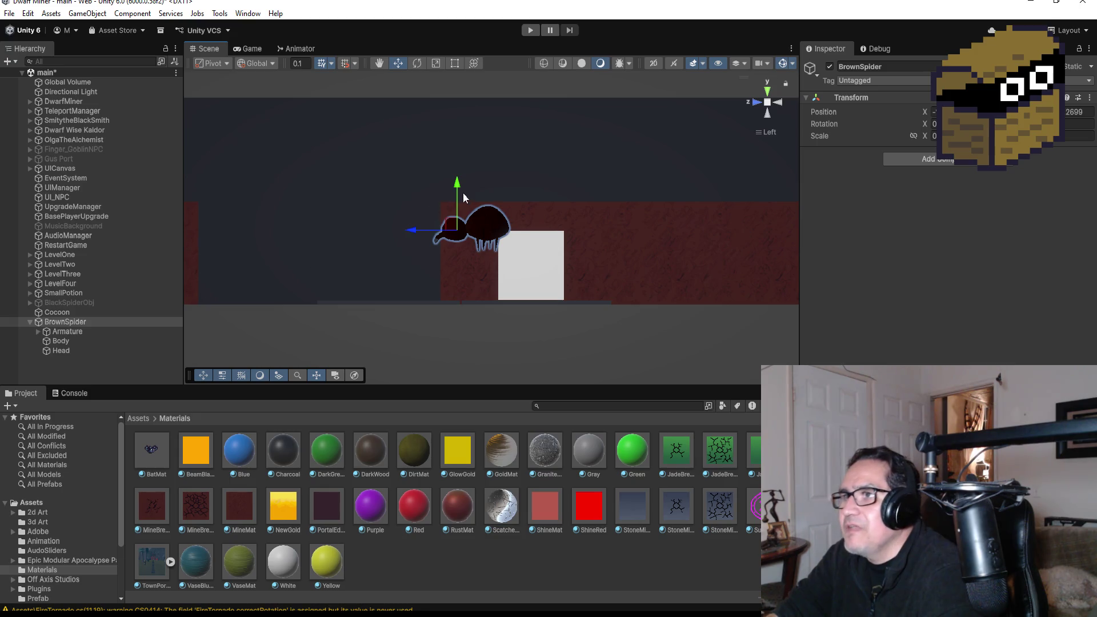
pyautogui.moveTo(461, 182); pyautogui.dragTo(460, 232)
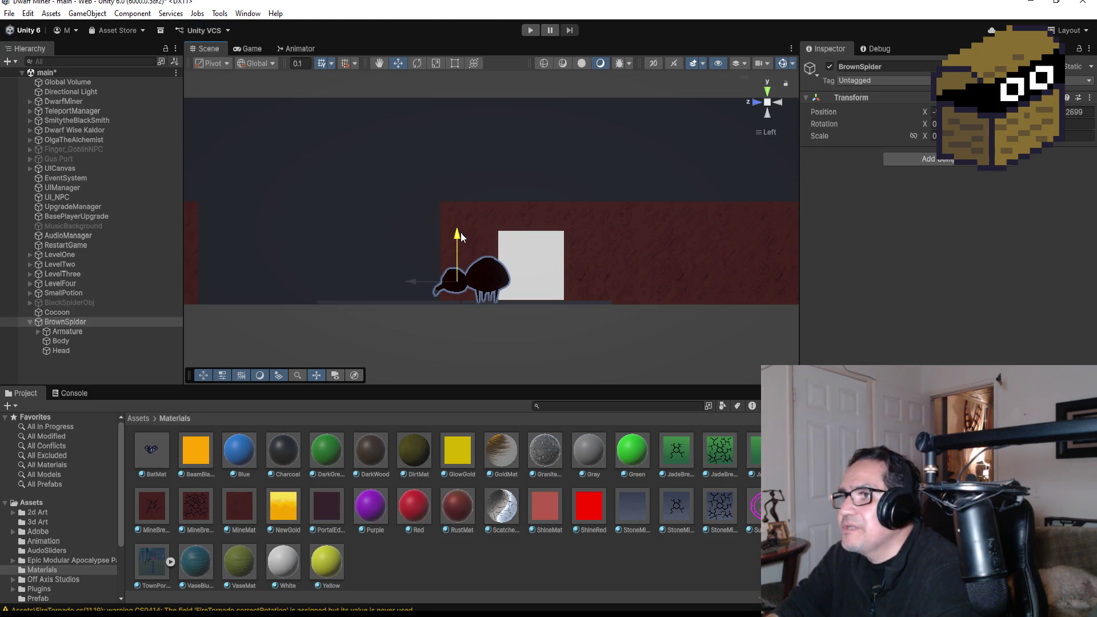
pyautogui.click(767, 92)
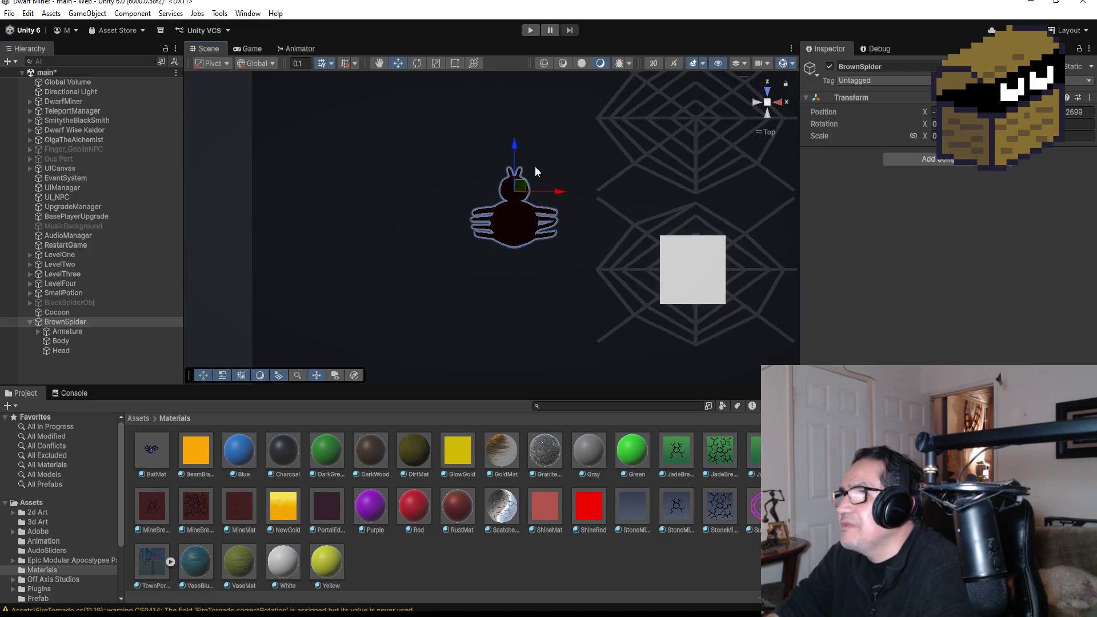
pyautogui.moveTo(510, 147); pyautogui.dragTo(512, 190)
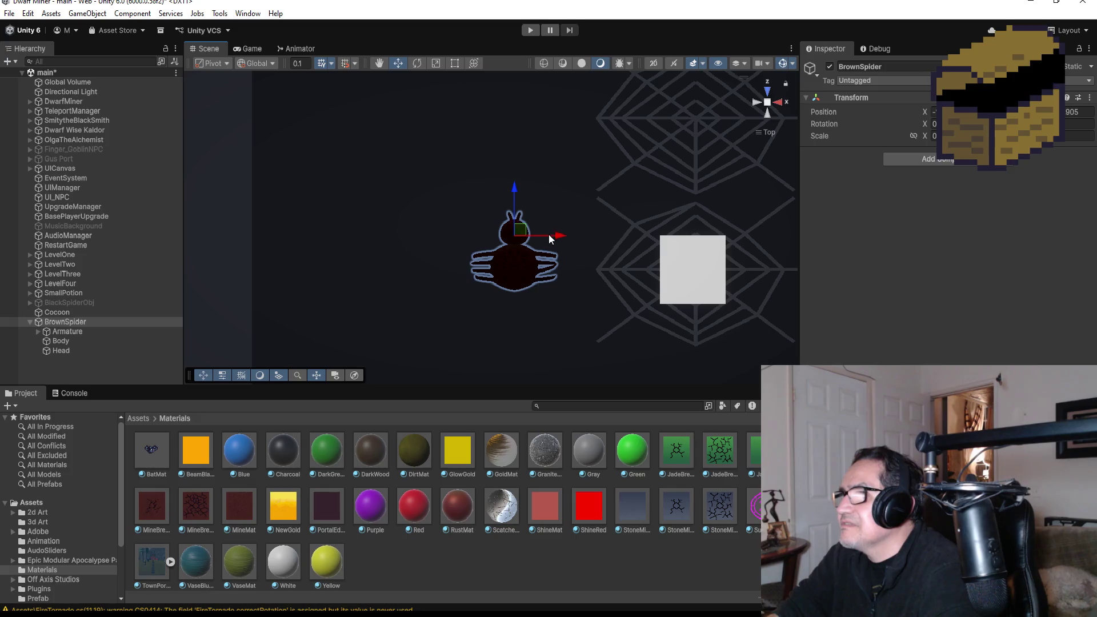
pyautogui.moveTo(560, 244); pyautogui.dragTo(686, 243)
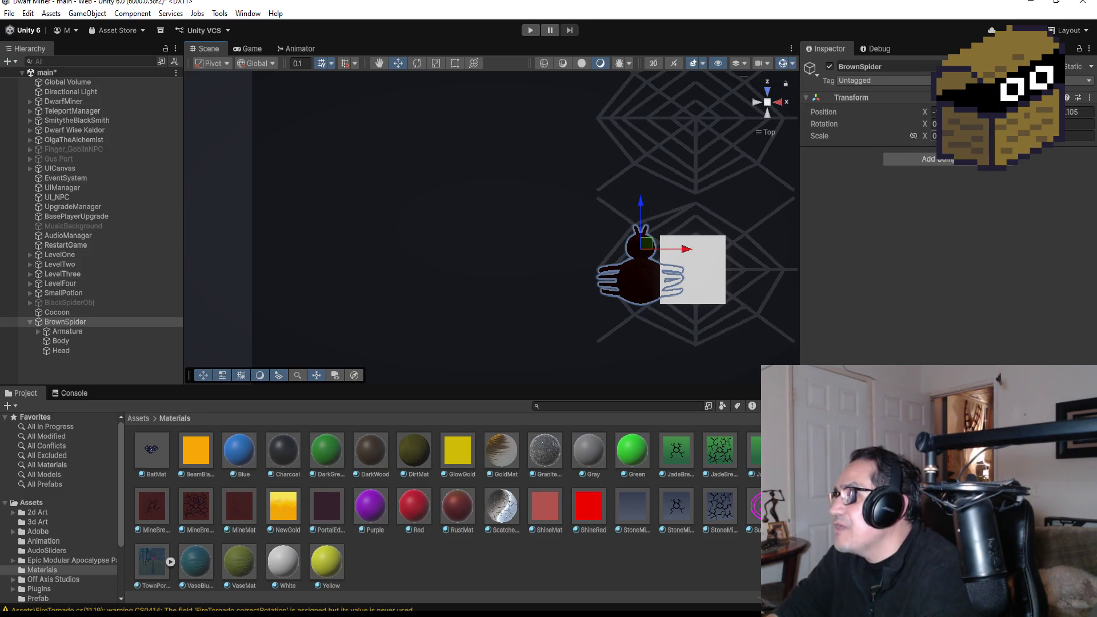
# Scale BrownSpider down to 0.8 and nudge it against the white cube
pyautogui.press('Return')
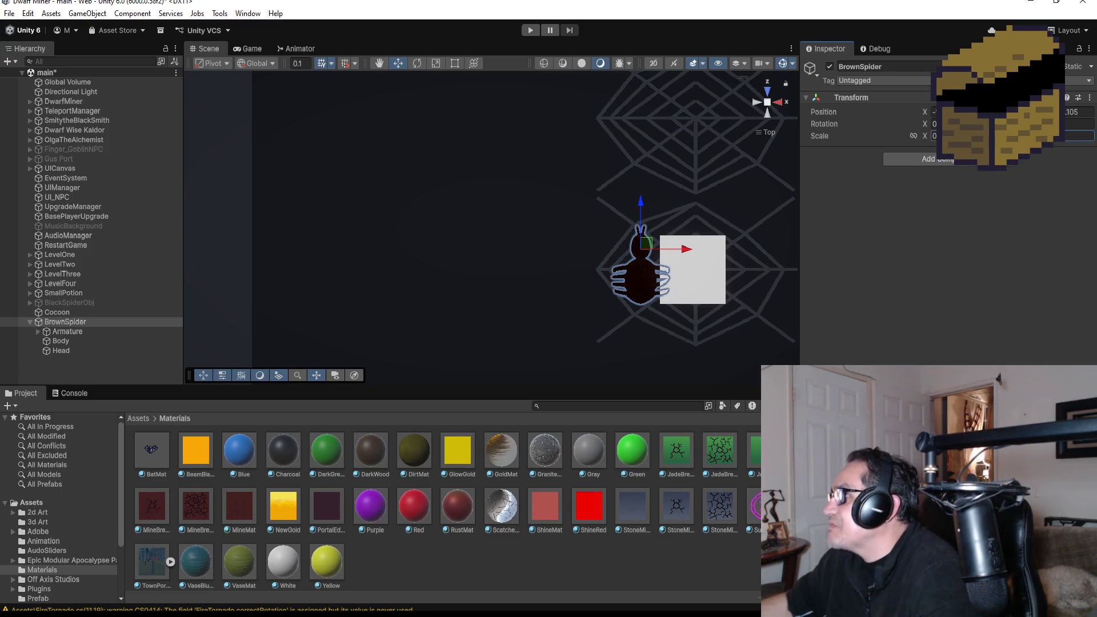
pyautogui.write('0.8')
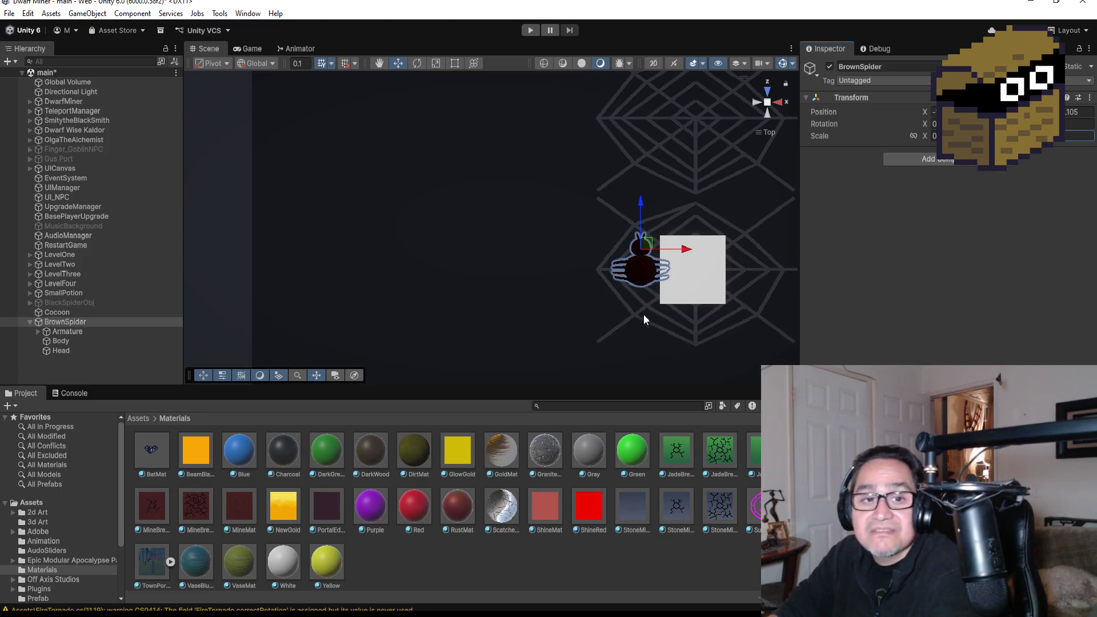
pyautogui.moveTo(640, 204); pyautogui.dragTo(640, 214)
pyautogui.moveTo(690, 262)
pyautogui.mouseDown()
pyautogui.moveTo(575, 245)
pyautogui.moveTo(523, 201)
pyautogui.moveTo(543, 216)
pyautogui.moveTo(648, 210)
pyautogui.moveTo(584, 211)
pyautogui.mouseUp()
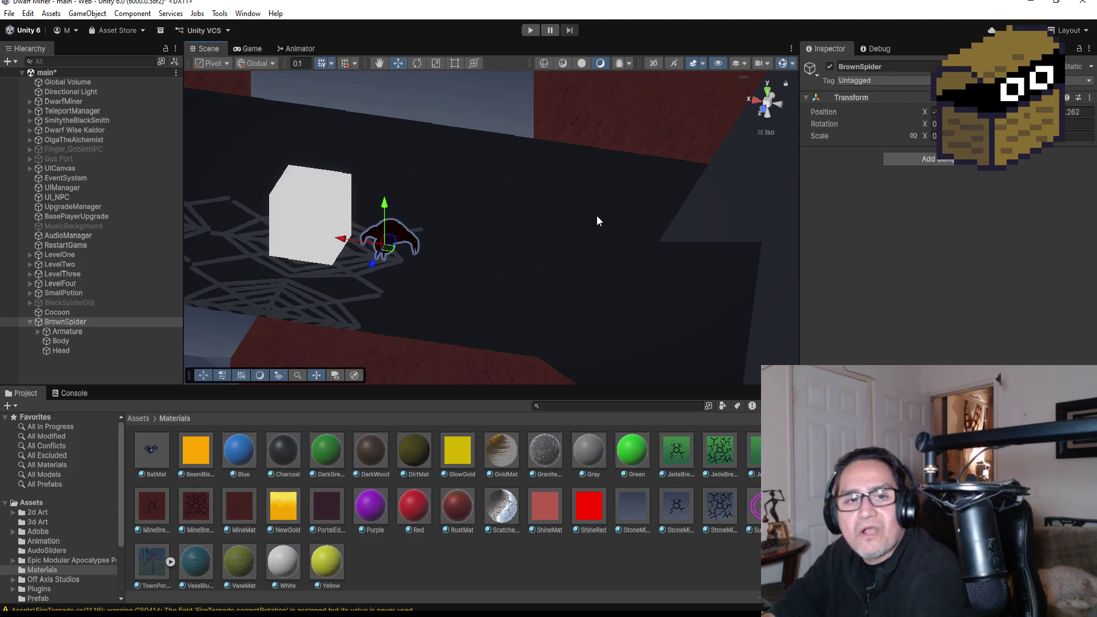
# Hide BrownSpider's Armature, Body and Head children in the Hierarchy and zoom the Scene view
pyautogui.click(27, 321)
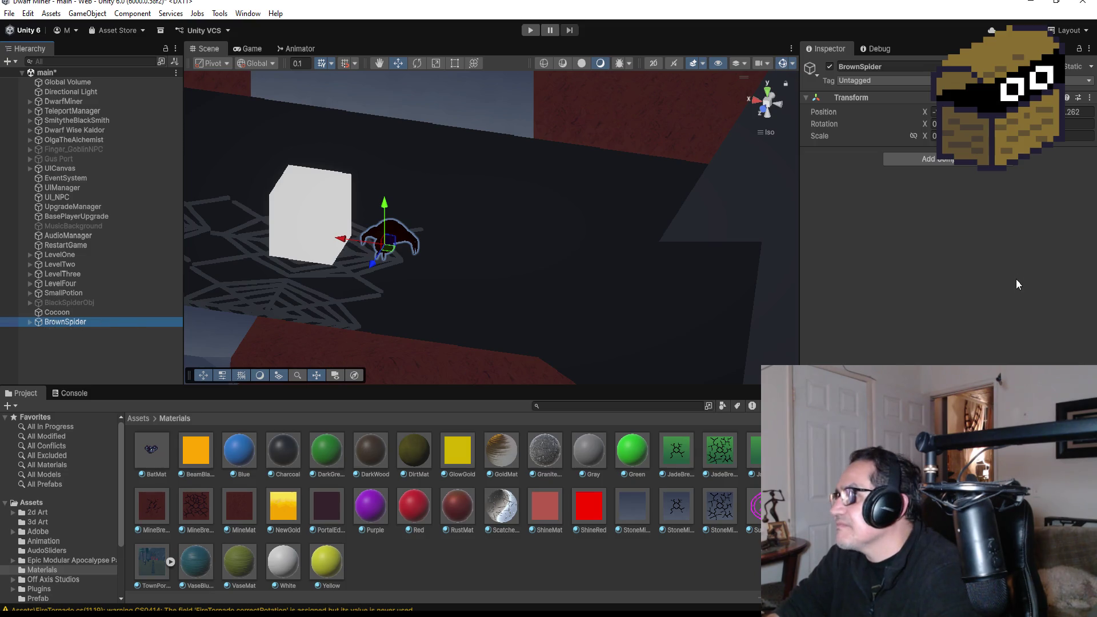
pyautogui.scroll(3, 428, 232)
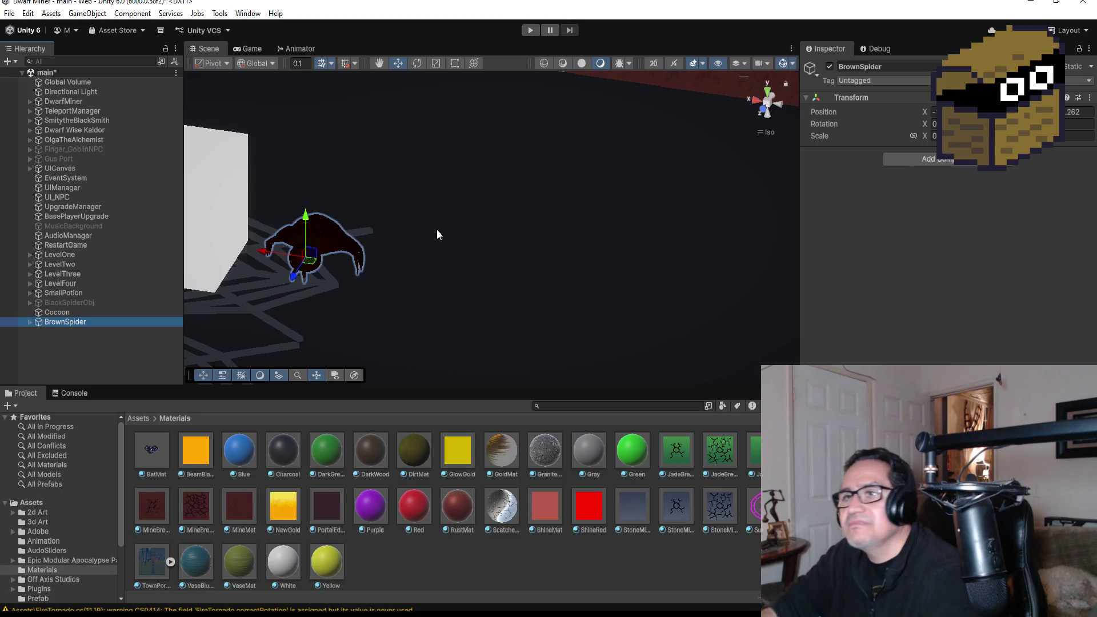
# Add a Box Collider to BrownSpider by searching 'box'
pyautogui.click(931, 160)
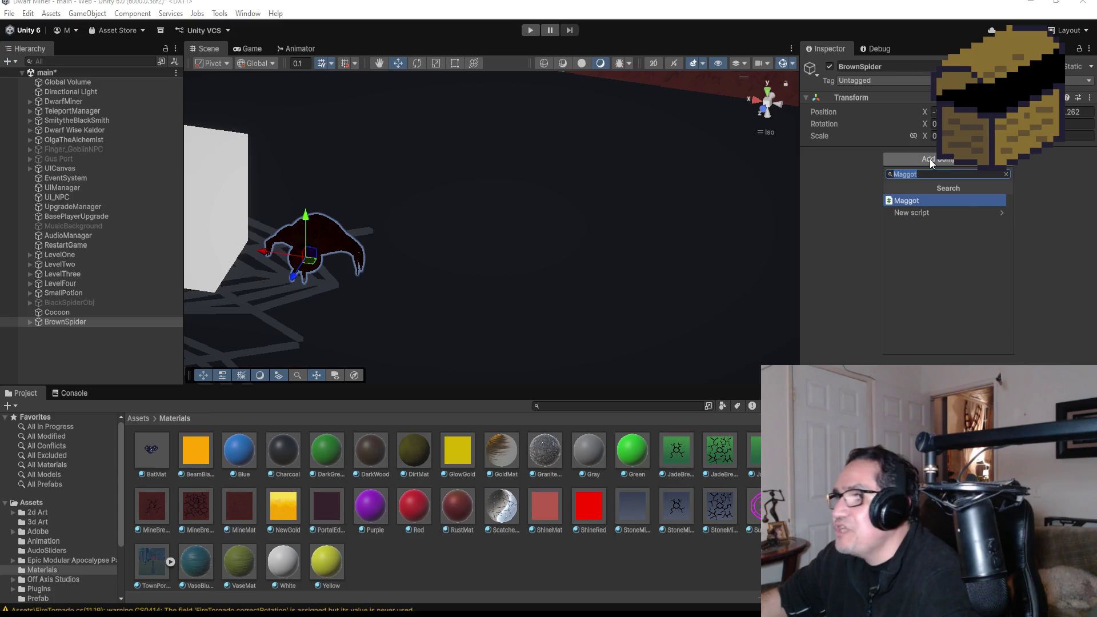
pyautogui.write('box')
pyautogui.click(926, 200)
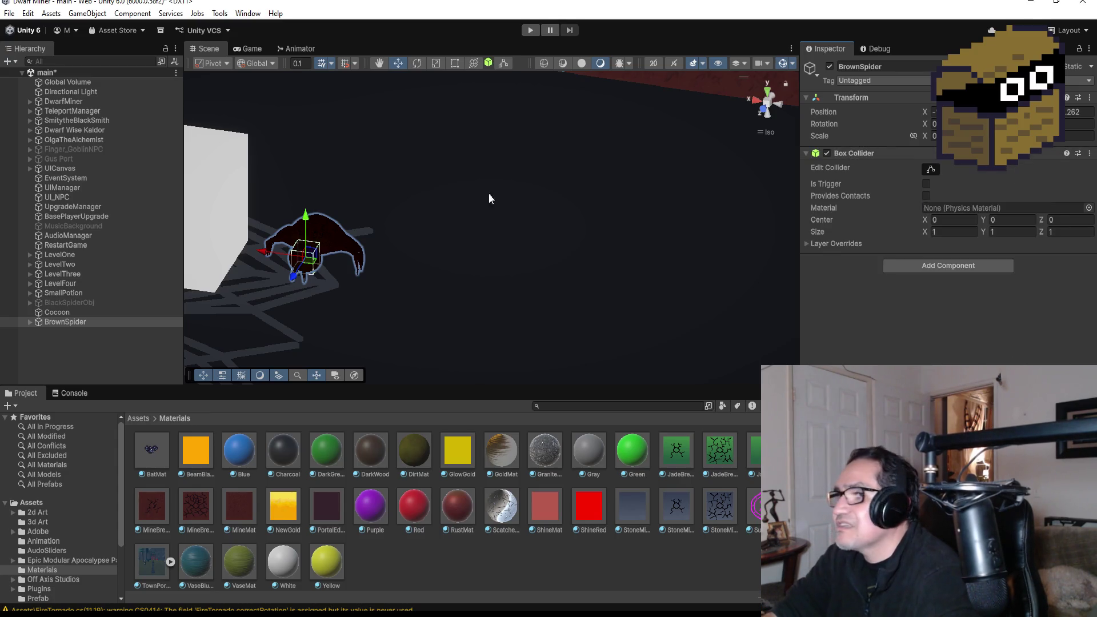
# View the spider from the Front and Left sides, zoomed in on its default 1 × 1 × 1 collider
pyautogui.click(754, 101)
pyautogui.click(783, 99)
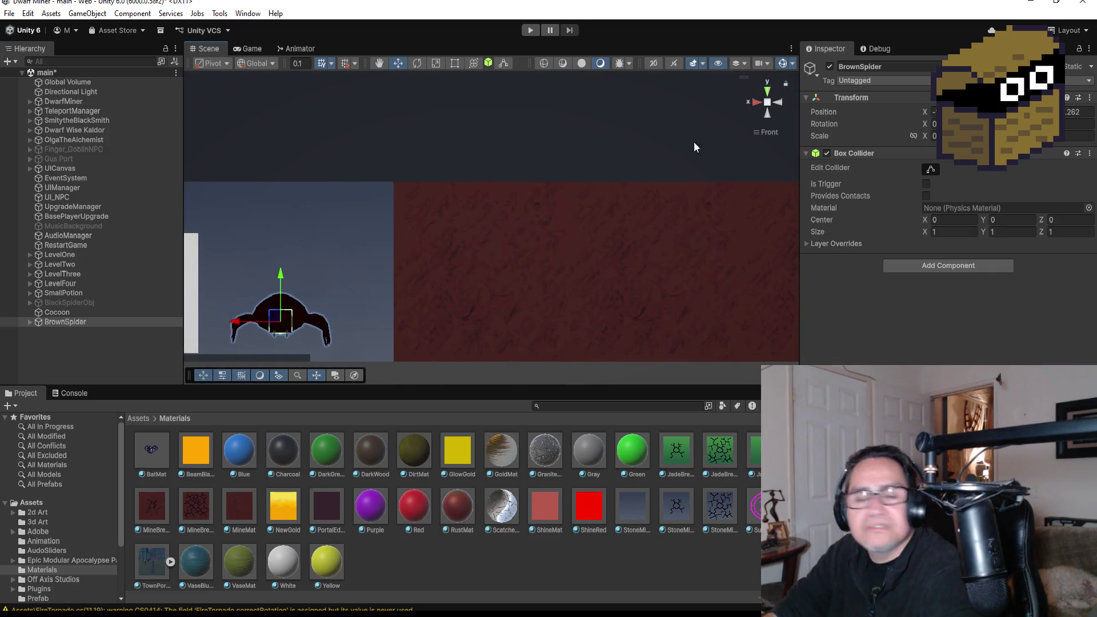
pyautogui.click(779, 102)
pyautogui.scroll(4, 680, 237)
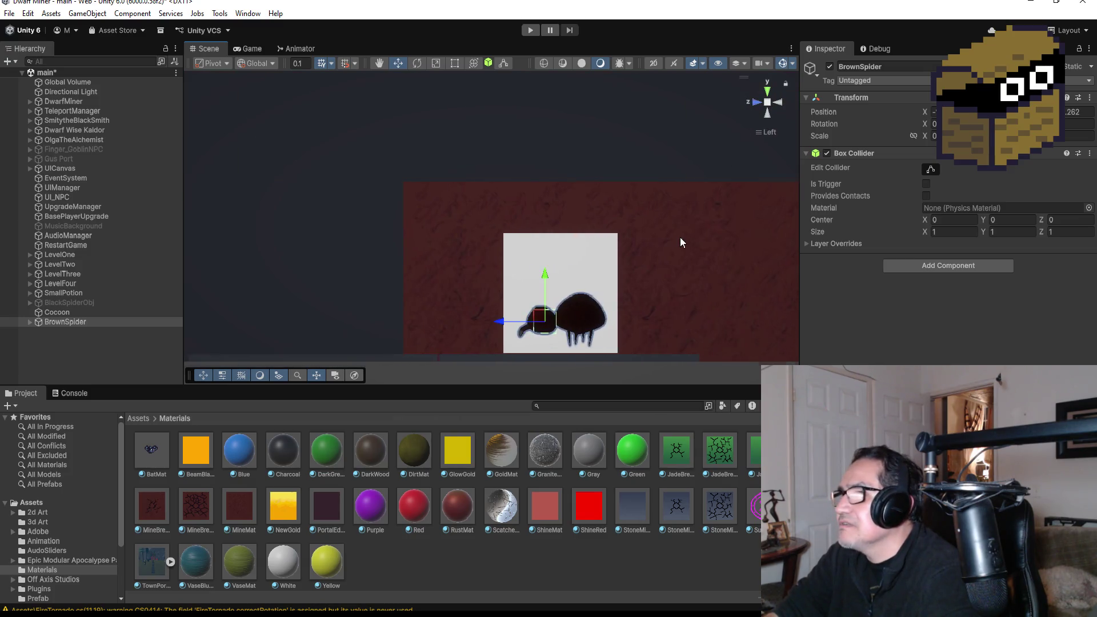
pyautogui.scroll(-3, 688, 295)
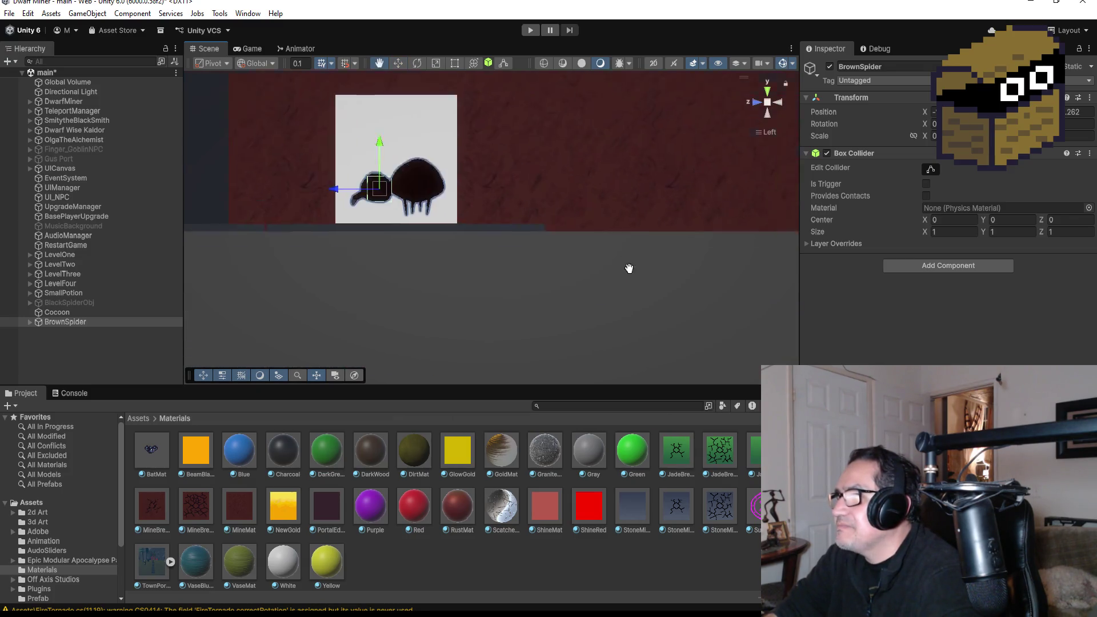
pyautogui.scroll(2, 497, 276)
pyautogui.moveTo(514, 280)
pyautogui.mouseDown()
pyautogui.moveTo(602, 269)
pyautogui.moveTo(524, 265)
pyautogui.mouseUp()
pyautogui.scroll(5, 524, 265)
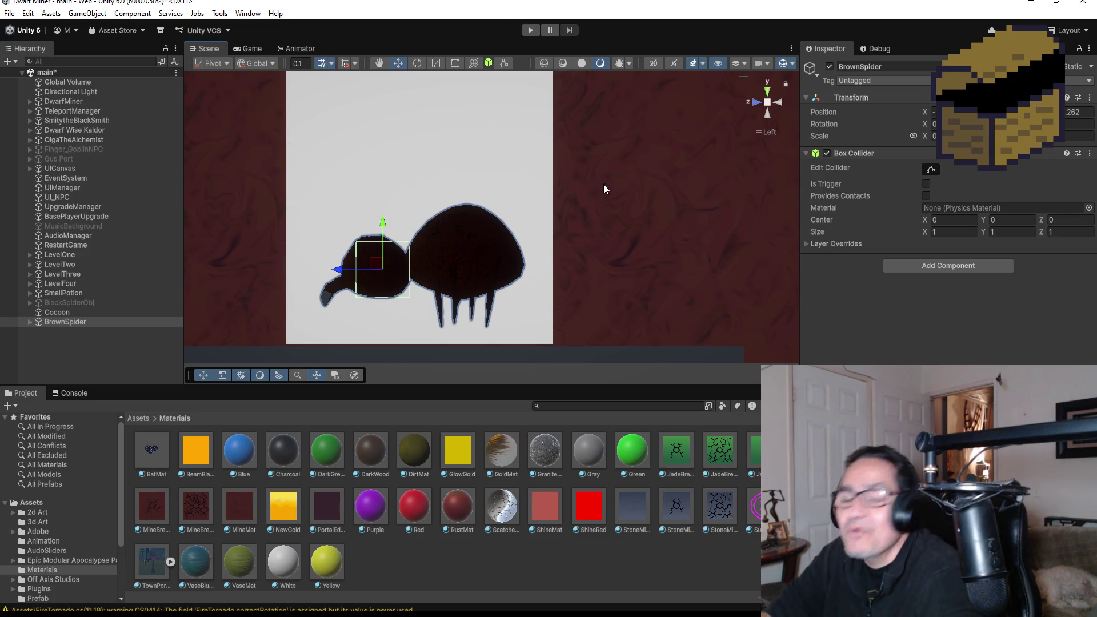
# In the side view, stretch the collider's ends, top and bottom to cover the spider's body
pyautogui.click(930, 173)
pyautogui.moveTo(410, 273); pyautogui.dragTo(436, 276)
pyautogui.moveTo(511, 283); pyautogui.dragTo(526, 280)
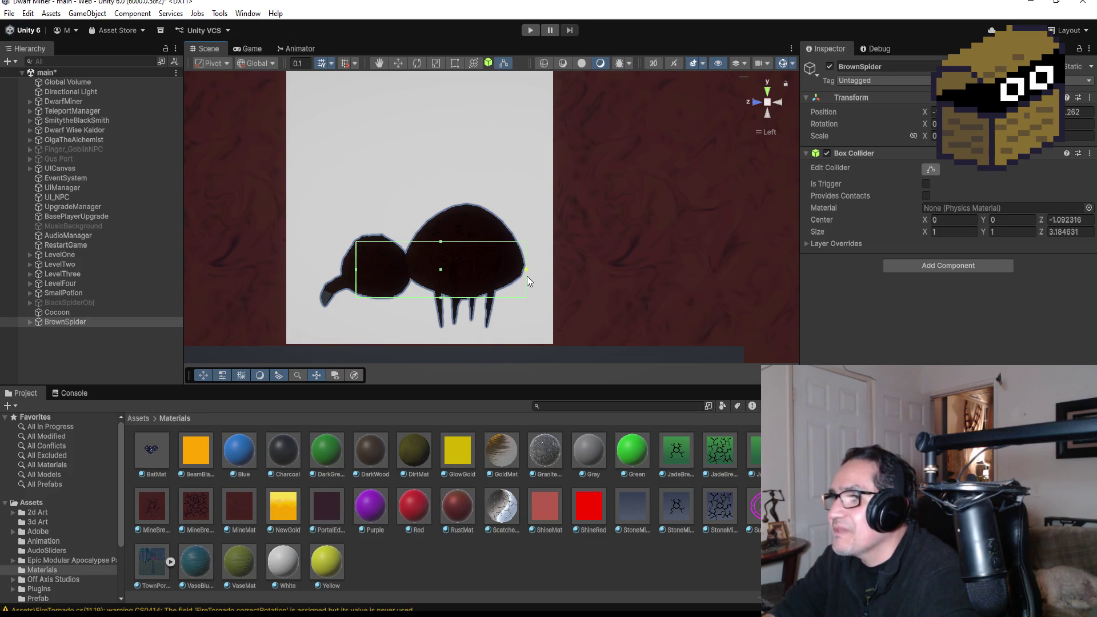
pyautogui.moveTo(439, 242); pyautogui.dragTo(445, 209)
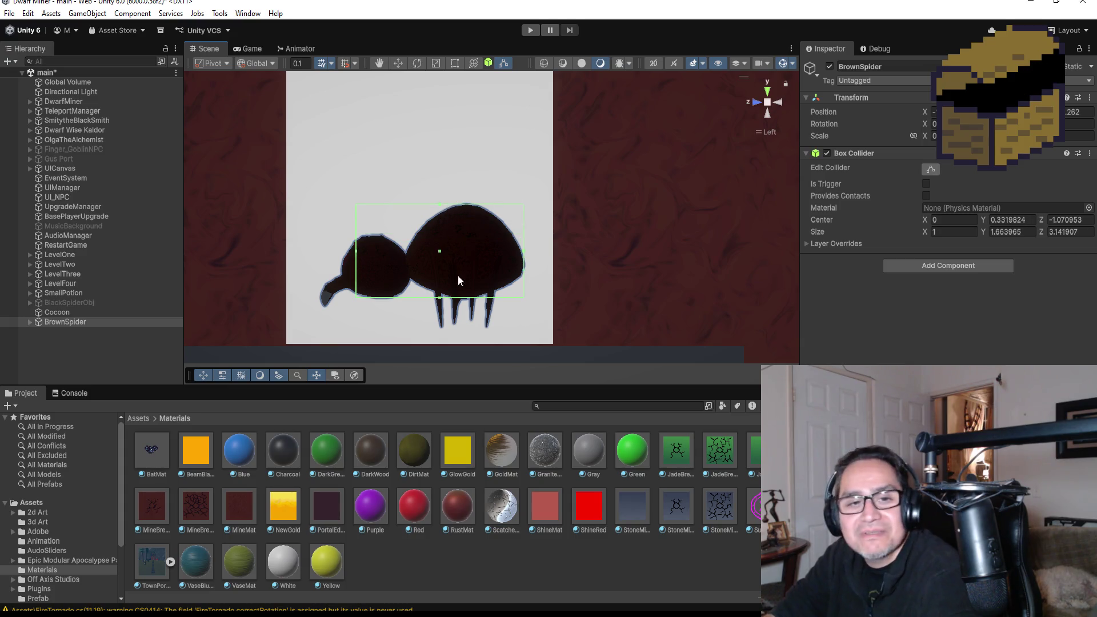
pyautogui.moveTo(436, 298); pyautogui.dragTo(440, 330)
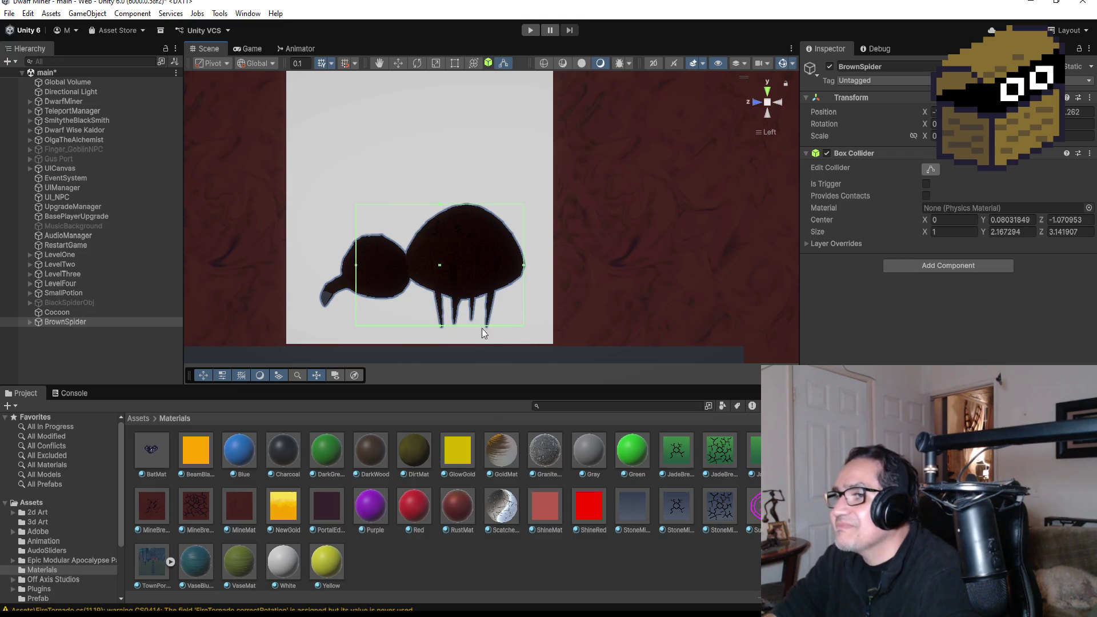
pyautogui.moveTo(345, 263); pyautogui.dragTo(343, 263)
pyautogui.moveTo(451, 273)
pyautogui.mouseDown()
pyautogui.moveTo(678, 286)
pyautogui.moveTo(523, 271)
pyautogui.moveTo(577, 231)
pyautogui.mouseUp()
# In the Front view, widen the collider to span the body, reaching about 2.18 × 1.72 × 3.38
pyautogui.click(755, 101)
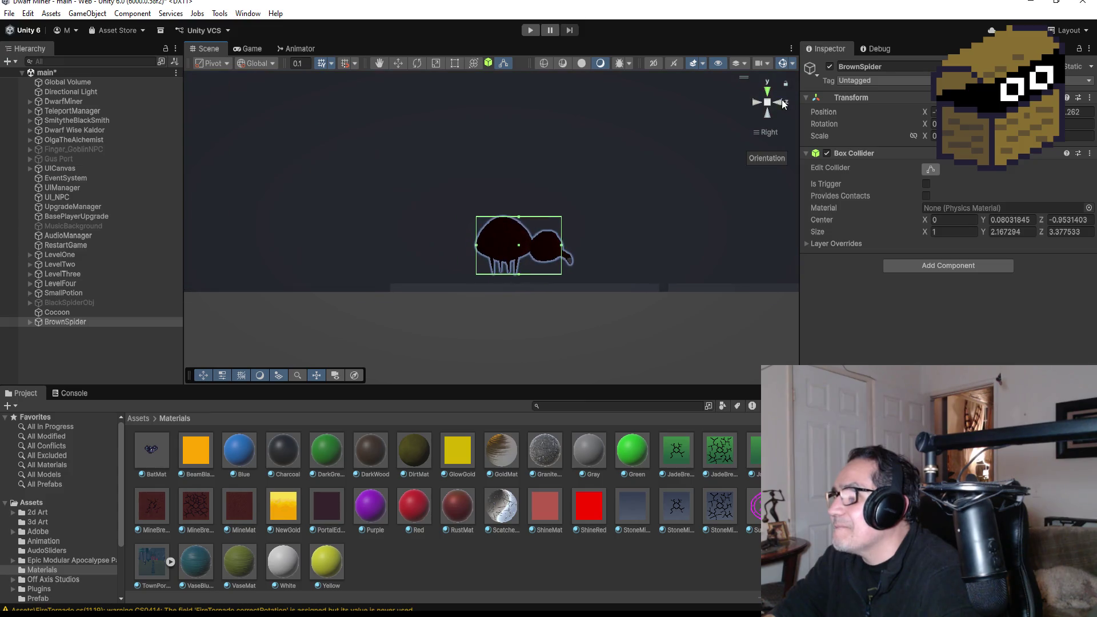
pyautogui.click(778, 102)
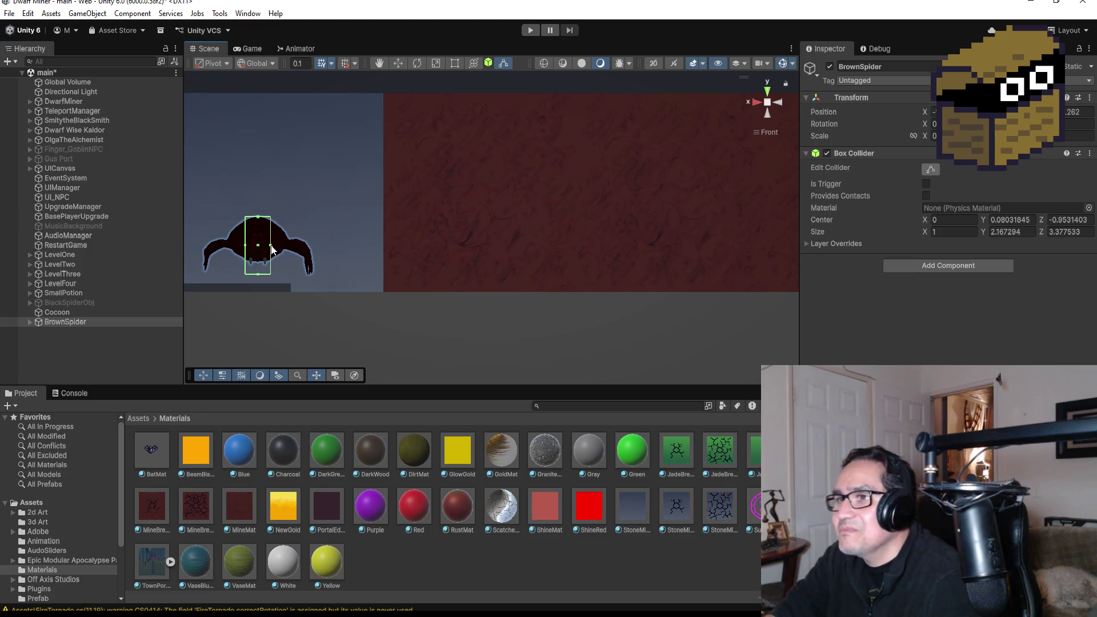
pyautogui.moveTo(272, 249); pyautogui.dragTo(285, 247)
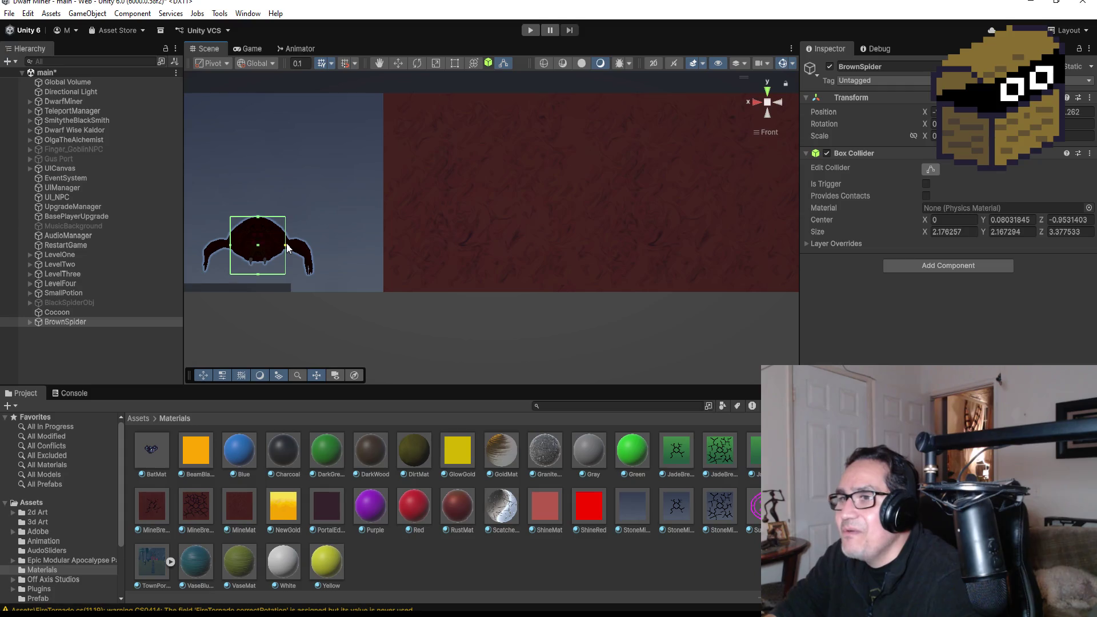
pyautogui.moveTo(258, 276)
pyautogui.mouseDown()
pyautogui.moveTo(254, 237)
pyautogui.moveTo(234, 207)
pyautogui.moveTo(377, 210)
pyautogui.moveTo(203, 217)
pyautogui.moveTo(375, 225)
pyautogui.moveTo(361, 231)
pyautogui.mouseUp()
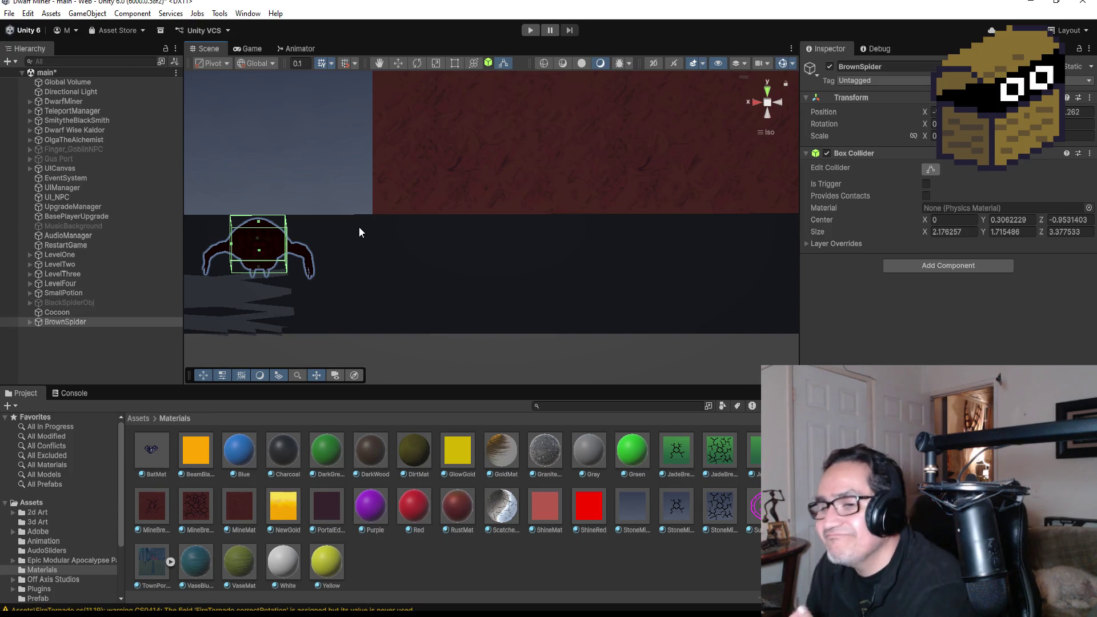
# Frame BrownSpider and drag the collider's bottom down to the legs: Size Y 2.059109, Center Y 0.1344123
pyautogui.scroll(3, 321, 266)
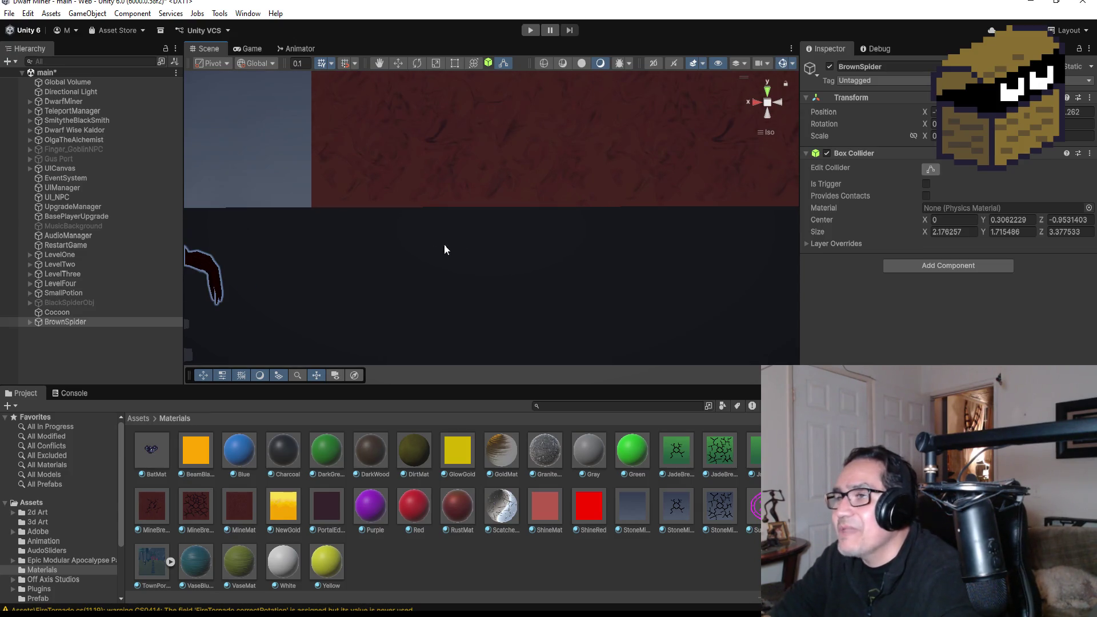
pyautogui.click(755, 104)
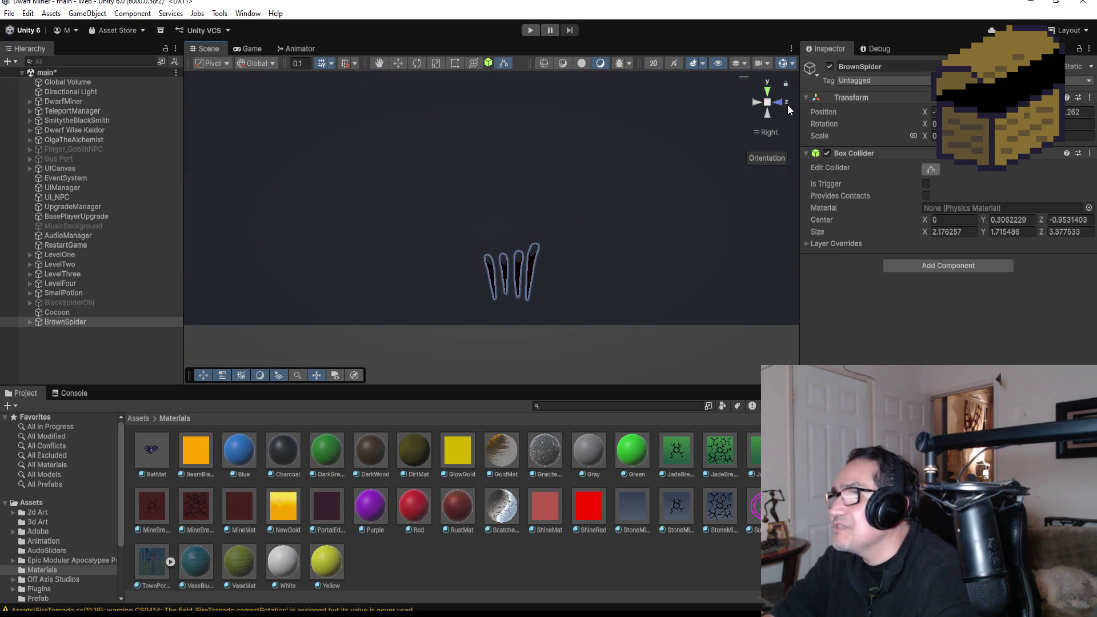
pyautogui.click(783, 104)
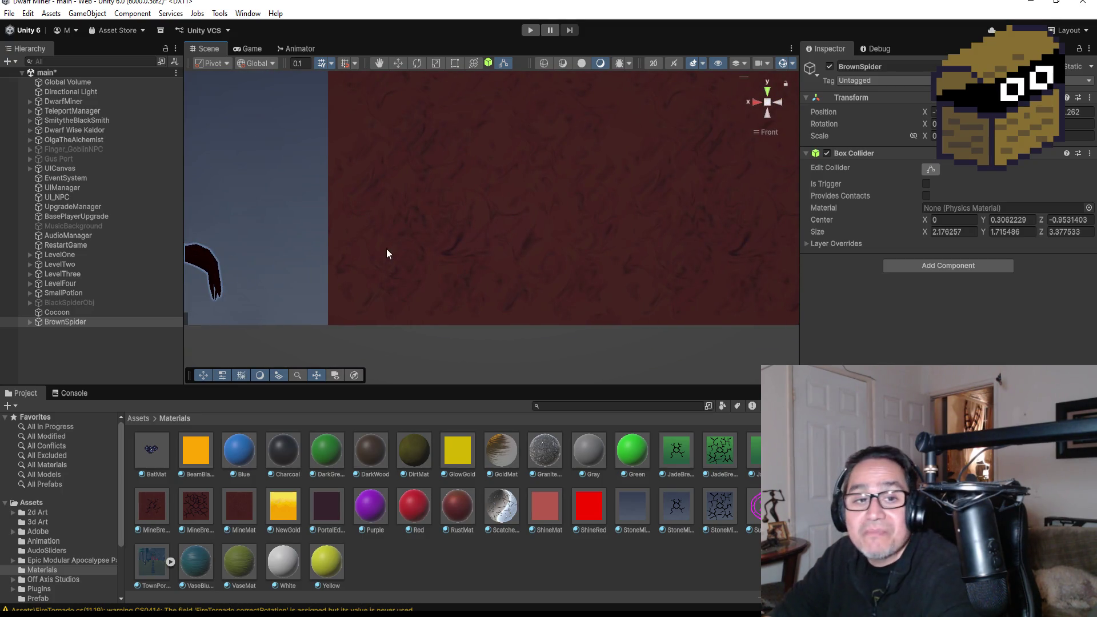
pyautogui.doubleClick(75, 320)
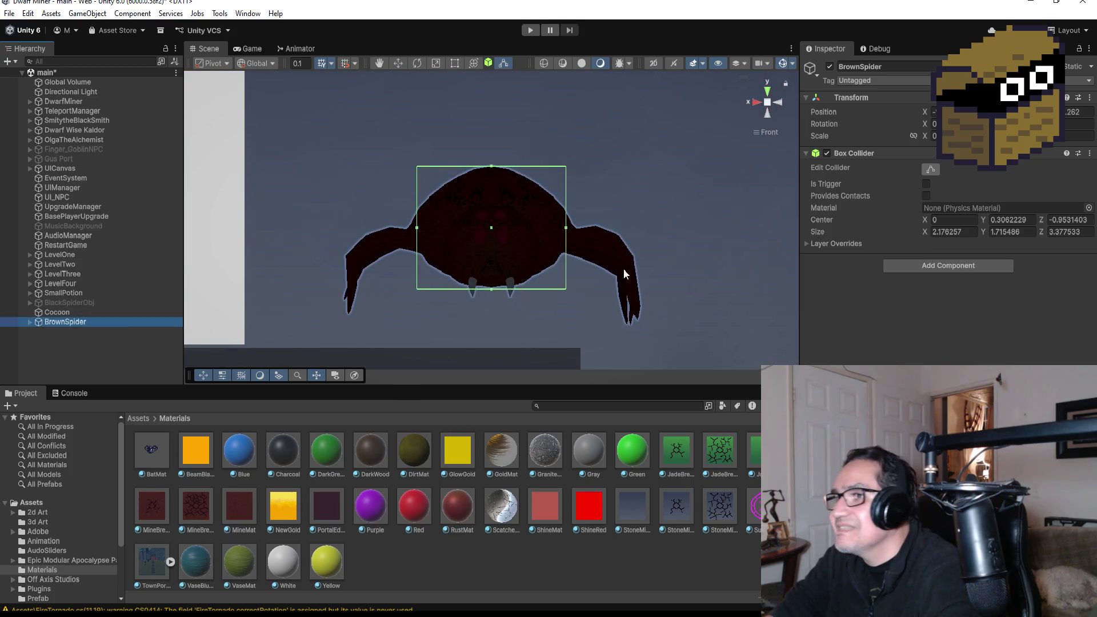
pyautogui.scroll(5, 623, 273)
pyautogui.moveTo(718, 169)
pyautogui.mouseDown()
pyautogui.moveTo(551, 199)
pyautogui.moveTo(731, 201)
pyautogui.moveTo(643, 178)
pyautogui.moveTo(511, 179)
pyautogui.moveTo(587, 203)
pyautogui.moveTo(748, 184)
pyautogui.moveTo(699, 196)
pyautogui.mouseUp()
pyautogui.scroll(-5, 636, 204)
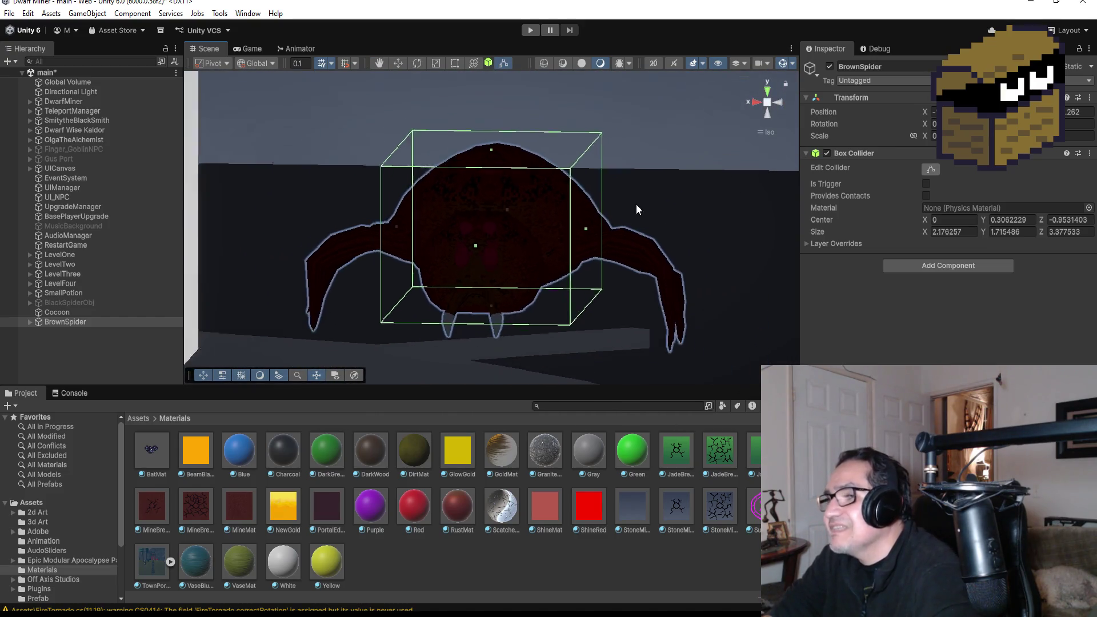
pyautogui.moveTo(628, 208)
pyautogui.mouseDown()
pyautogui.moveTo(672, 178)
pyautogui.moveTo(660, 180)
pyautogui.mouseUp()
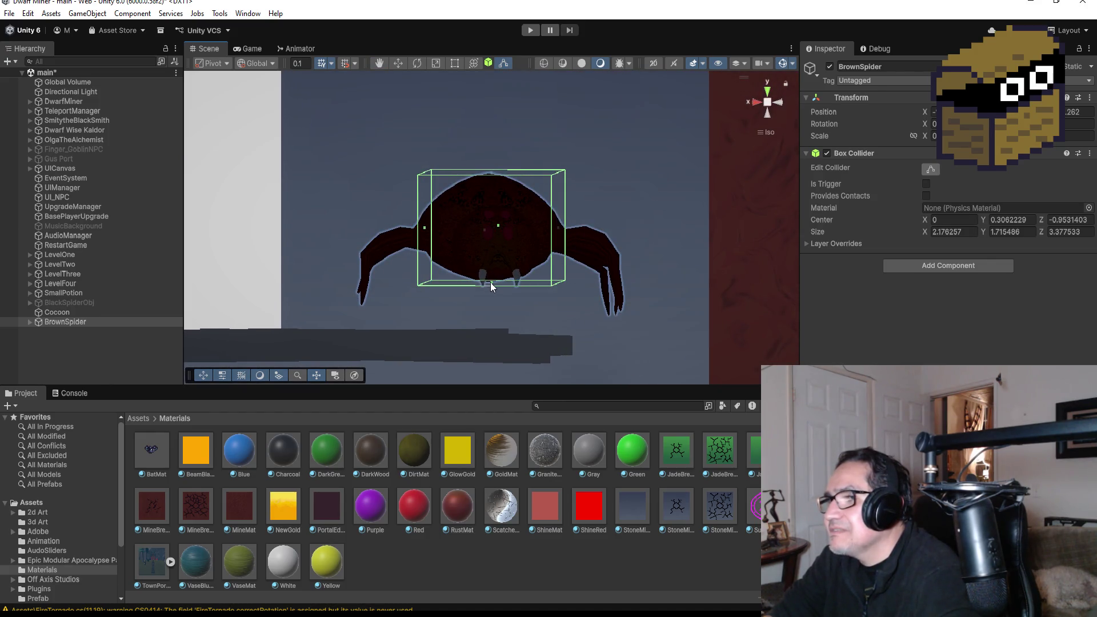
pyautogui.moveTo(492, 284); pyautogui.dragTo(497, 307)
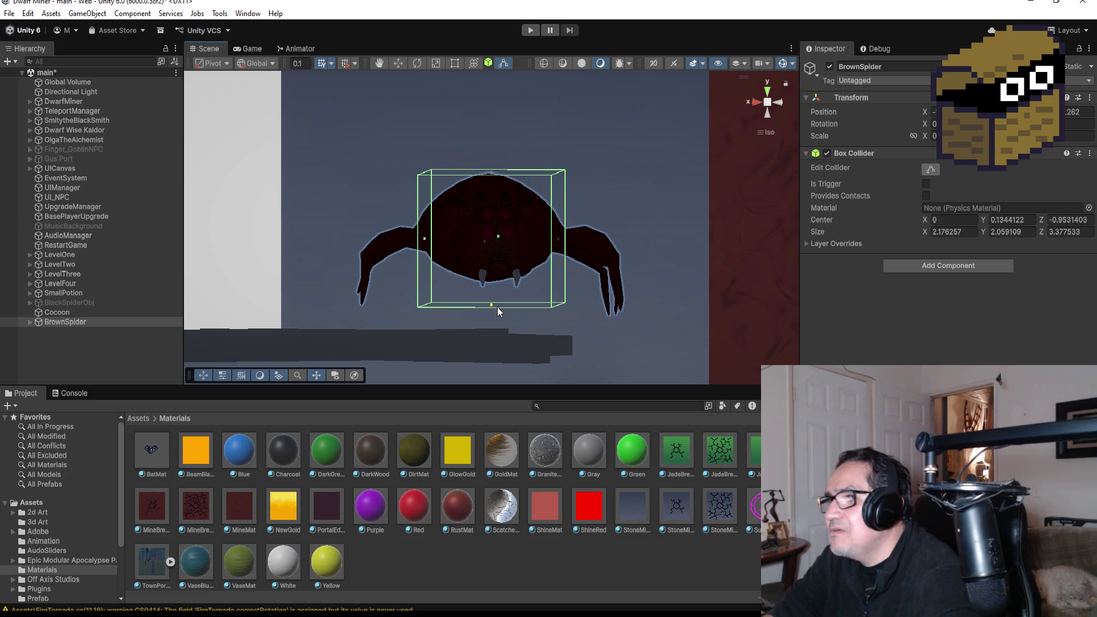
pyautogui.moveTo(681, 225)
pyautogui.mouseDown()
pyautogui.moveTo(592, 257)
pyautogui.moveTo(675, 267)
pyautogui.mouseUp()
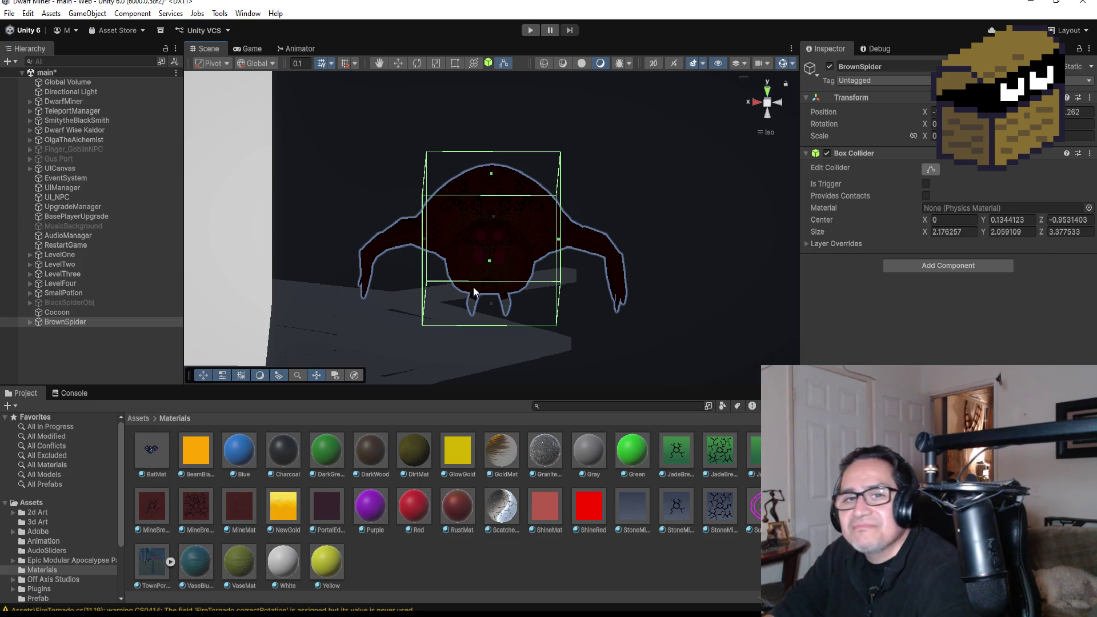
pyautogui.click(85, 322)
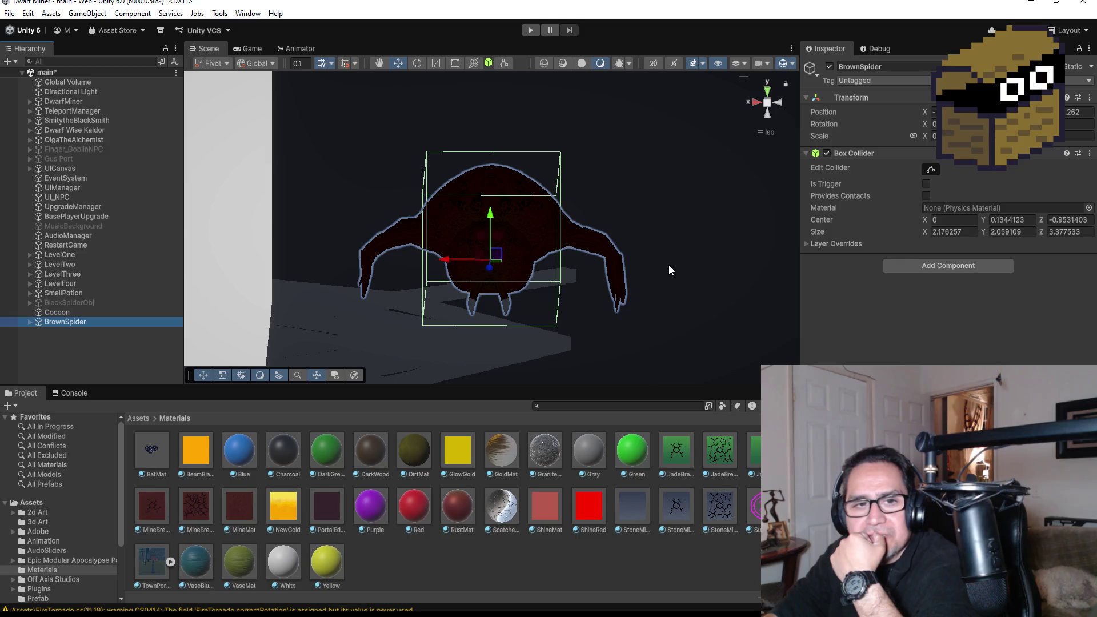
# Dismiss the Add Component search without adding anything, then save the scene via File > Save
pyautogui.click(953, 264)
pyautogui.write('Ri')
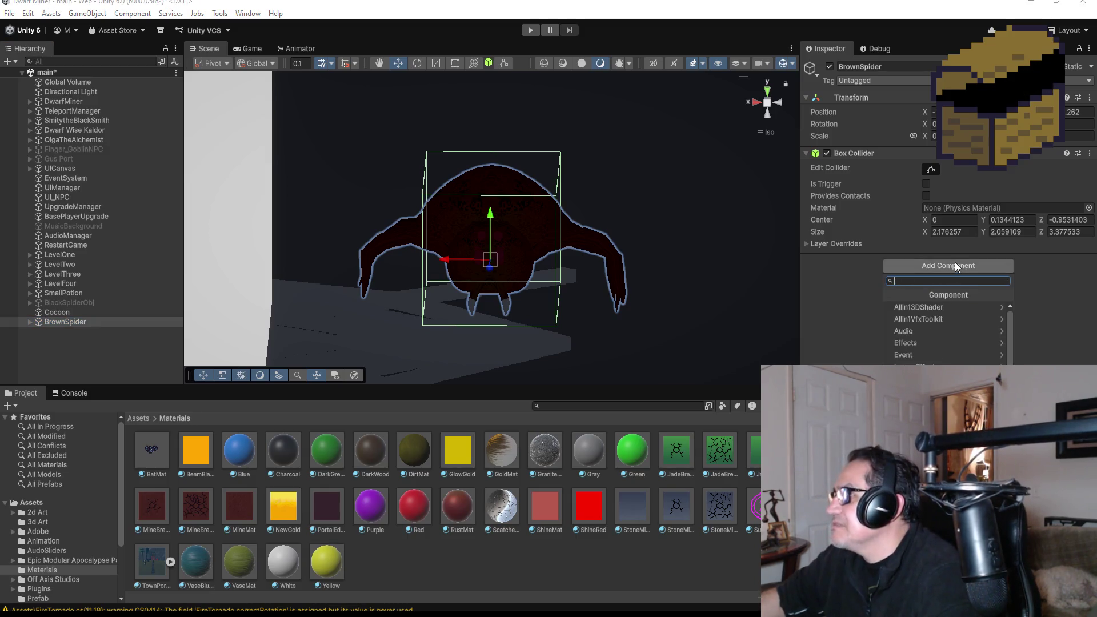
pyautogui.press('BackSpace')
pyautogui.press('BackSpace')
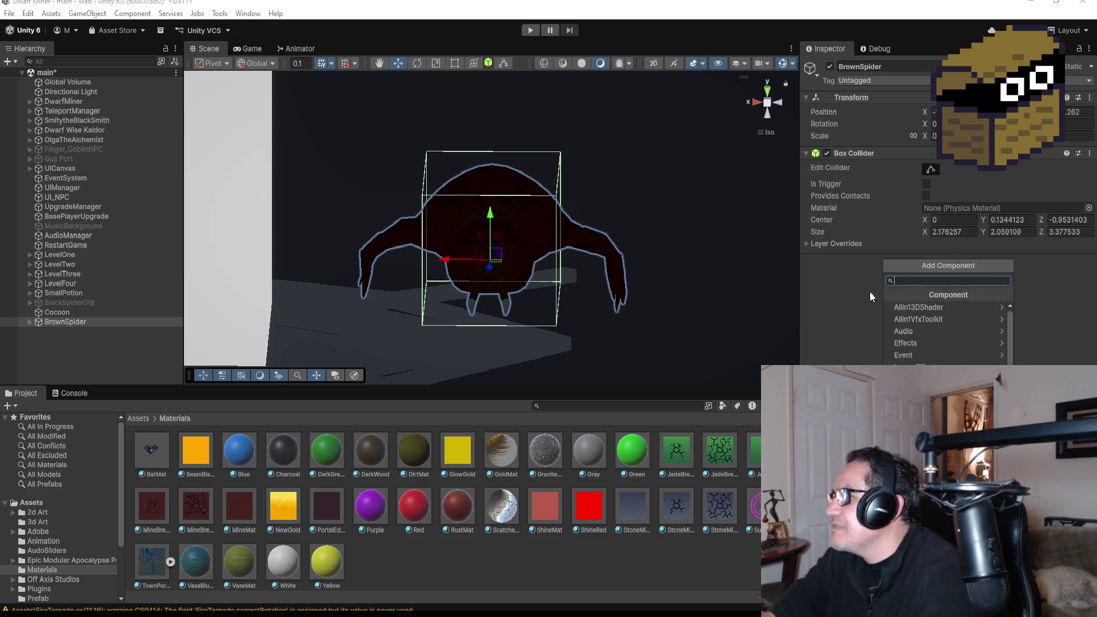
pyautogui.click(831, 276)
pyautogui.click(9, 13)
pyautogui.click(38, 71)
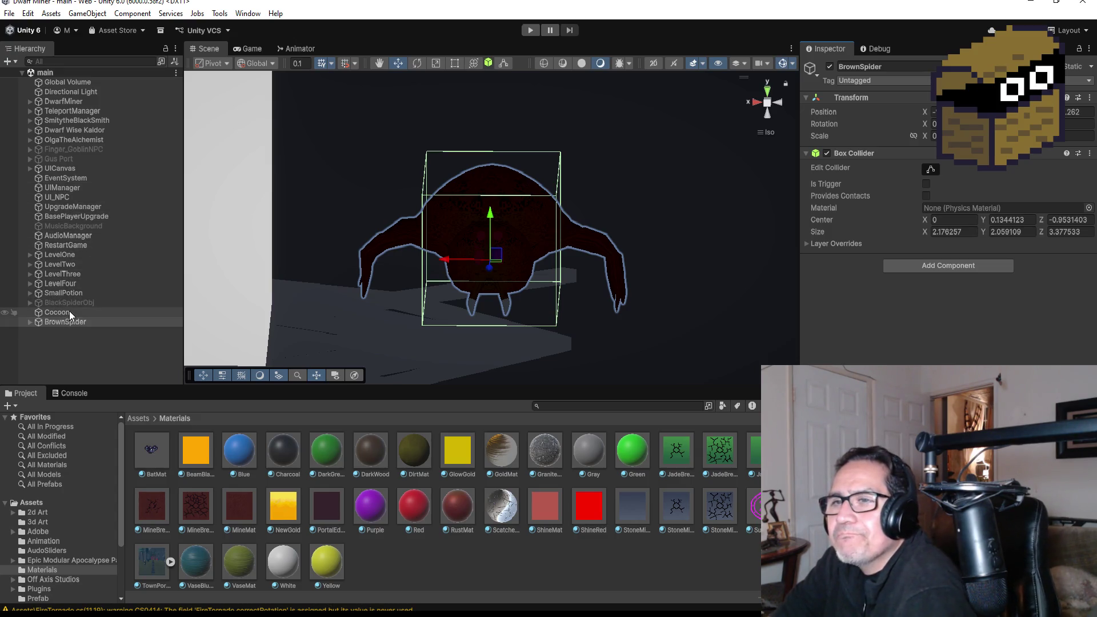
# Review the Skeleton enemy's Rigidbody, Animator and Audio Source under LevelFour > GroupEnemies
pyautogui.click(30, 284)
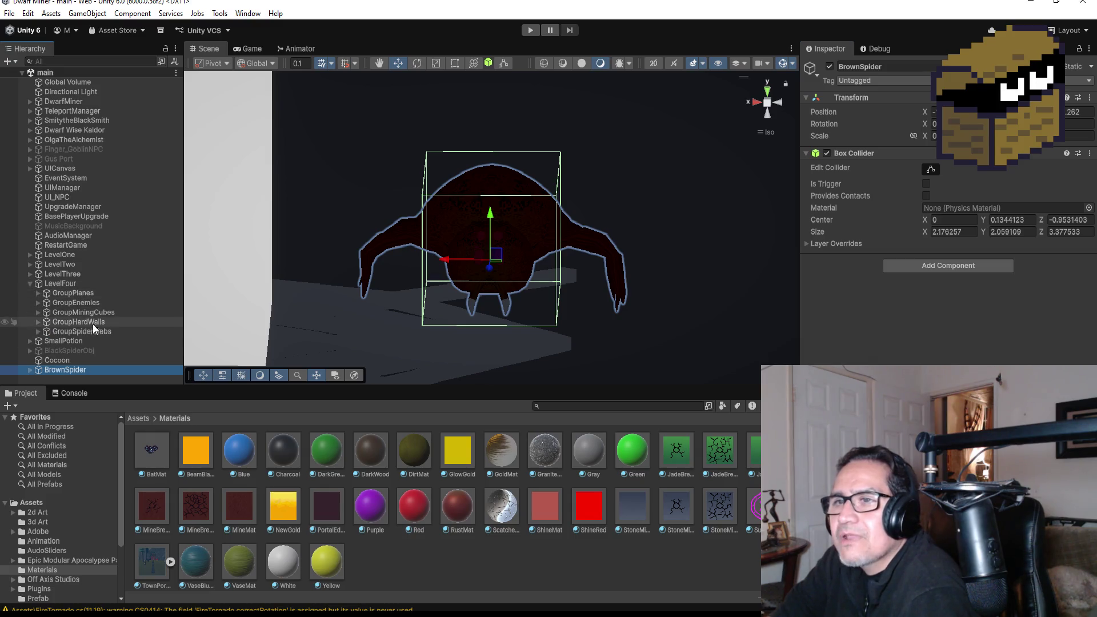
pyautogui.click(33, 283)
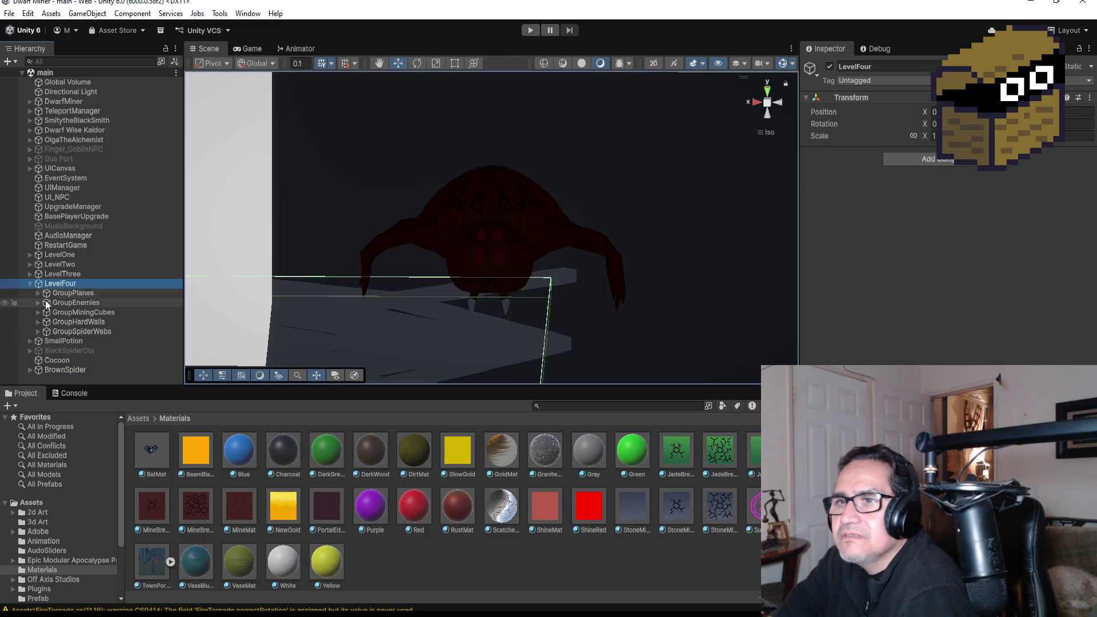
pyautogui.click(39, 303)
pyautogui.click(63, 312)
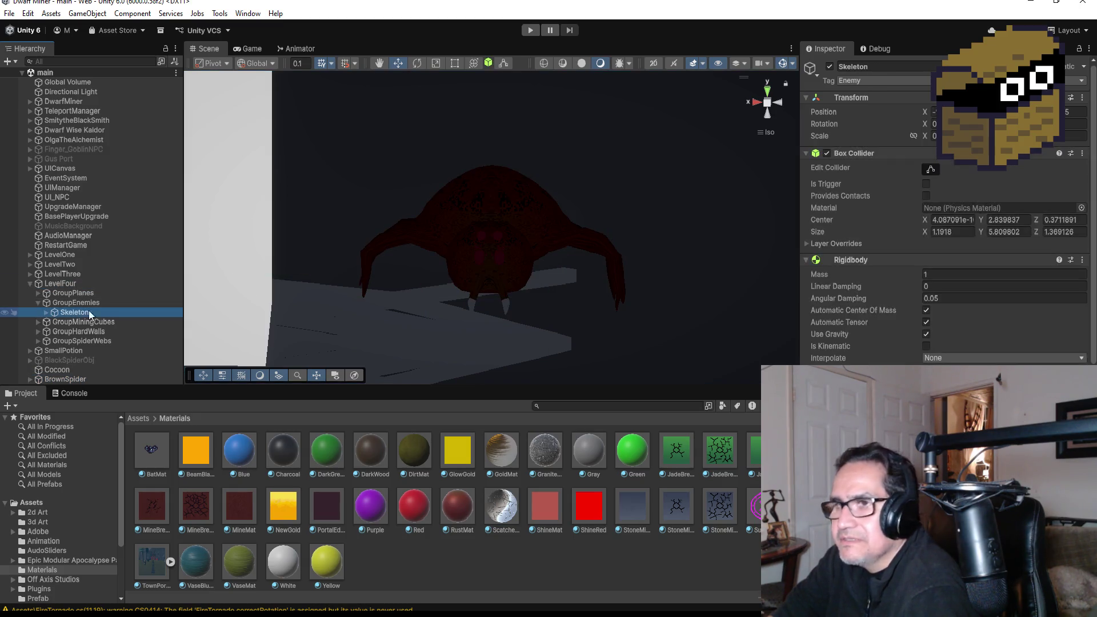
pyautogui.scroll(-10, 978, 304)
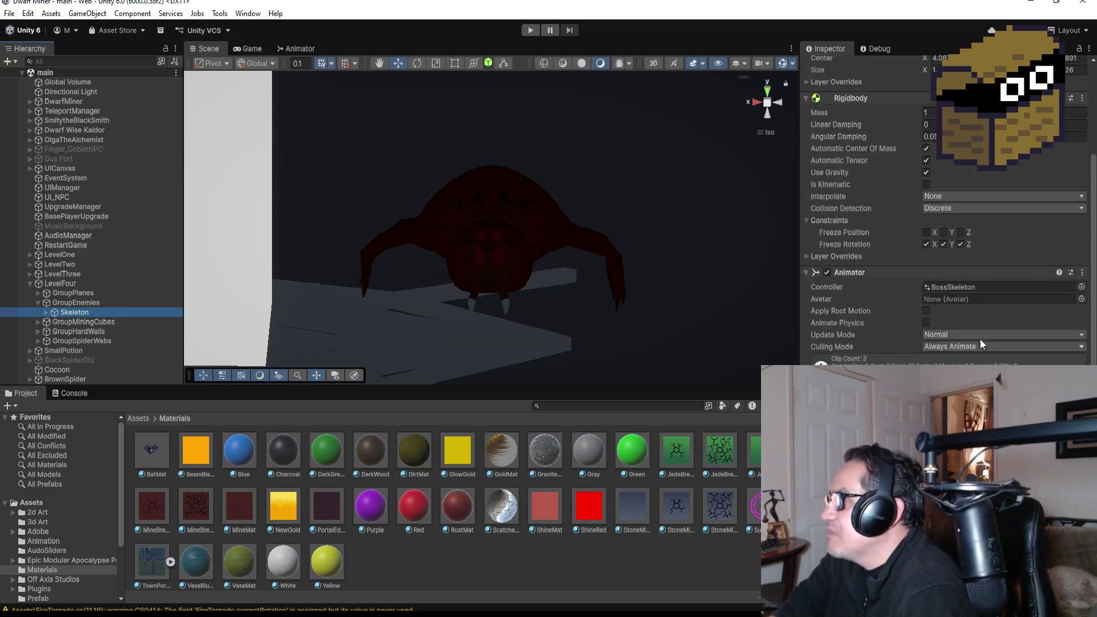
pyautogui.scroll(-2, 967, 339)
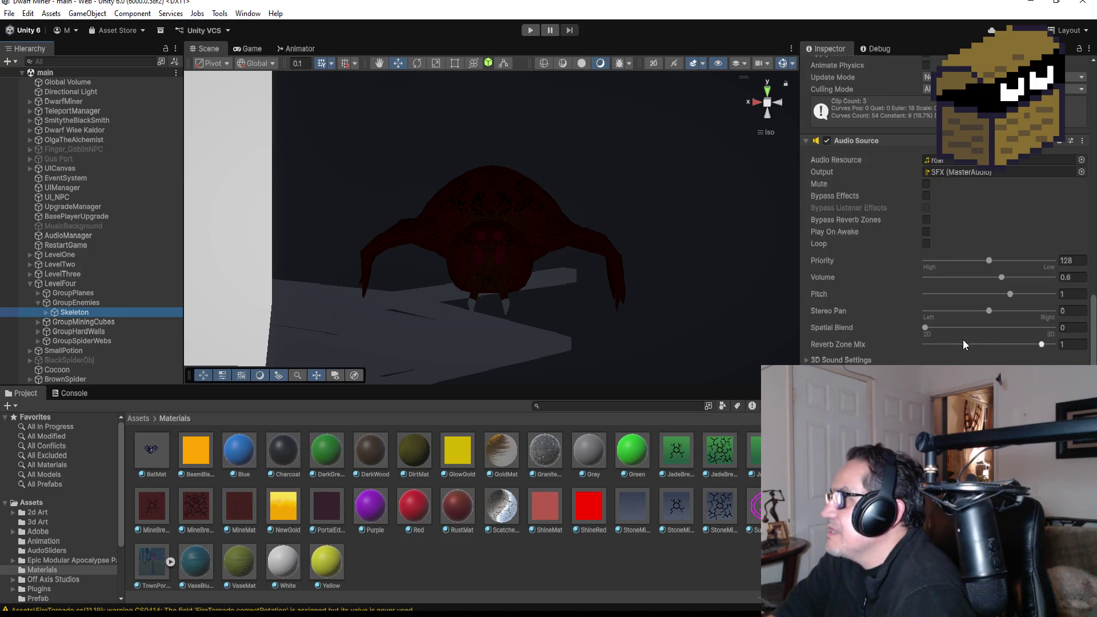
pyautogui.scroll(12, 954, 343)
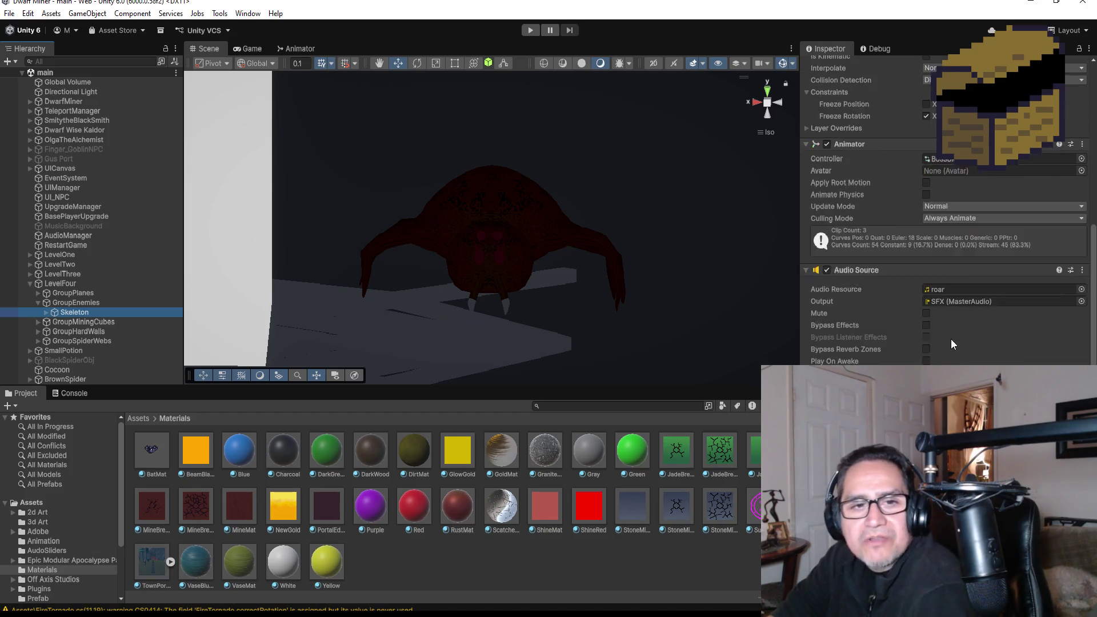
# Collapse LevelFour, reselect BrownSpider and bring up its Add Component list
pyautogui.click(30, 283)
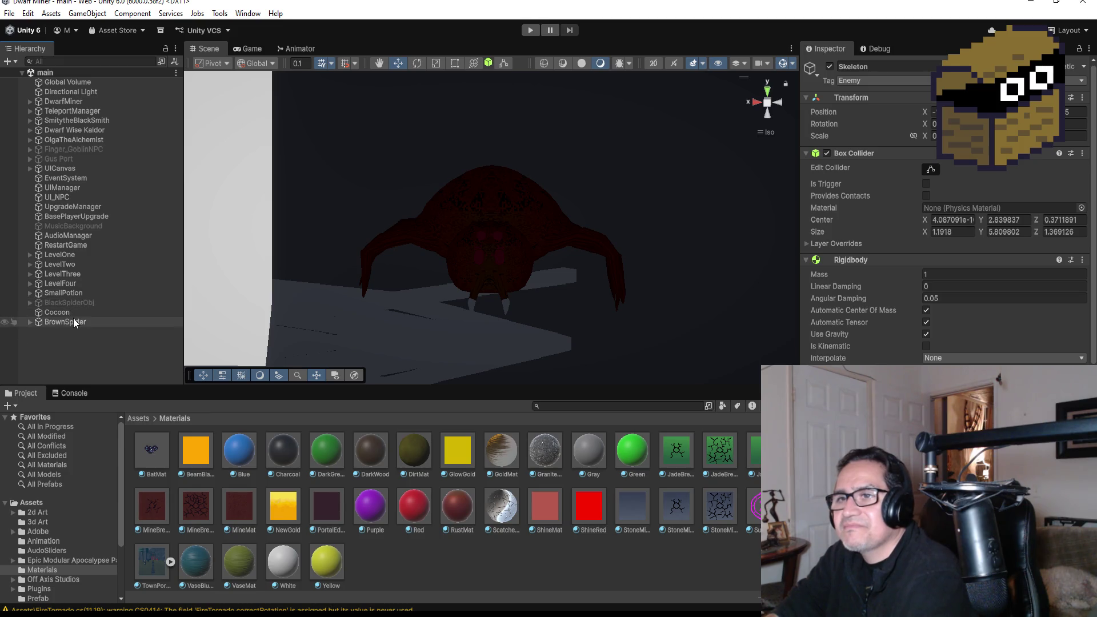
pyautogui.click(77, 322)
pyautogui.click(940, 266)
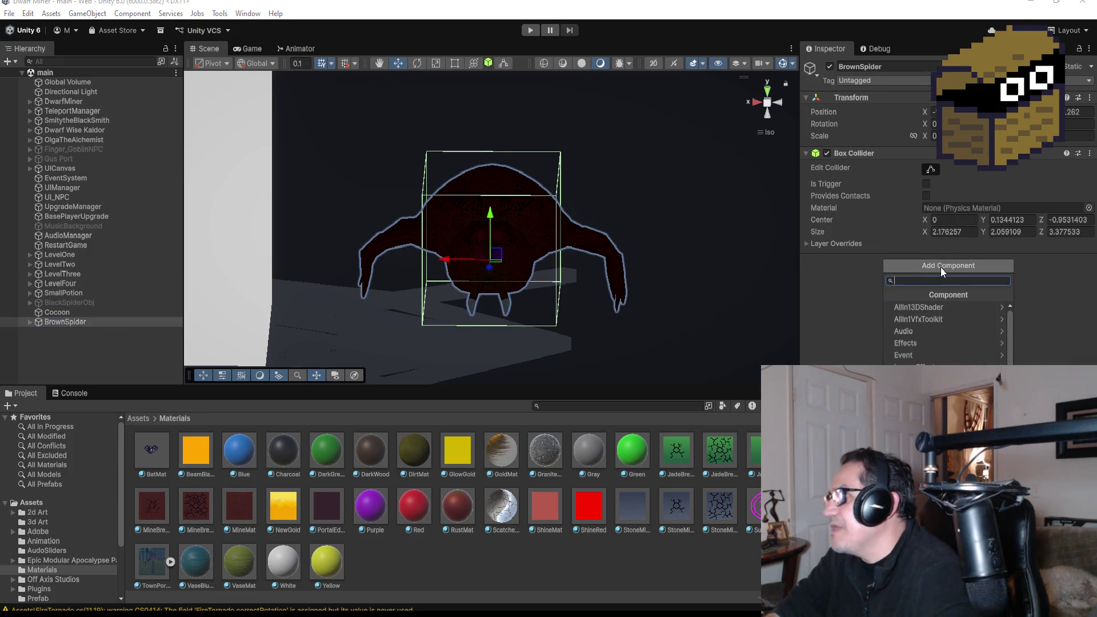
# Add a Rigidbody (mass 1, gravity on) to BrownSpider through the 'rigid' component search
pyautogui.write('rigid')
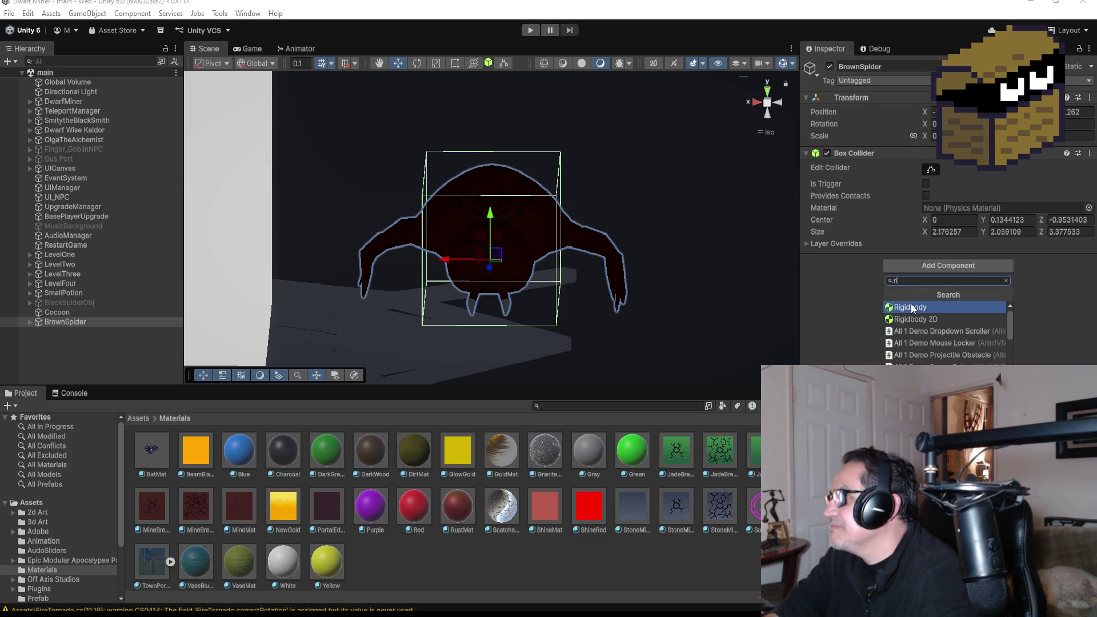
pyautogui.click(910, 307)
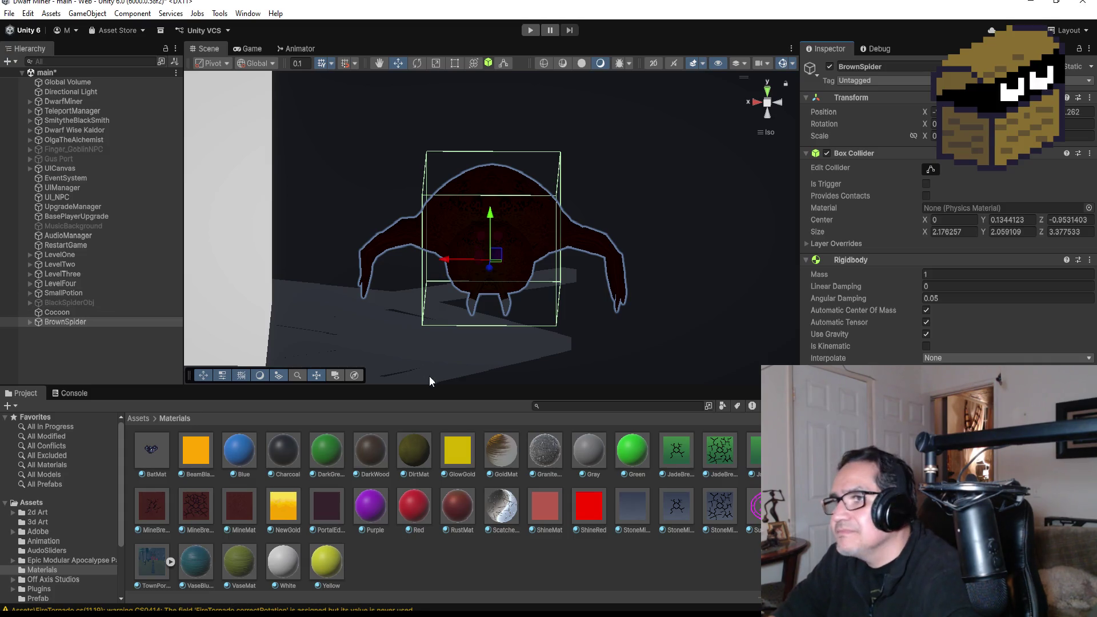
pyautogui.click(82, 340)
pyautogui.click(85, 323)
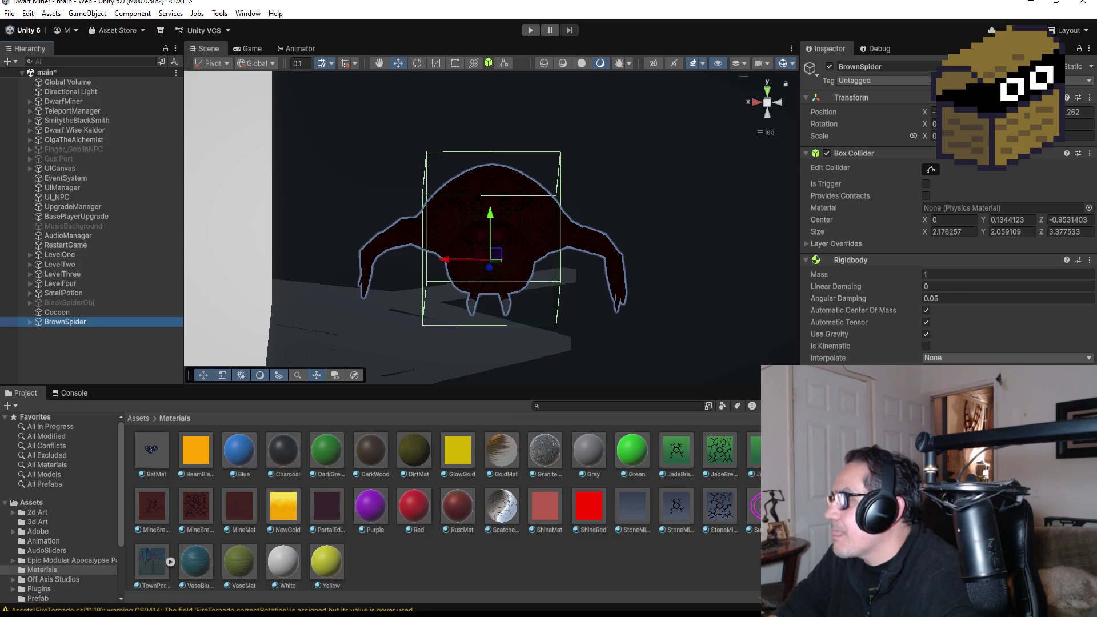
# Select Skeleton under LevelFour > GroupEnemies and review its Animator and Audio Source at volume 0.6
pyautogui.click(30, 283)
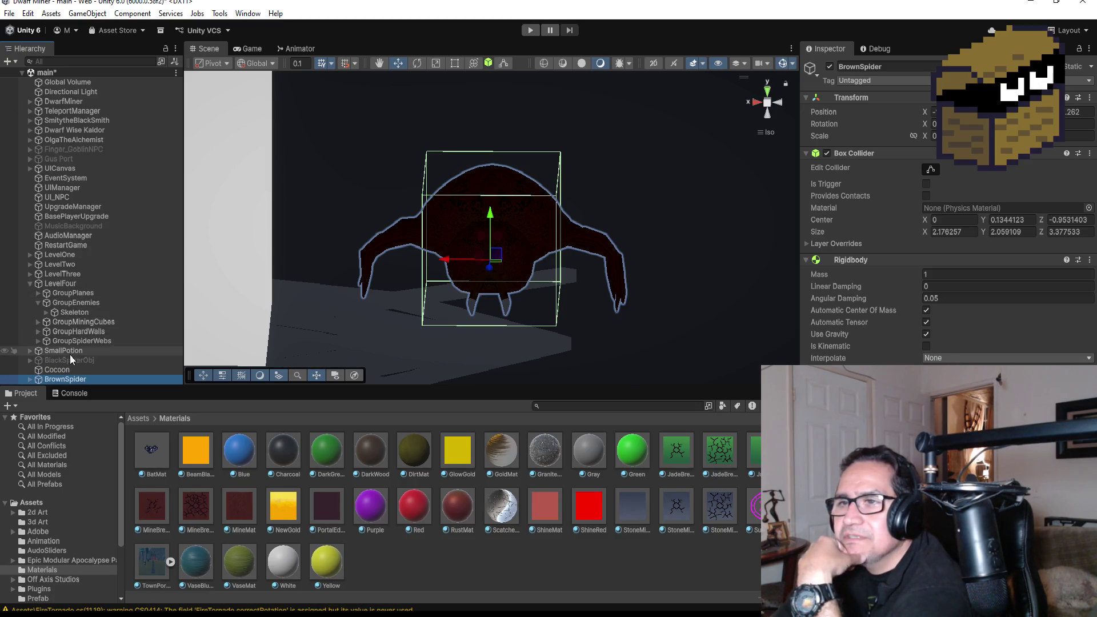
pyautogui.click(42, 313)
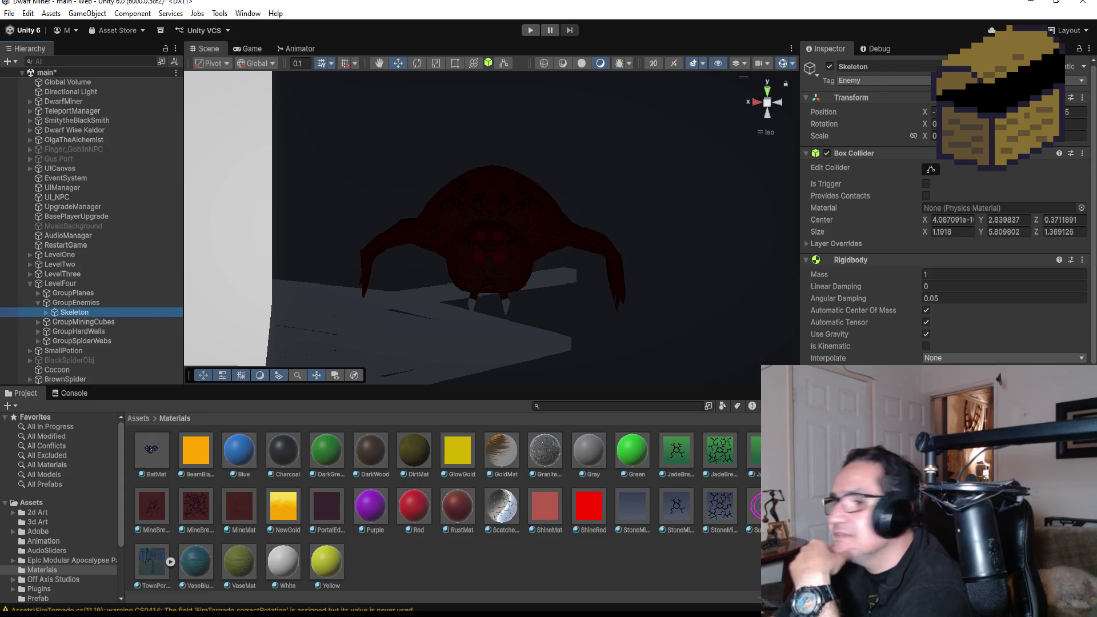
pyautogui.scroll(-8, 948, 228)
pyautogui.scroll(5, 945, 211)
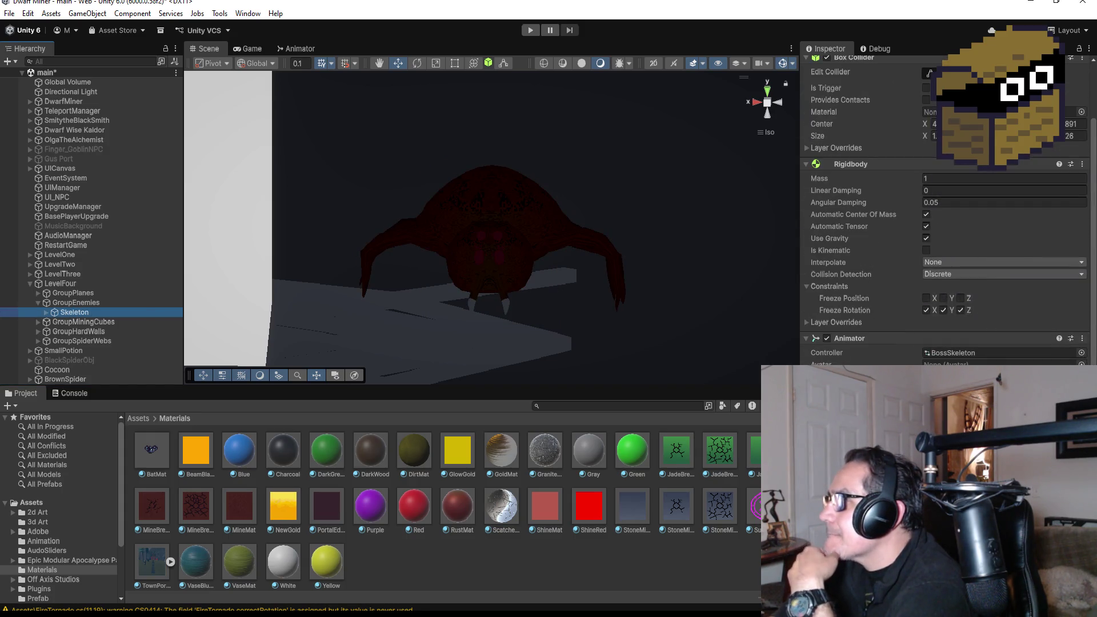
pyautogui.scroll(-4, 916, 350)
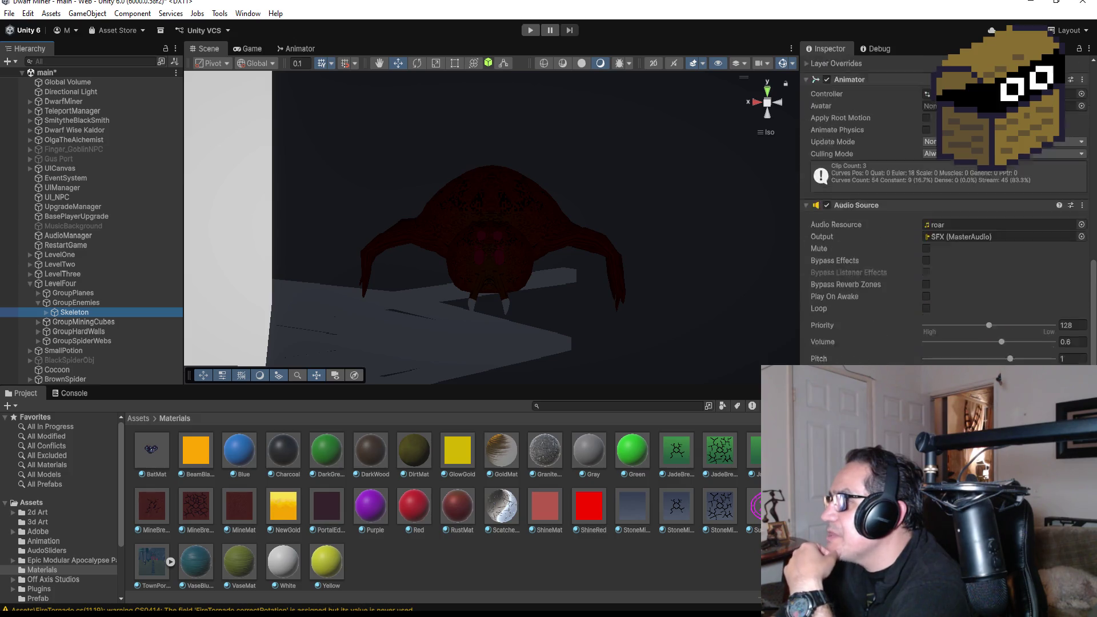
pyautogui.scroll(-1, 903, 341)
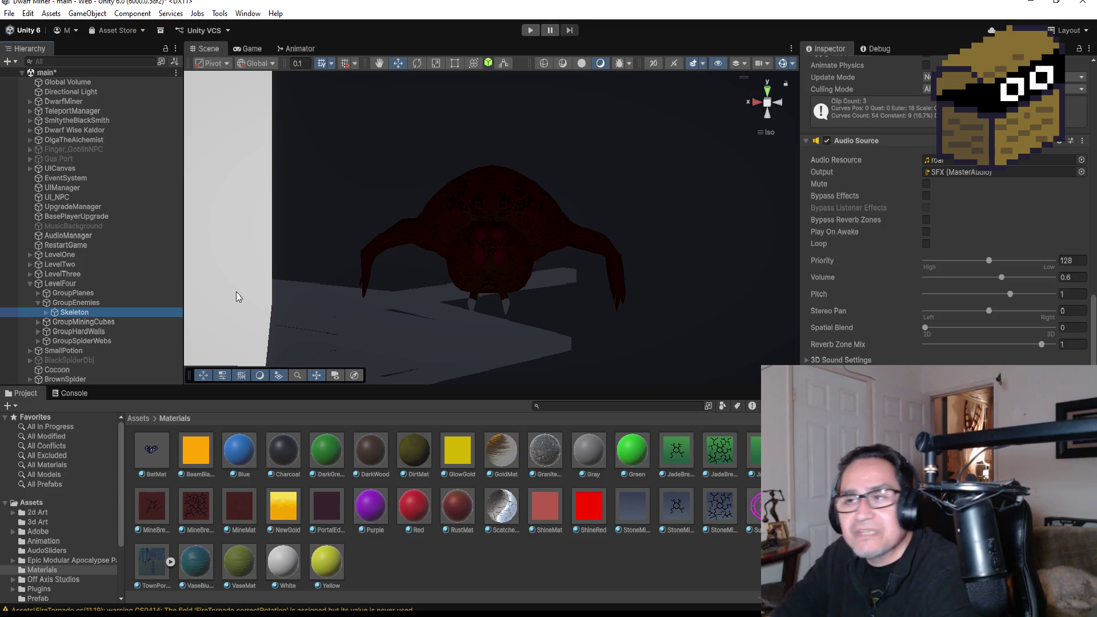
pyautogui.scroll(-5, 525, 240)
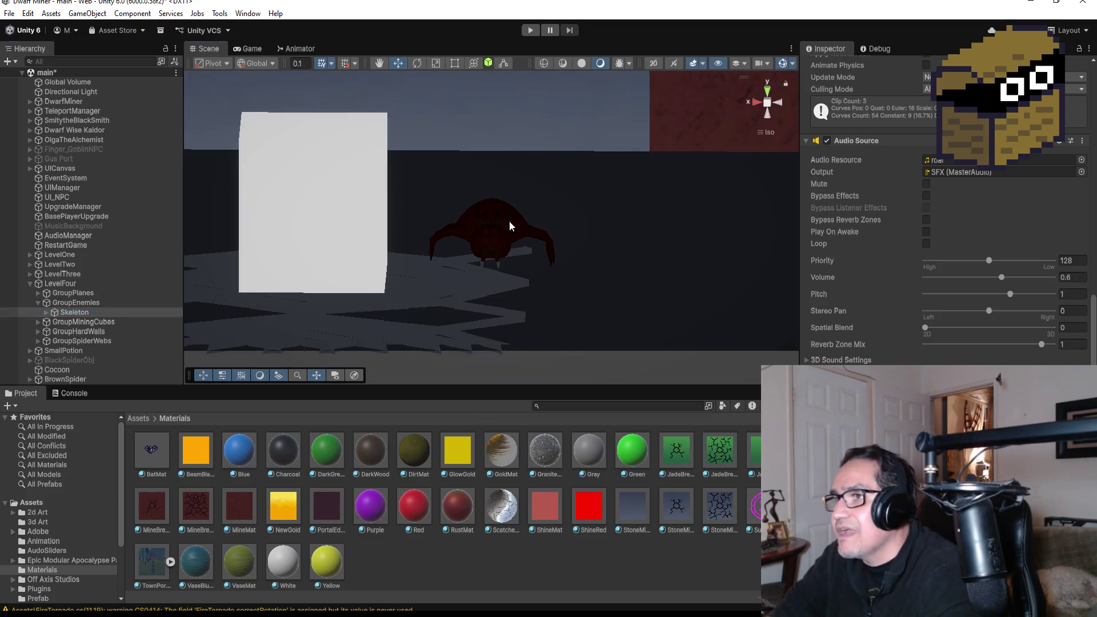
# Locate the spider beside the white block and select BrownSpider, showing its Armature, Body and Head
pyautogui.click(511, 226)
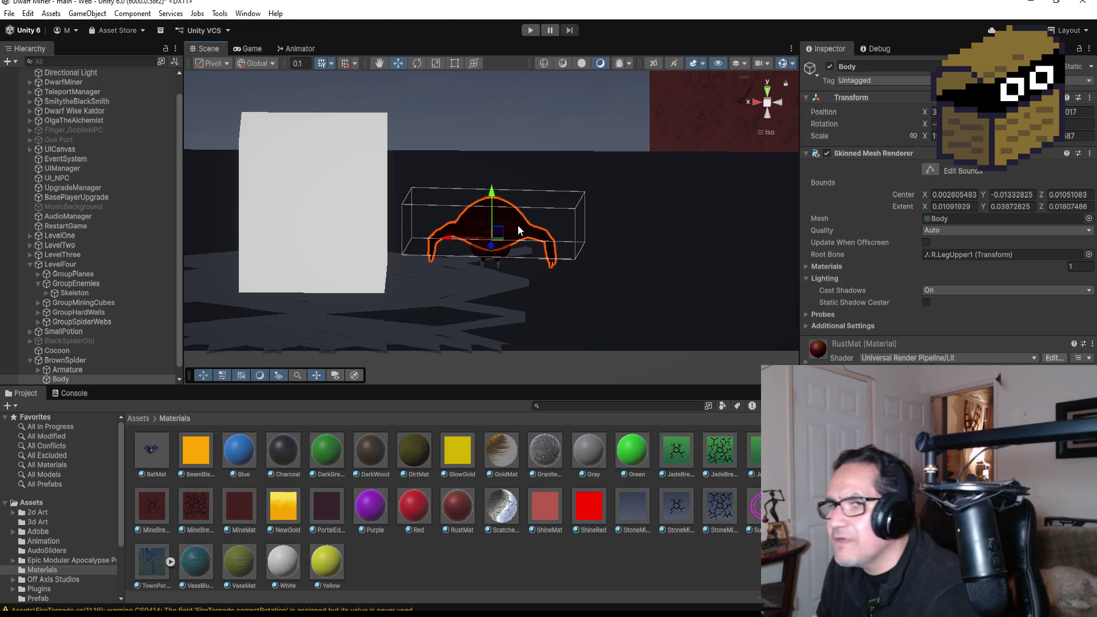
pyautogui.scroll(-1, 85, 204)
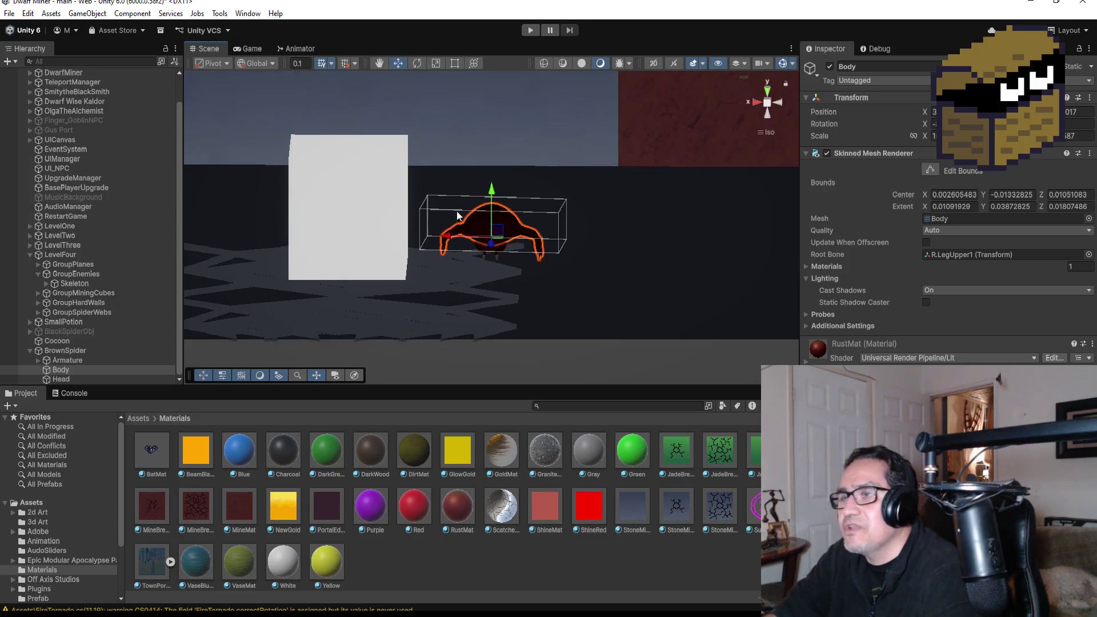
pyautogui.scroll(-5, 447, 206)
pyautogui.scroll(-2, 587, 198)
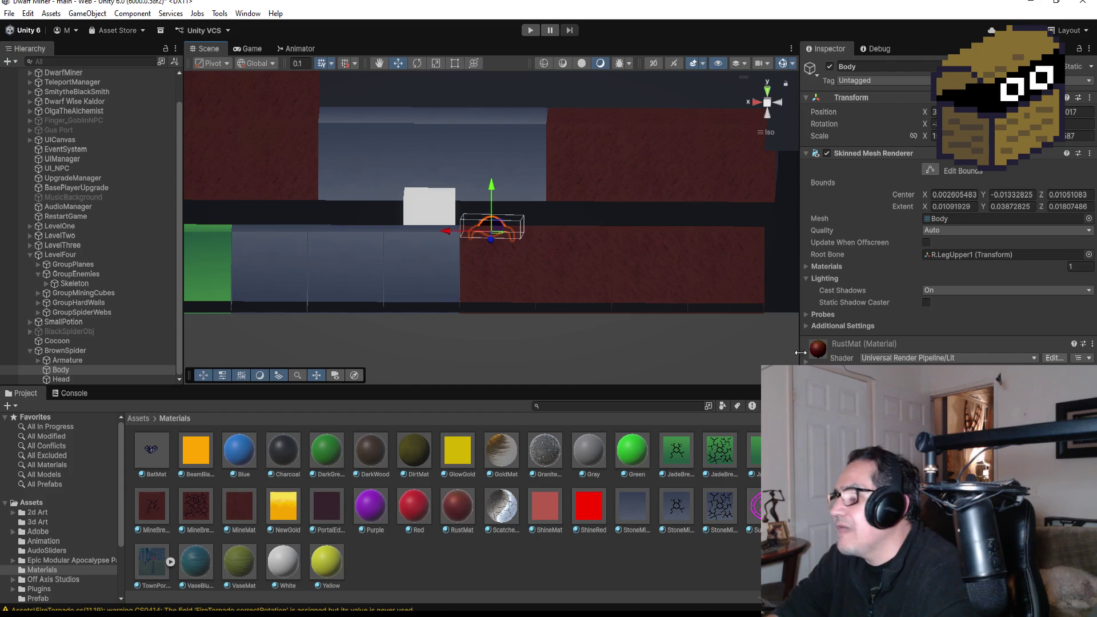
pyautogui.click(46, 349)
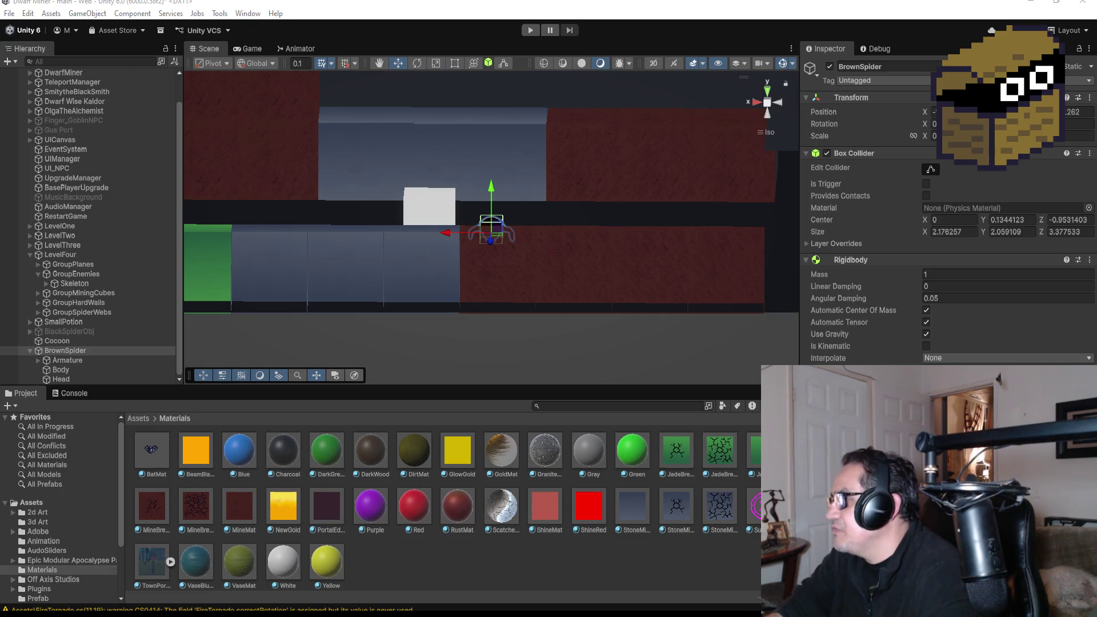
pyautogui.hotkey('alt', 'Tab')
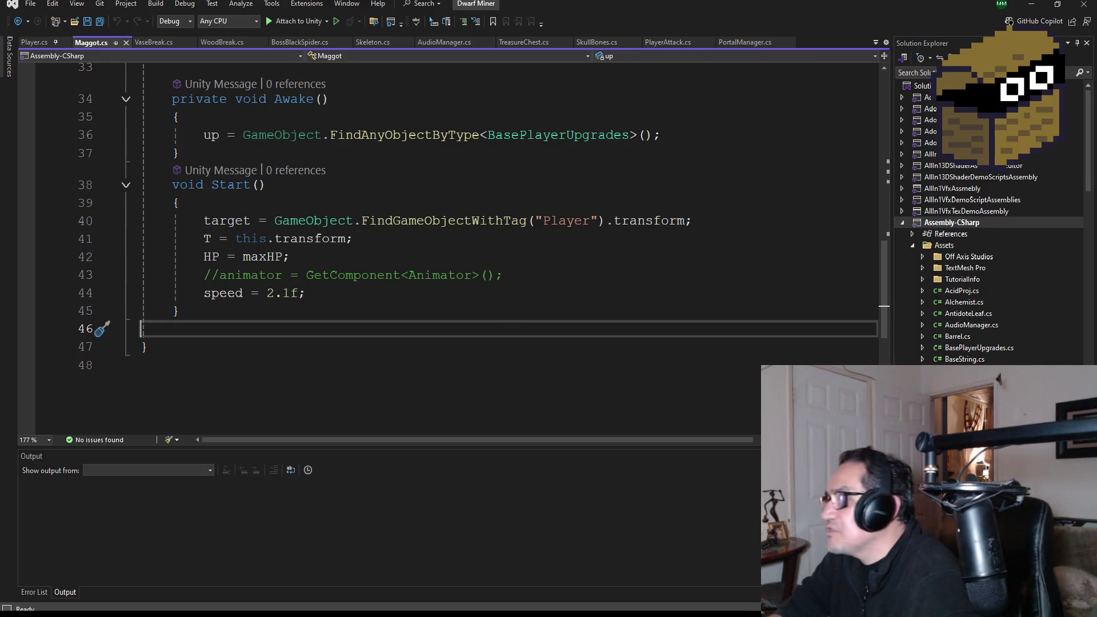
# Close Maggot.cs and bring up Skeleton.cs at the top, showing its fields including hitPos
pyautogui.scroll(3, 288, 151)
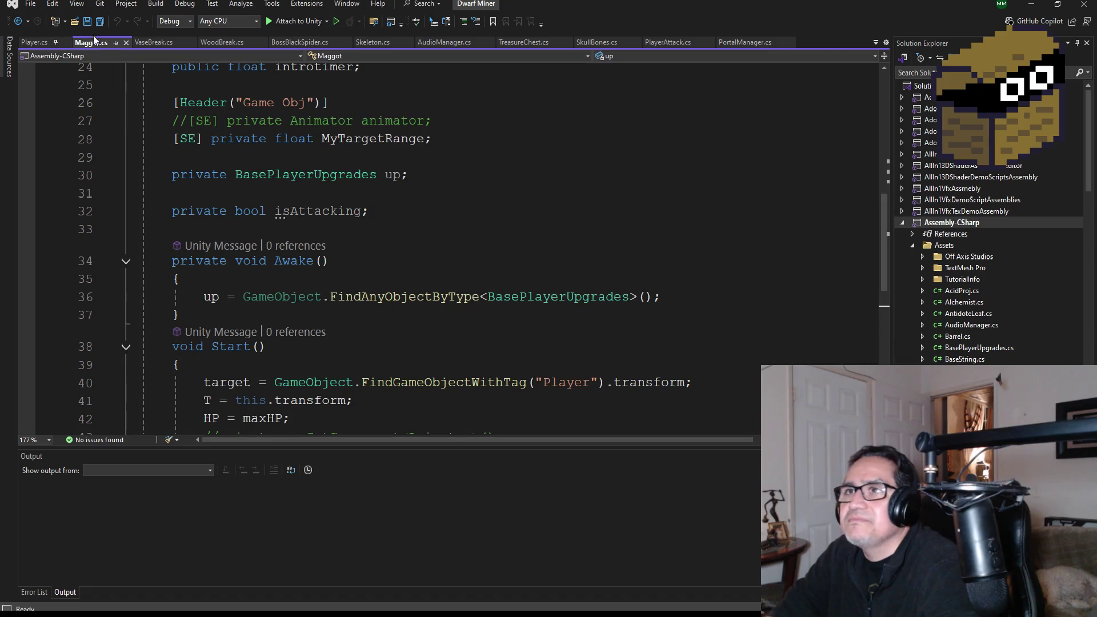
pyautogui.click(127, 42)
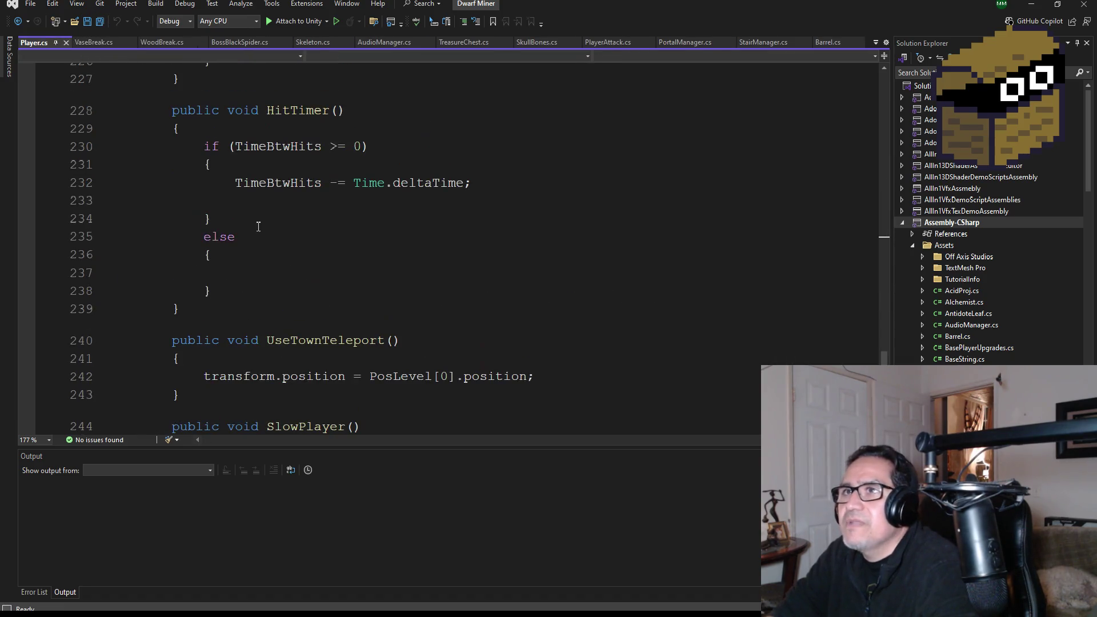
pyautogui.scroll(9, 379, 110)
pyautogui.click(320, 44)
pyautogui.scroll(8, 297, 188)
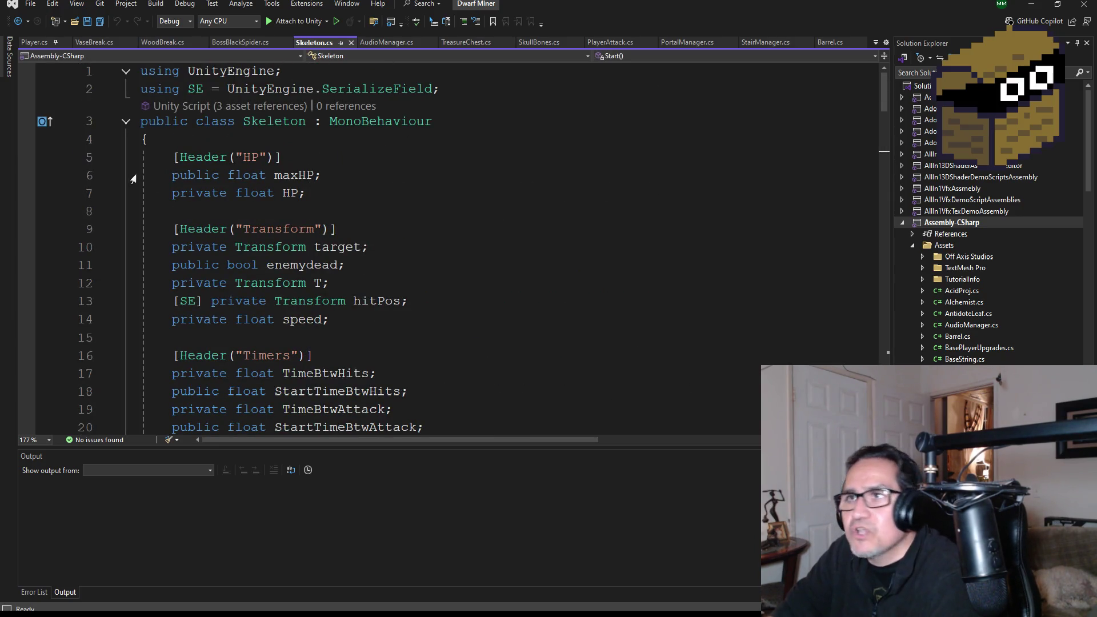
pyautogui.moveTo(143, 157)
pyautogui.mouseDown()
pyautogui.moveTo(177, 158)
pyautogui.moveTo(278, 254)
pyautogui.moveTo(303, 388)
pyautogui.moveTo(301, 529)
pyautogui.moveTo(304, 362)
pyautogui.mouseUp()
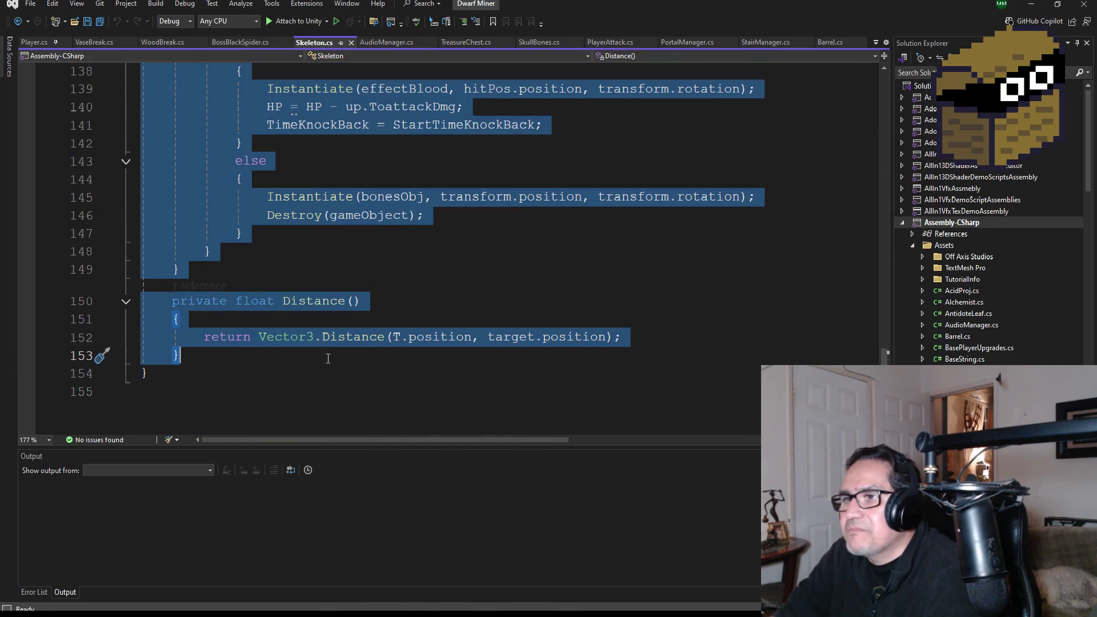
pyautogui.scroll(3, 354, 352)
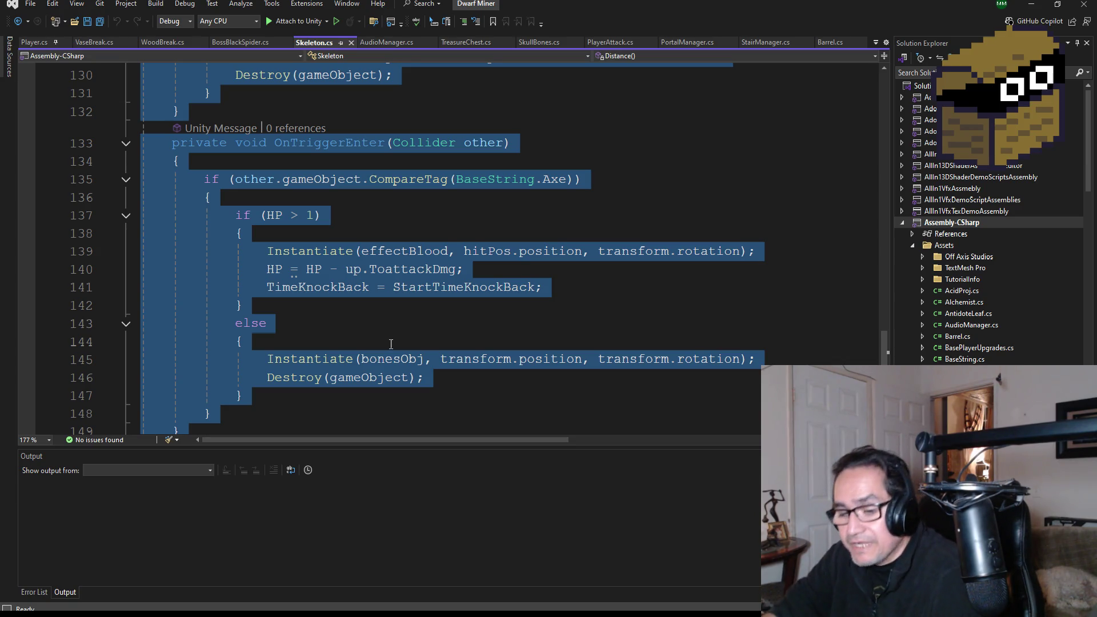
pyautogui.scroll(14, 239, 177)
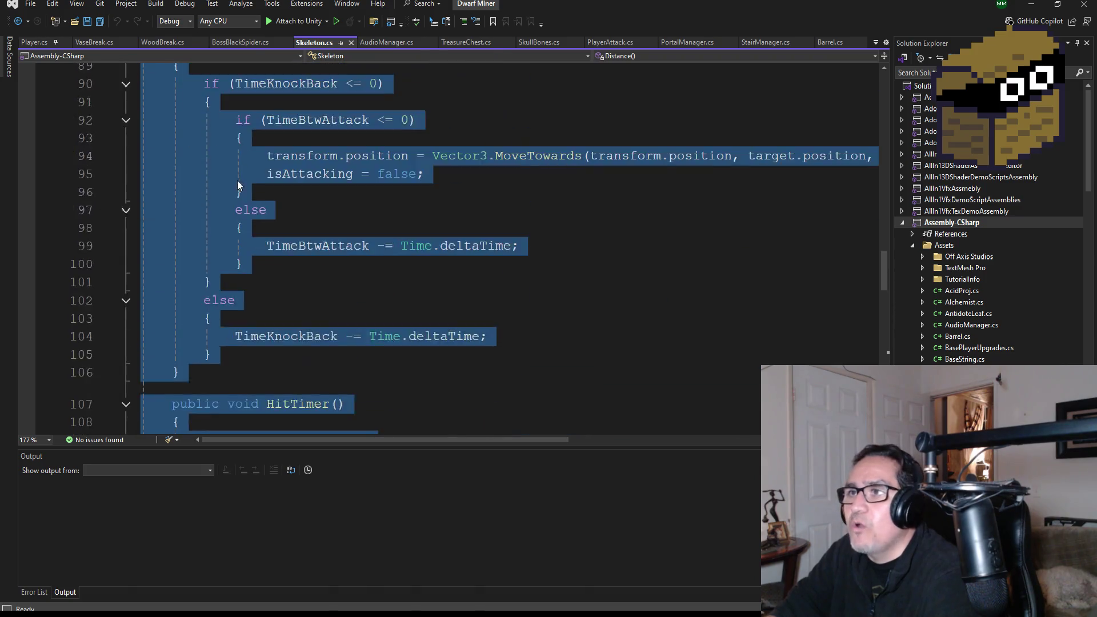
pyautogui.scroll(20, 239, 177)
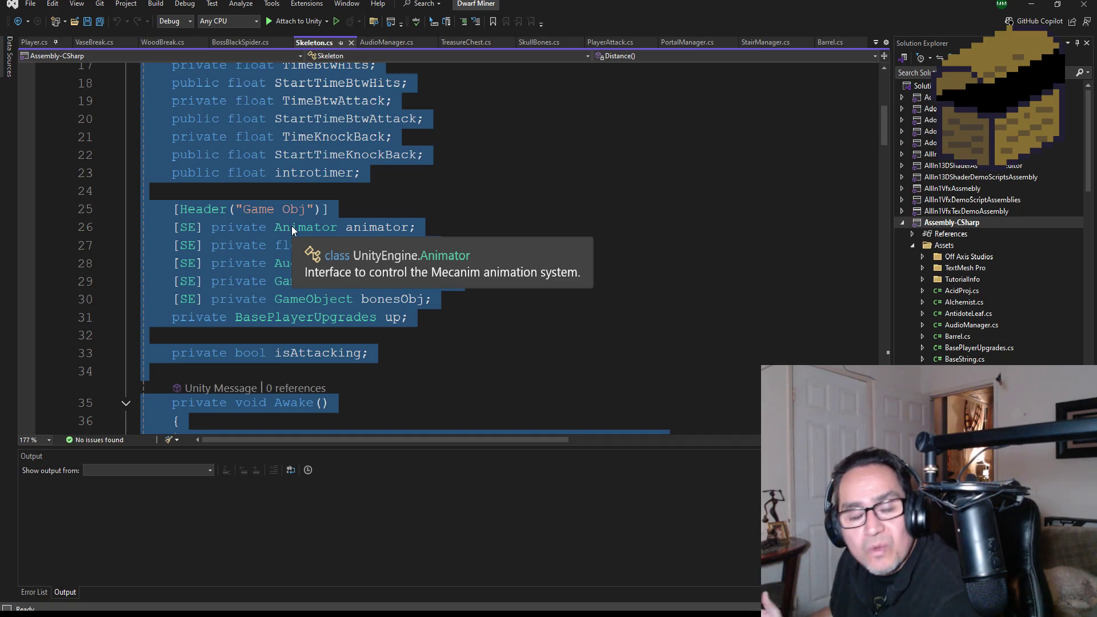
pyautogui.rightClick(305, 122)
pyautogui.click(242, 156)
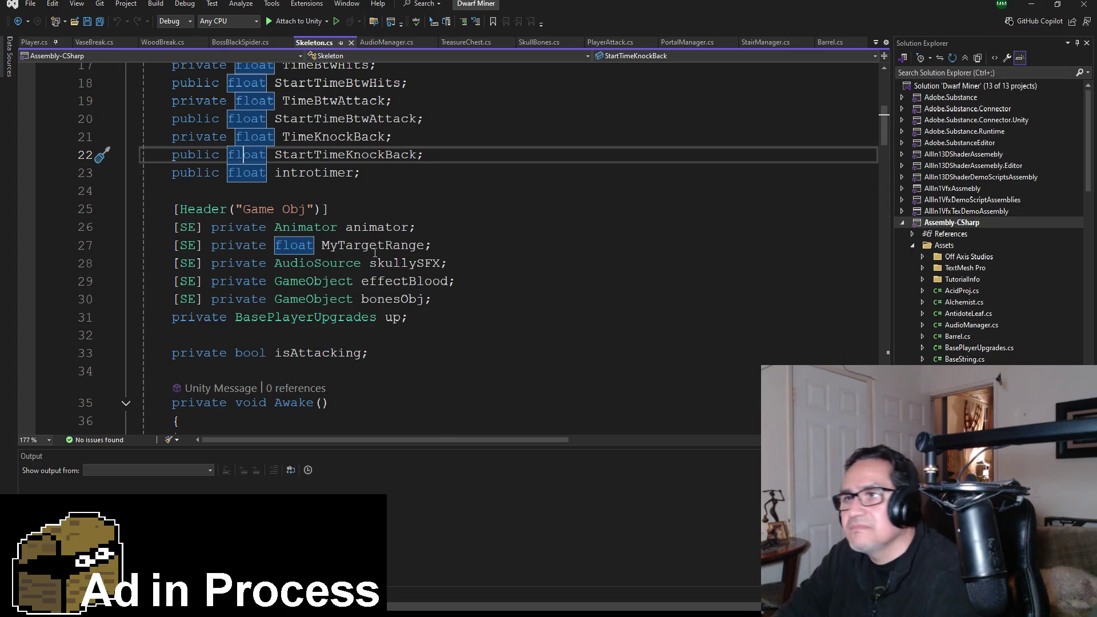
pyautogui.scroll(-20, 376, 252)
pyautogui.scroll(-15, 332, 269)
pyautogui.moveTo(209, 246)
pyautogui.mouseDown()
pyautogui.moveTo(154, 106)
pyautogui.moveTo(156, 3)
pyautogui.moveTo(163, 158)
pyautogui.mouseUp()
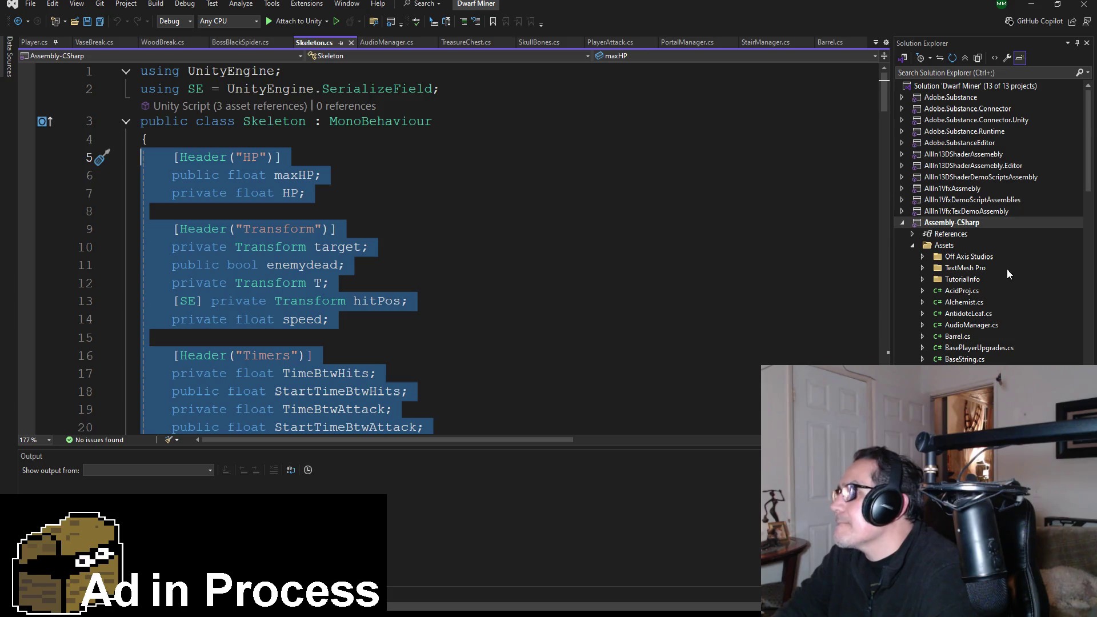
pyautogui.scroll(-15, 1006, 269)
pyautogui.scroll(3, 988, 286)
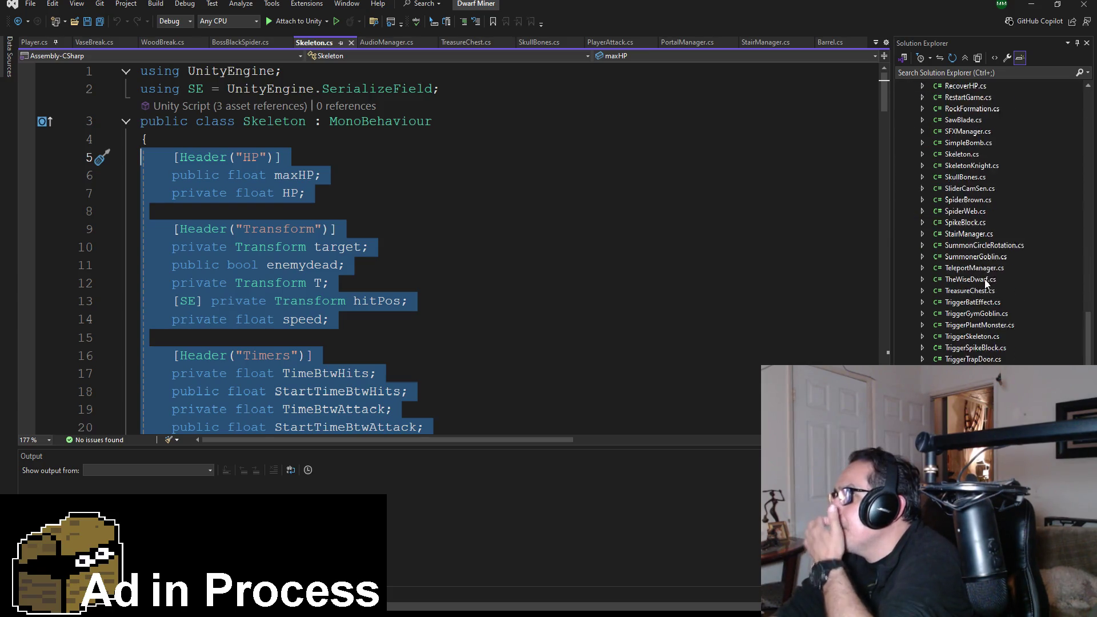
# Replace SpiderBrown.cs's empty Start/Update template with the copied Skeleton code and save it
pyautogui.doubleClick(968, 268)
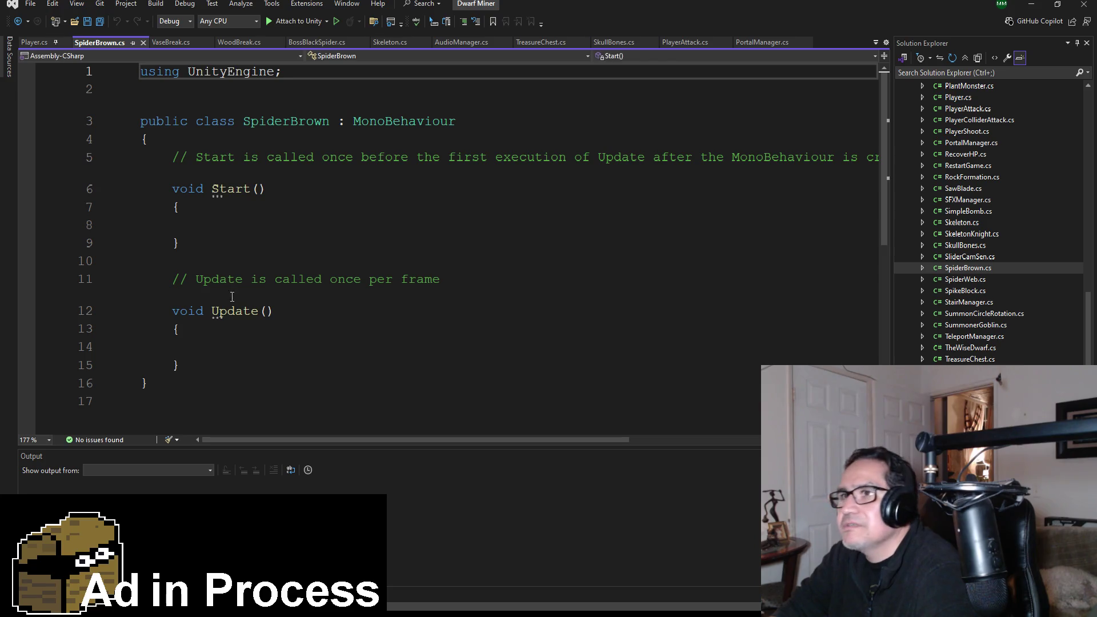
pyautogui.click(211, 367)
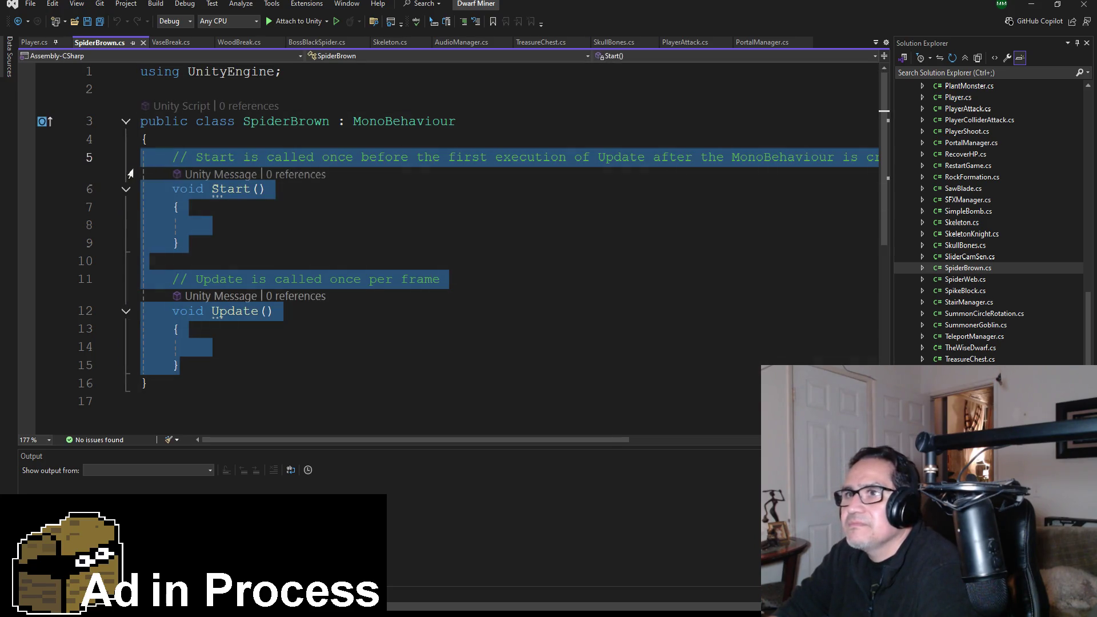
pyautogui.press('Delete')
pyautogui.hotkey('ctrl', 'v')
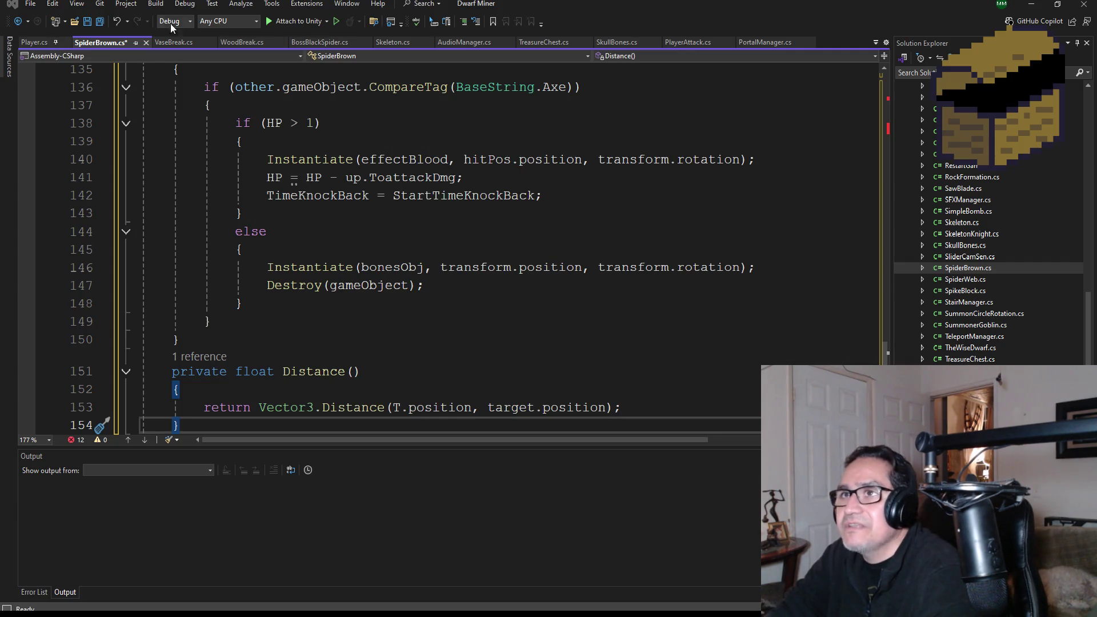
pyautogui.click(91, 20)
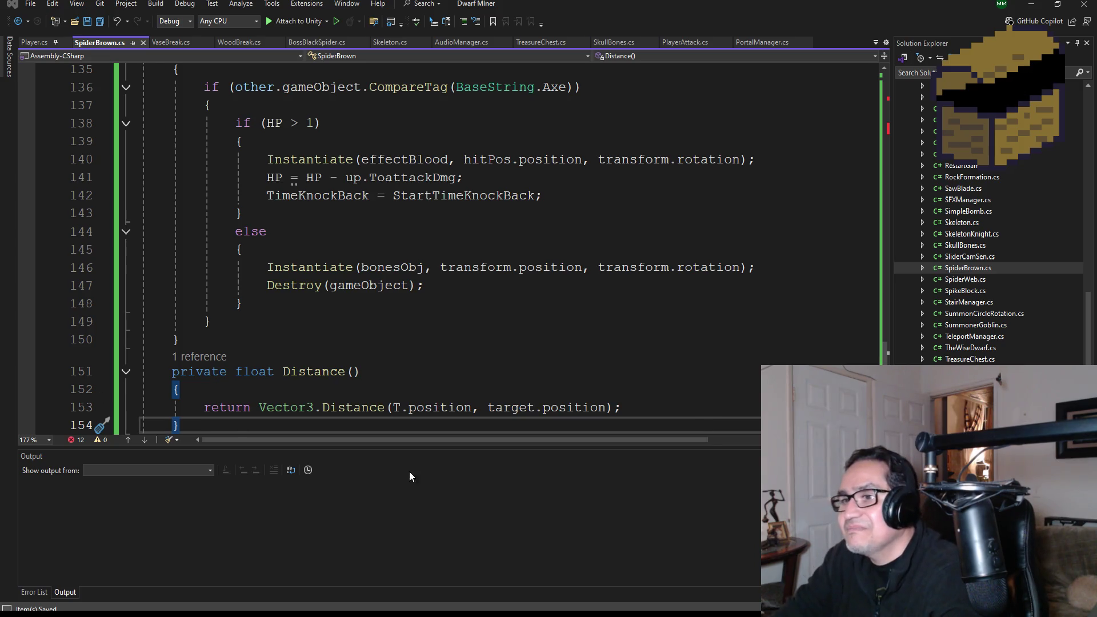
# Remove the unused System.Runtime.InteropServices using line from SpiderBrown.cs and save
pyautogui.scroll(4, 440, 188)
pyautogui.scroll(20, 439, 188)
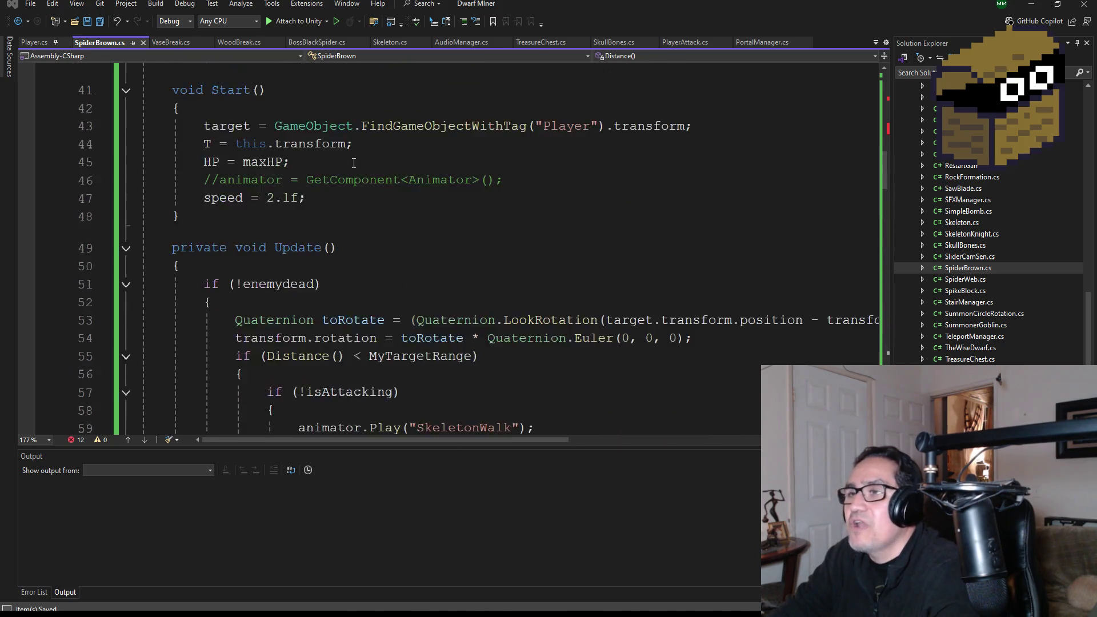
pyautogui.scroll(4, 363, 171)
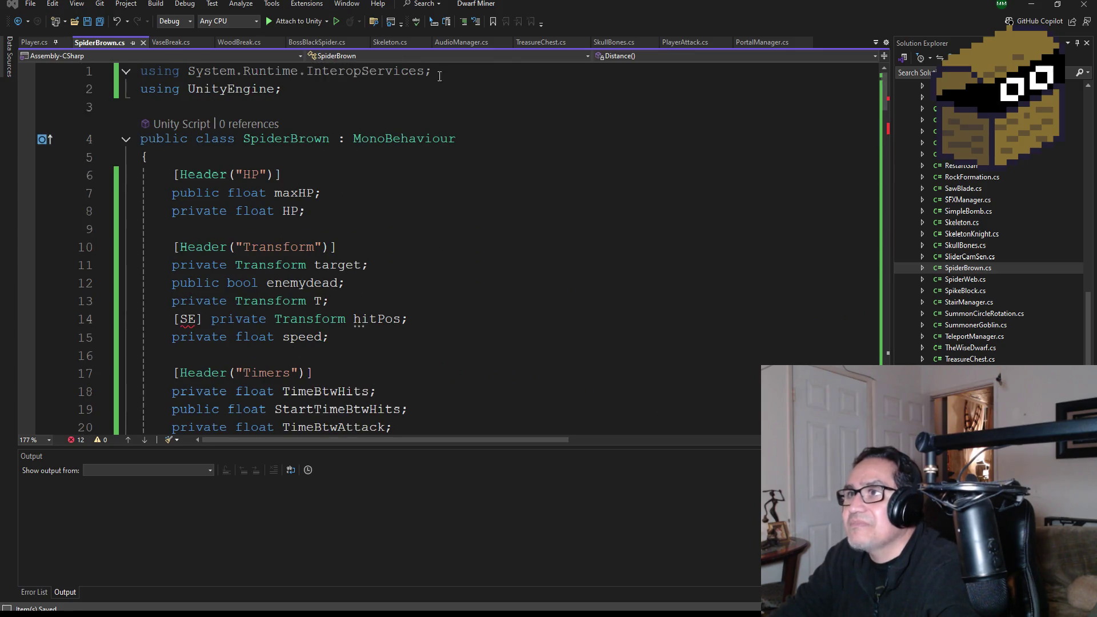
pyautogui.moveTo(433, 73); pyautogui.dragTo(140, 73)
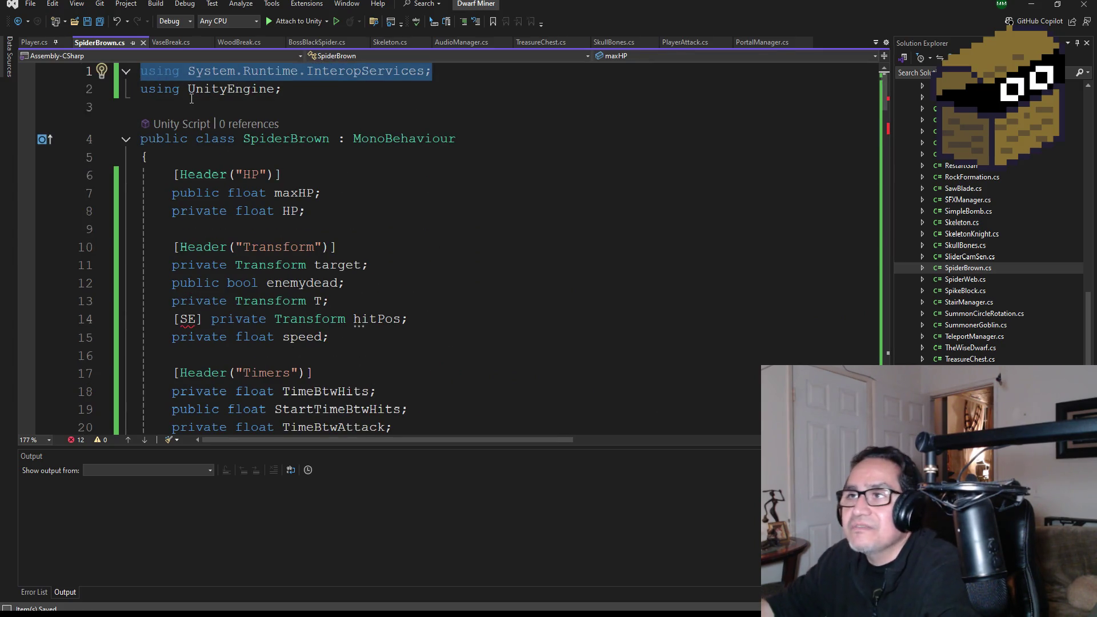
pyautogui.press('Delete')
pyautogui.press('Delete')
pyautogui.click(91, 24)
# Copy 'using SE = UnityEngine.SerializeField;' from VaseBreak.cs into SpiderBrown.cs below the UnityEngine import and save
pyautogui.click(167, 44)
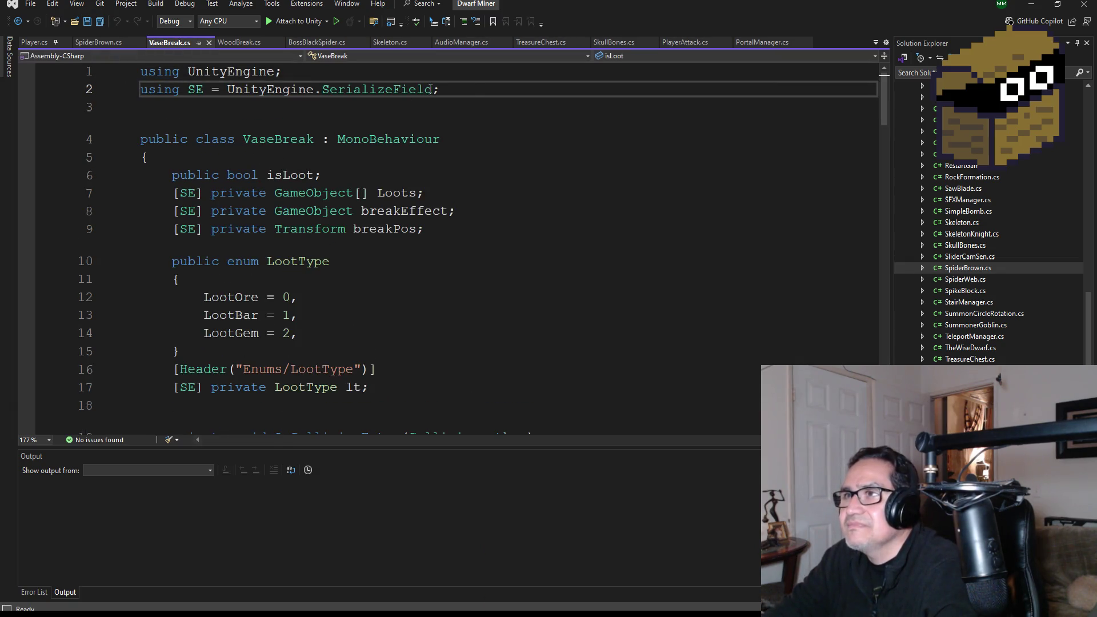
pyautogui.moveTo(439, 89); pyautogui.dragTo(140, 89)
pyautogui.hotkey('ctrl', 'c')
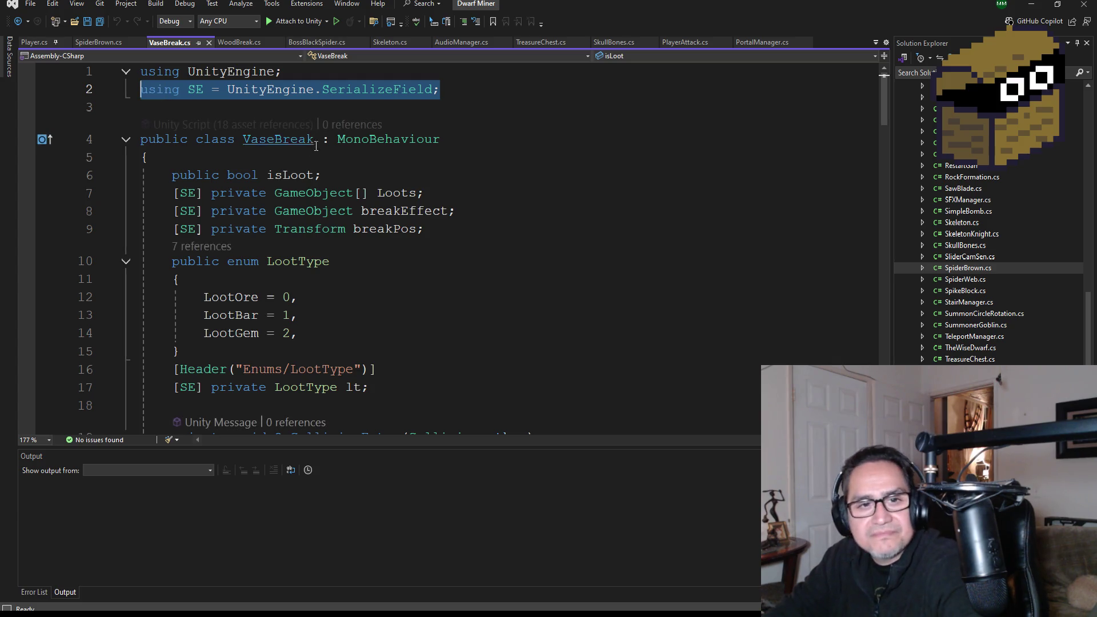
pyautogui.moveTo(441, 180)
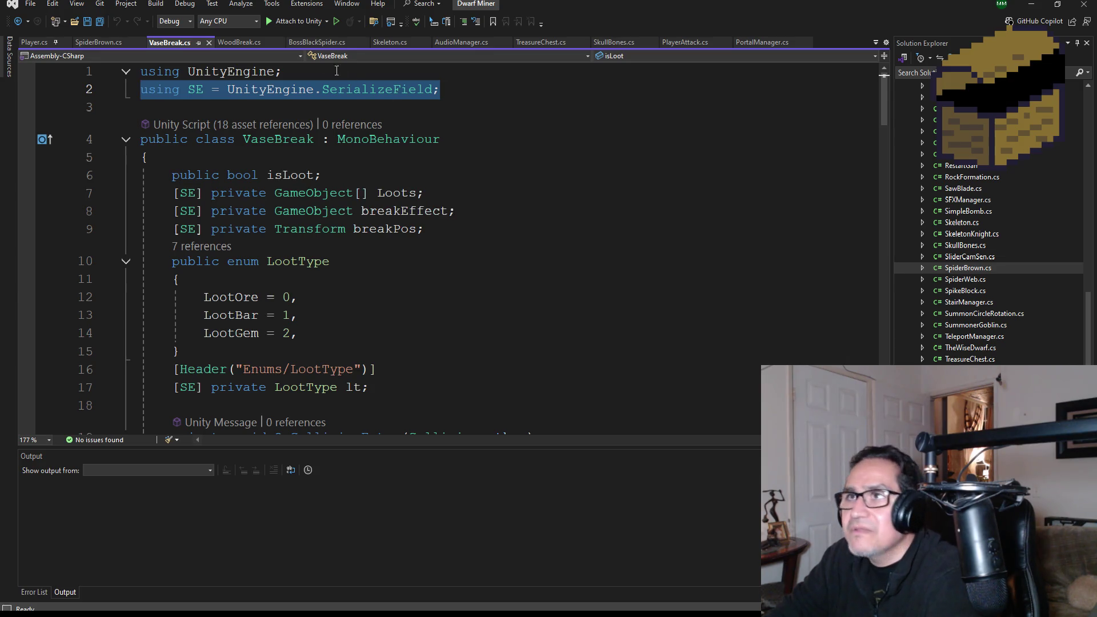
pyautogui.click(106, 38)
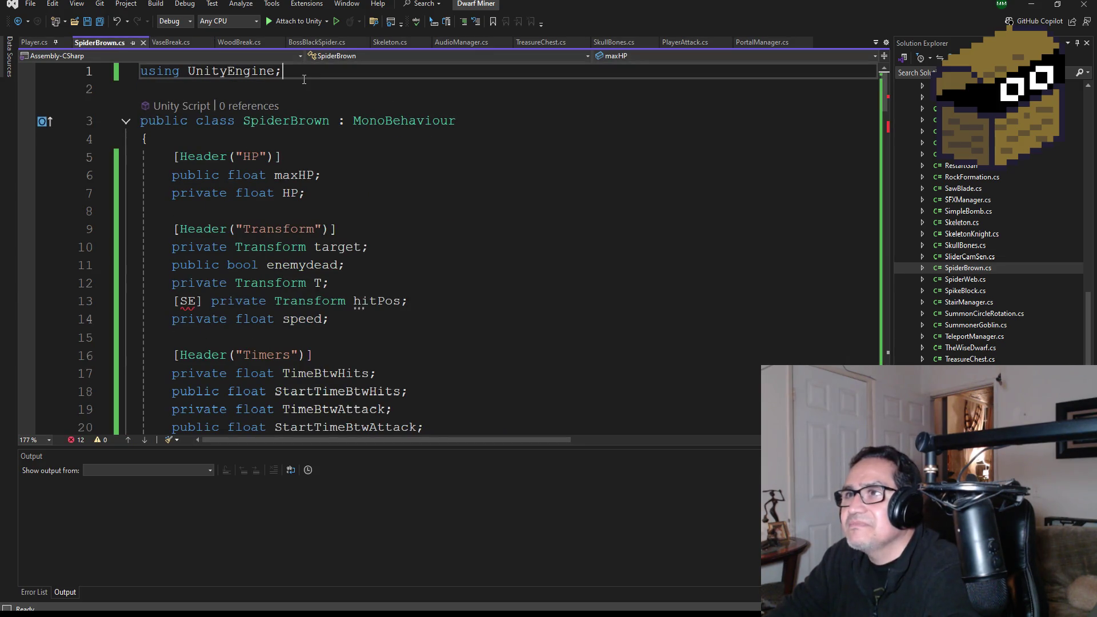
pyautogui.press('Return')
pyautogui.hotkey('ctrl', 'v')
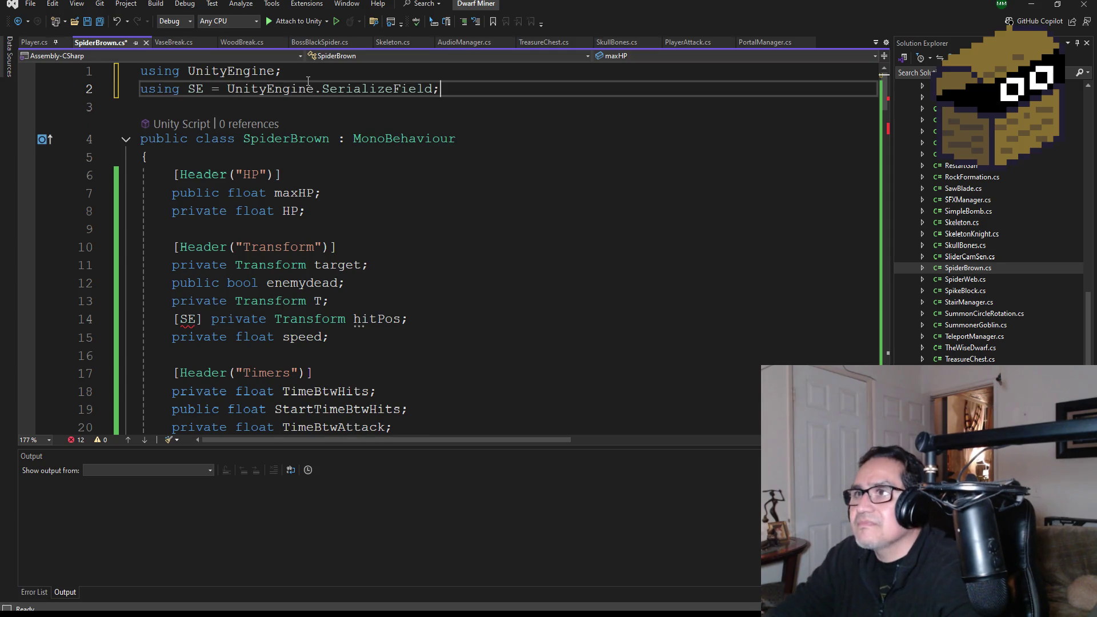
pyautogui.click(101, 22)
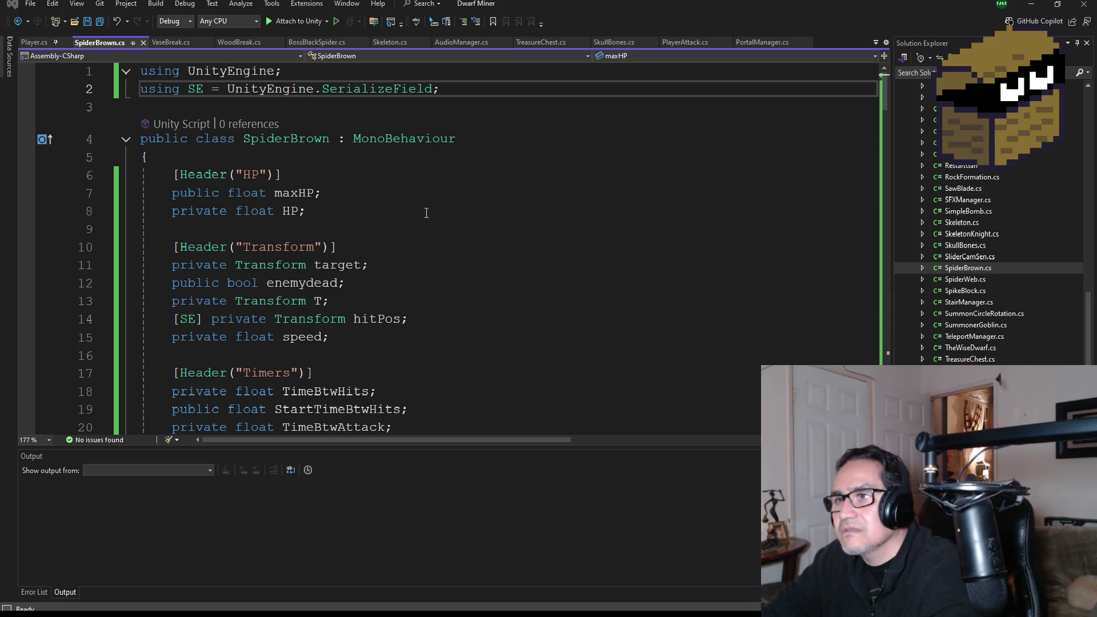
pyautogui.scroll(-2, 438, 261)
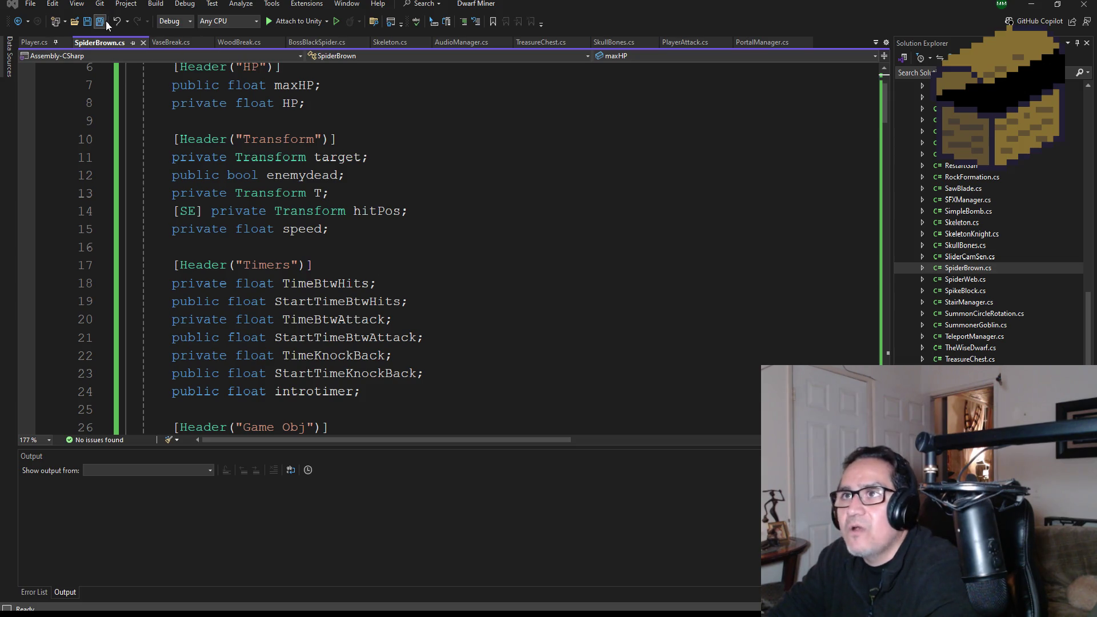
# Comment out the Animator field in SpiderBrown.cs with // and save
pyautogui.hotkey('ctrl', 's')
pyautogui.scroll(2, 410, 268)
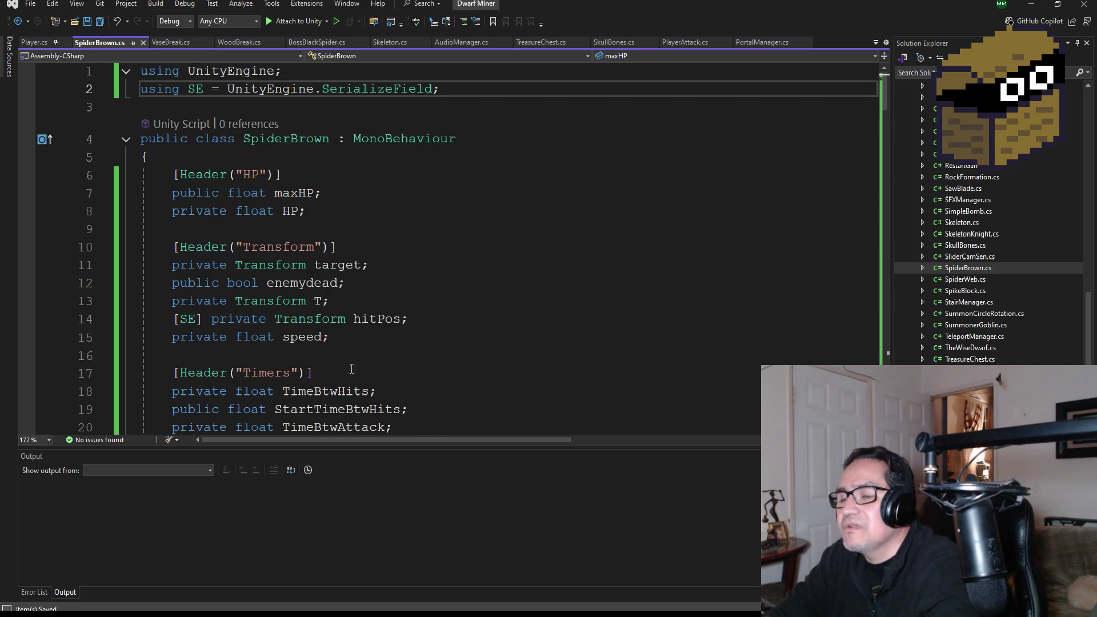
pyautogui.scroll(-3, 442, 346)
pyautogui.scroll(-2, 403, 327)
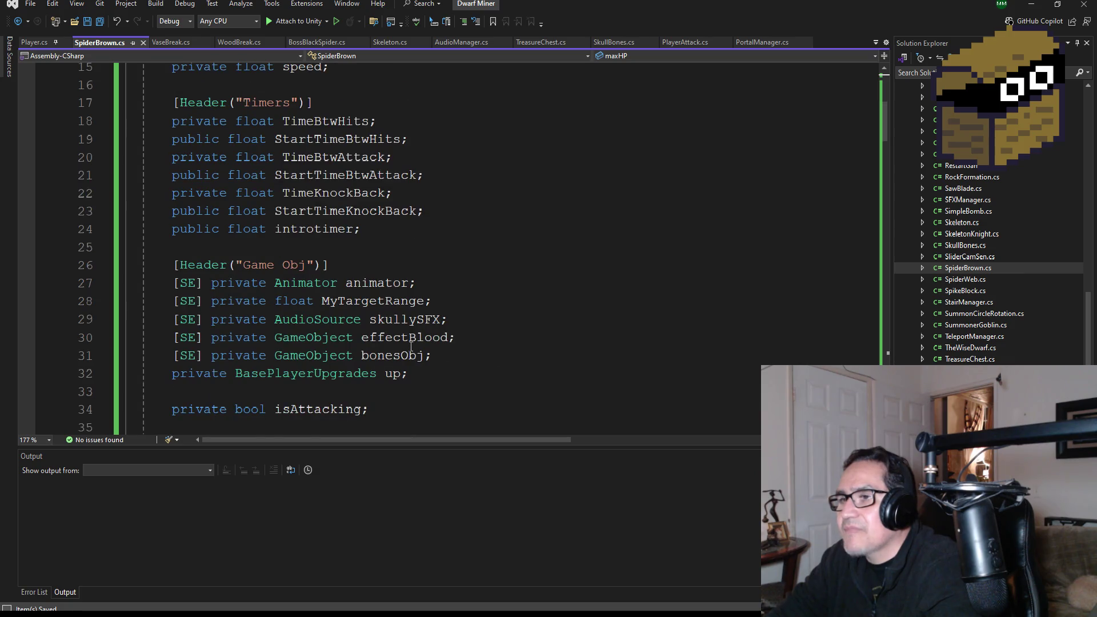
pyautogui.scroll(-2, 411, 347)
pyautogui.click(173, 174)
pyautogui.write('//')
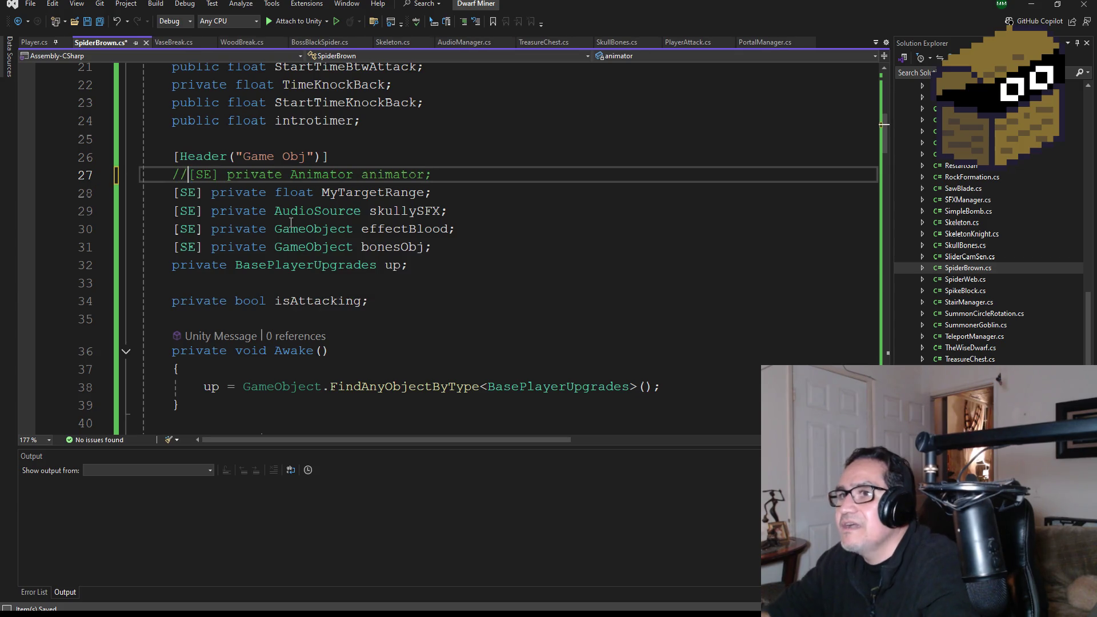
pyautogui.click(99, 21)
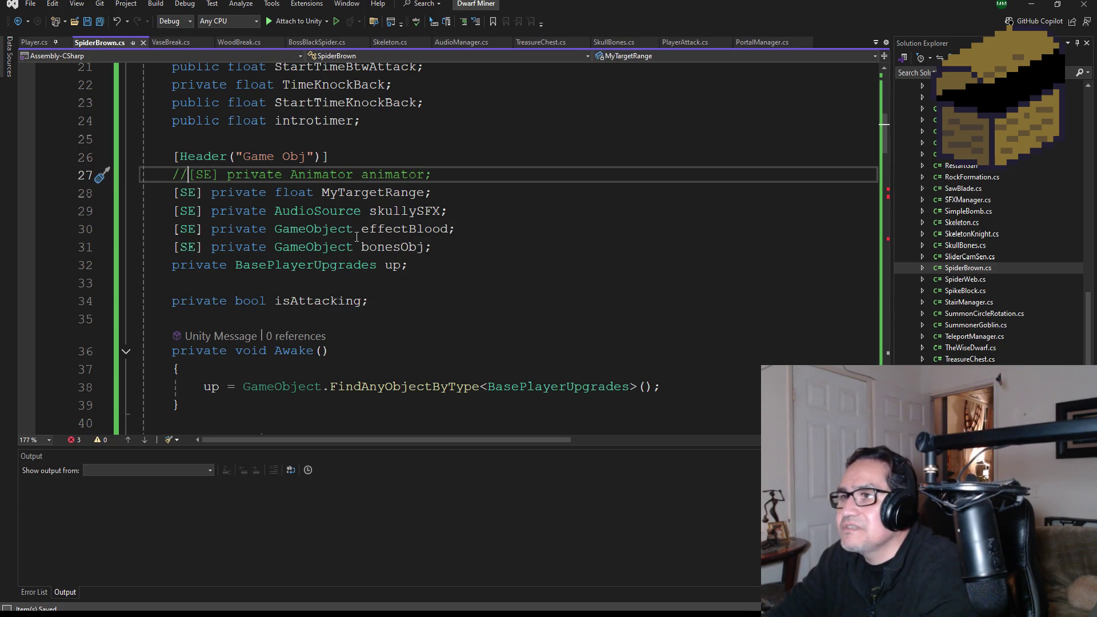
# Delete the skullySFX and bonesObj field lines
pyautogui.moveTo(448, 210); pyautogui.dragTo(164, 206)
pyautogui.press('BackSpace')
pyautogui.press('BackSpace')
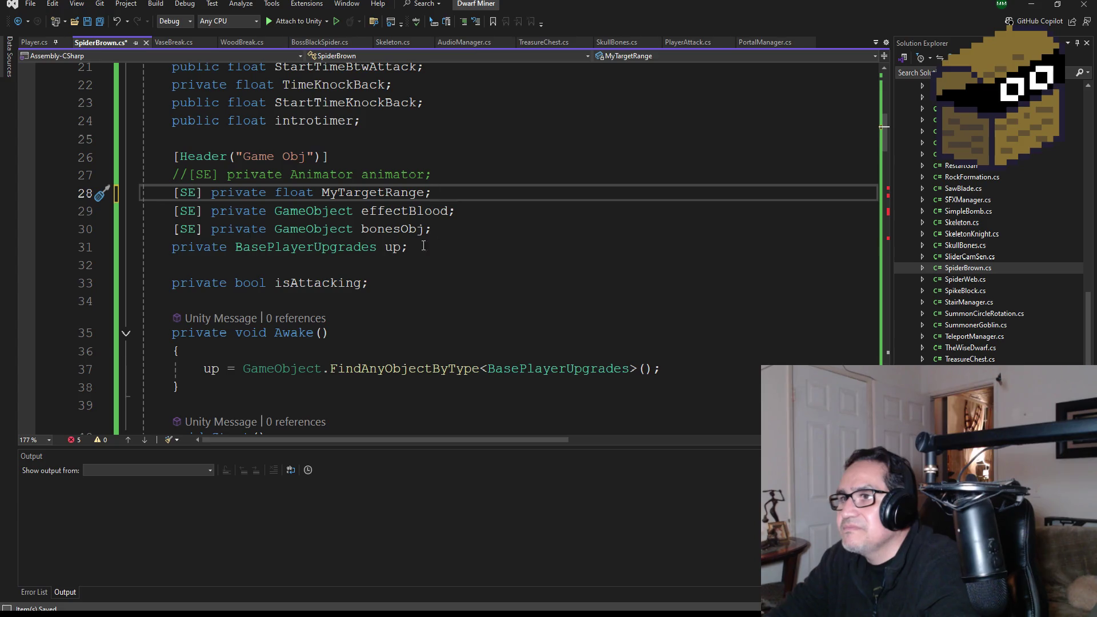
pyautogui.moveTo(466, 229); pyautogui.dragTo(145, 229)
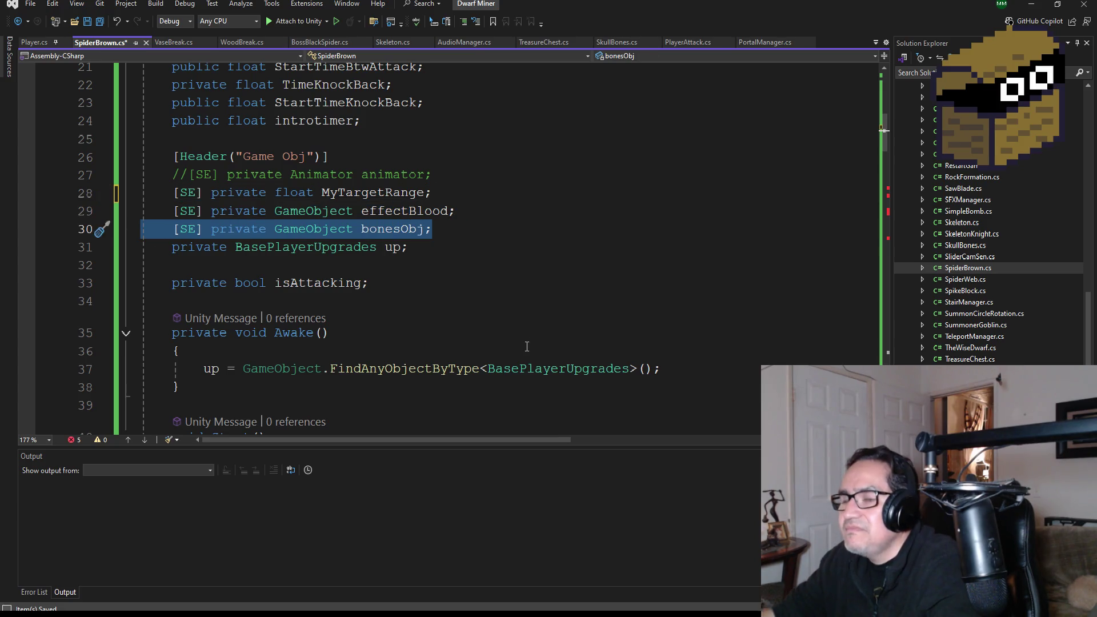
pyautogui.press('BackSpace')
pyautogui.press('BackSpace')
# Wrap the isAttacking walk/attack animation block (lines 54–63) in /* */ block comments
pyautogui.scroll(1, 559, 337)
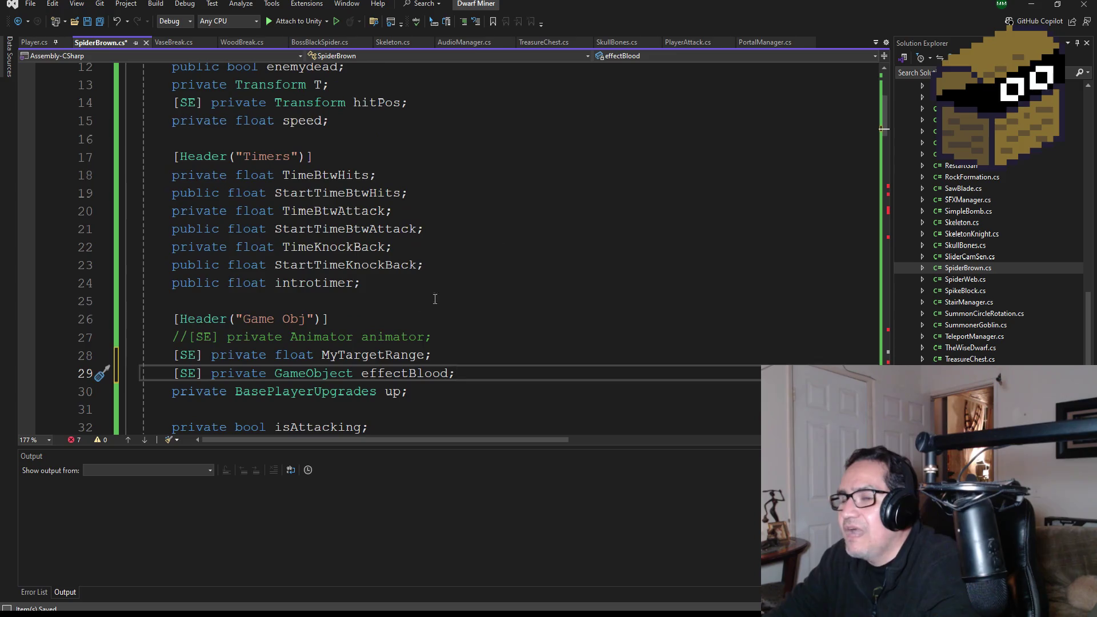
pyautogui.scroll(-2, 572, 334)
pyautogui.scroll(-2, 431, 334)
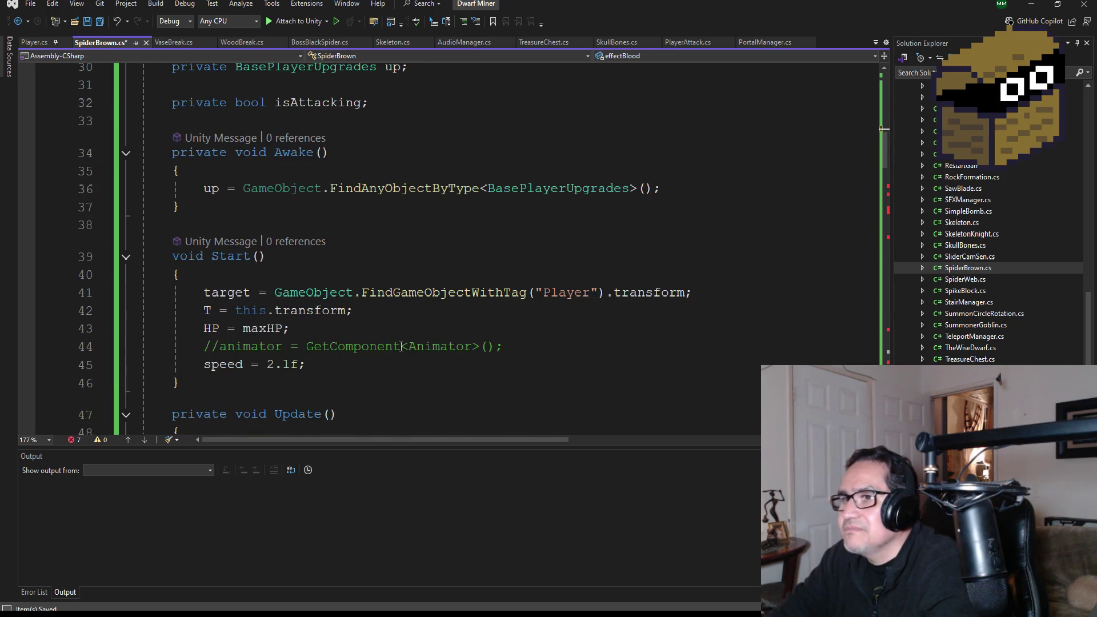
pyautogui.scroll(-1, 412, 347)
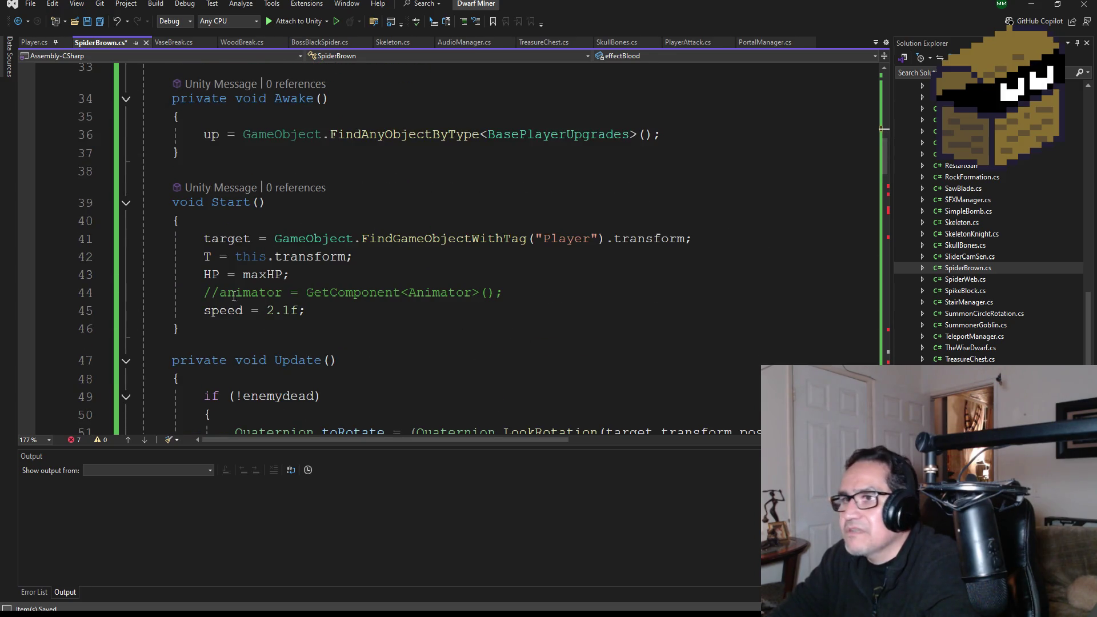
pyautogui.scroll(-2, 333, 319)
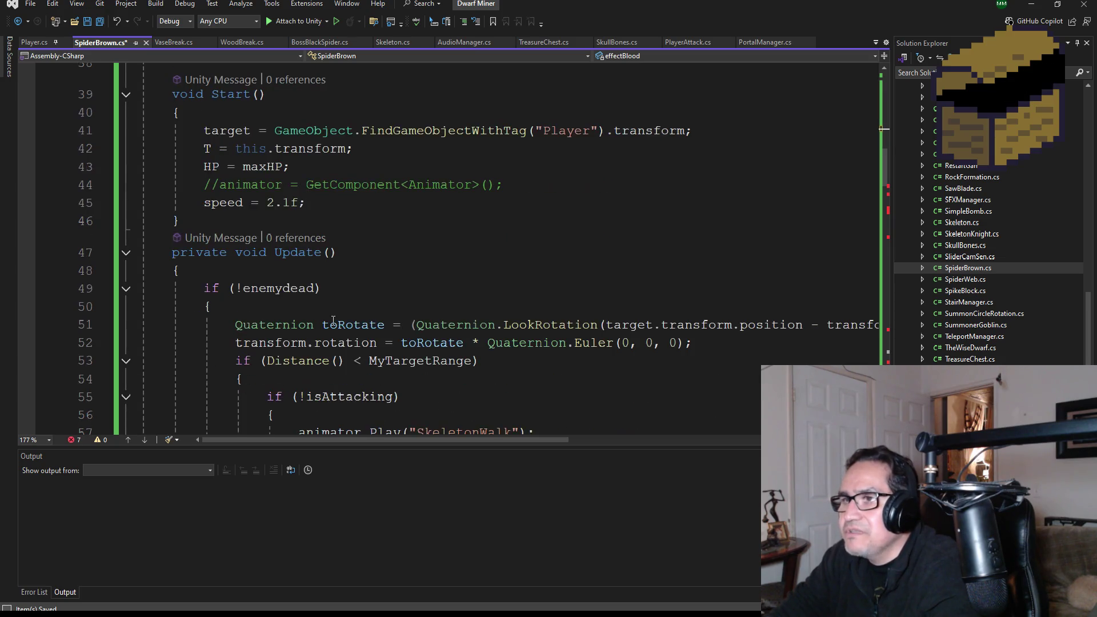
pyautogui.click(87, 21)
pyautogui.scroll(-3, 418, 289)
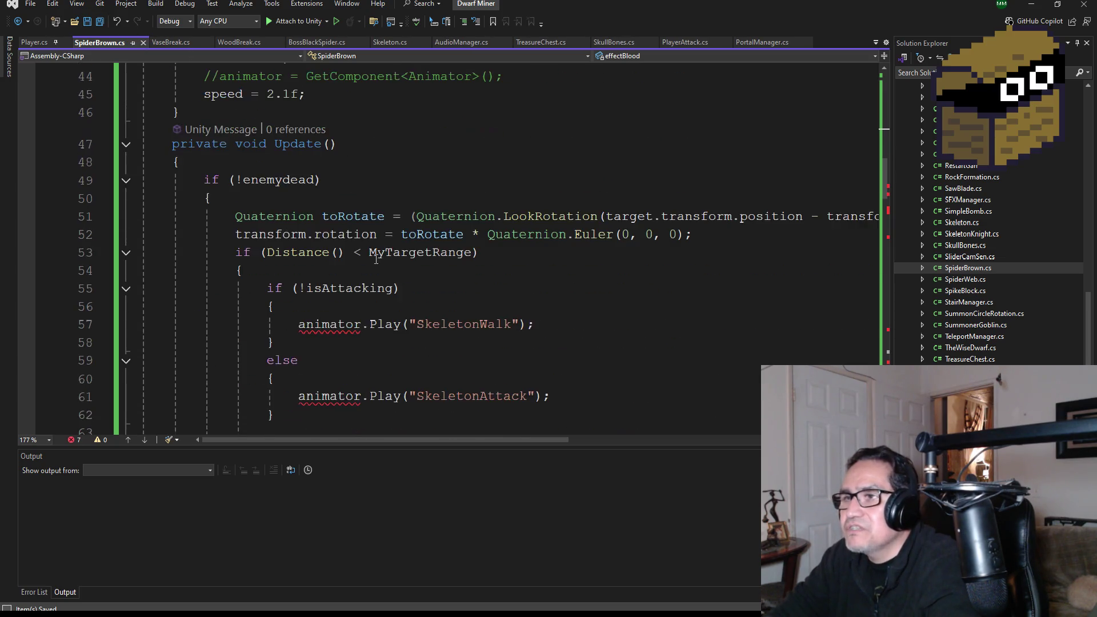
pyautogui.scroll(-1, 417, 289)
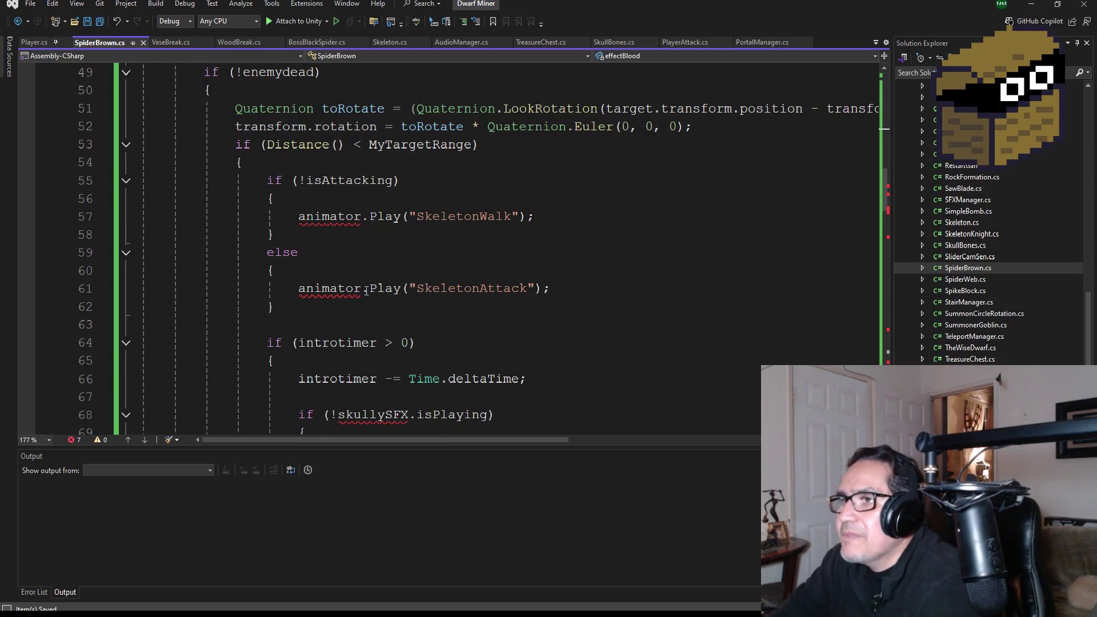
pyautogui.scroll(1, 344, 282)
pyautogui.click(271, 217)
pyautogui.press('Return')
pyautogui.write('/*')
pyautogui.scroll(-2, 535, 284)
pyautogui.click(313, 272)
pyautogui.press('Return')
pyautogui.write('*/')
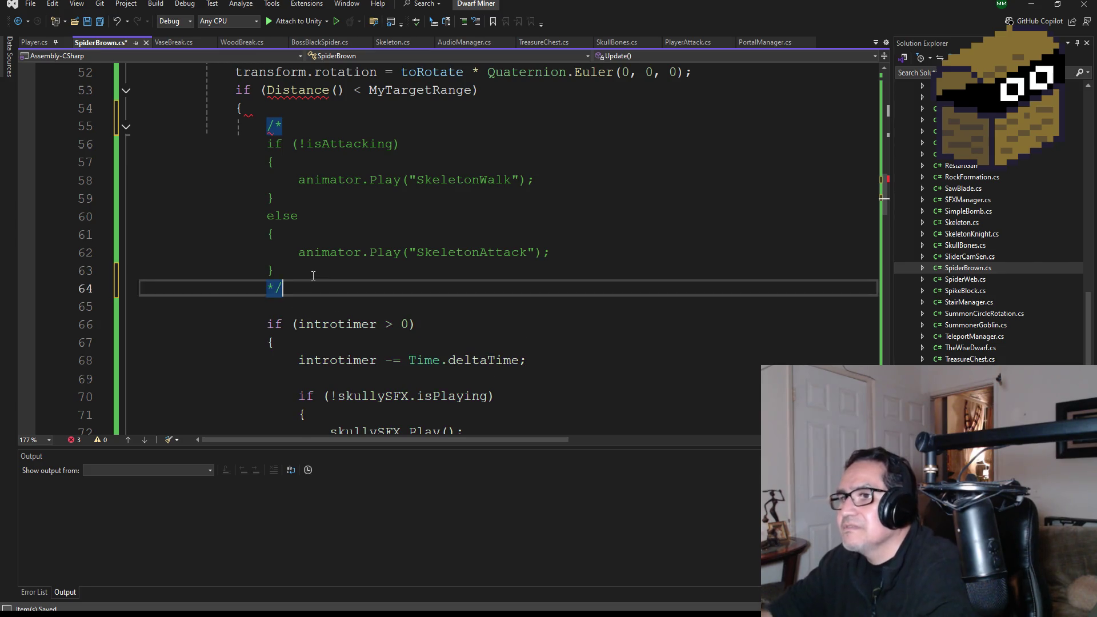
# Wrap the skullySFX sound-playing block in /* */ block comments
pyautogui.scroll(-2, 394, 274)
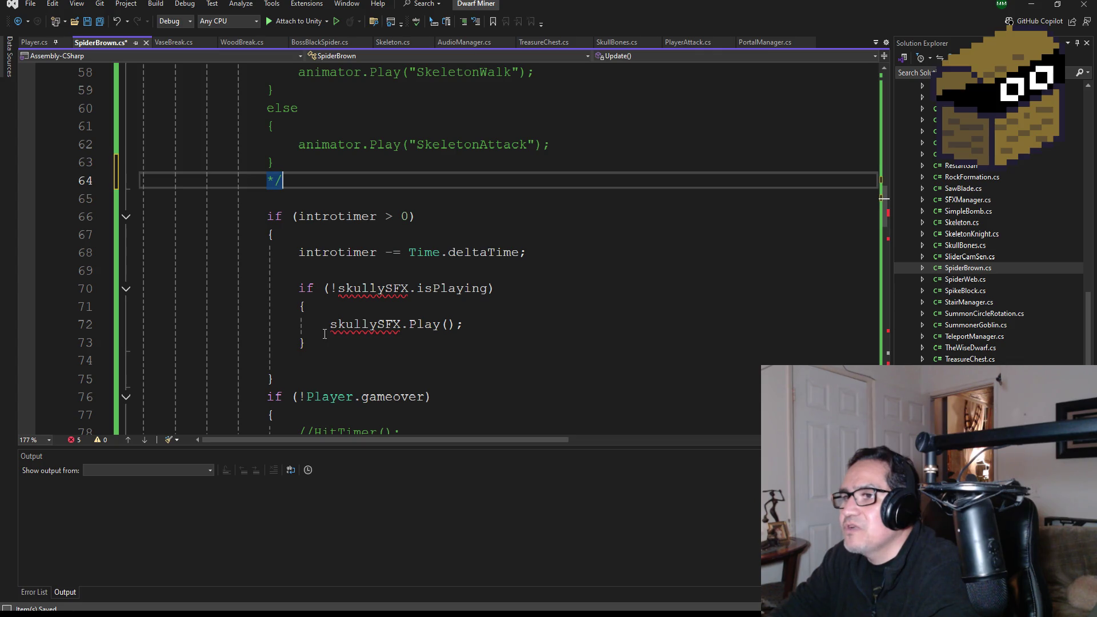
pyautogui.moveTo(327, 338); pyautogui.dragTo(146, 283)
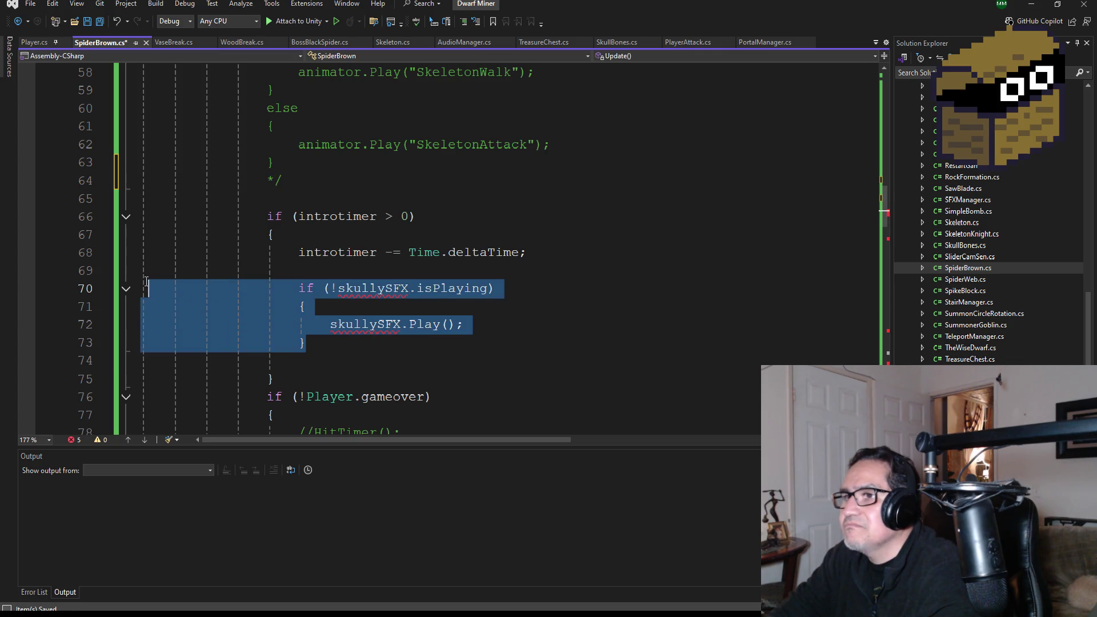
pyautogui.click(336, 267)
pyautogui.press('Return')
pyautogui.write('/*')
pyautogui.click(342, 369)
pyautogui.press('Return')
pyautogui.write('*/')
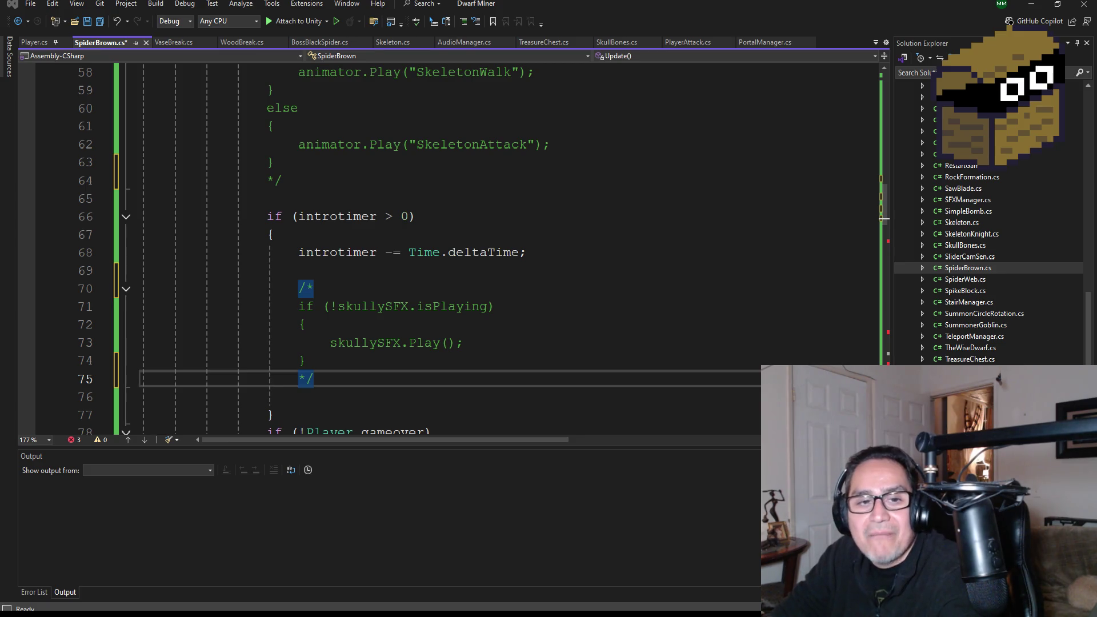
# Comment out the else-branch animator.Play("SkeletonIdle") line with // and save SpiderBrown.cs
pyautogui.scroll(-3, 423, 330)
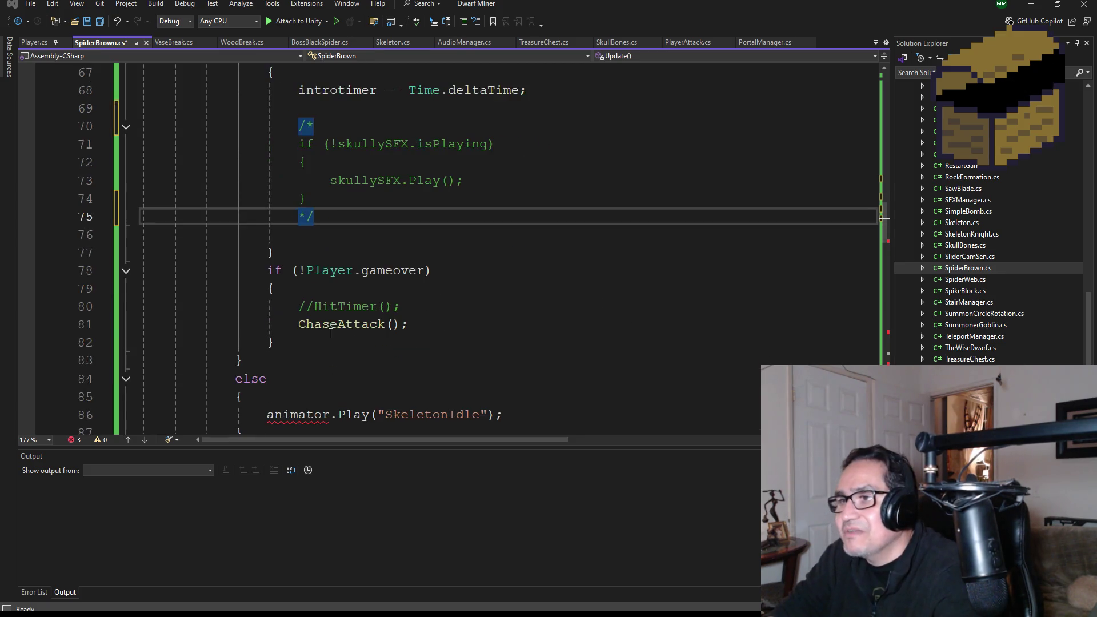
pyautogui.scroll(-2, 423, 329)
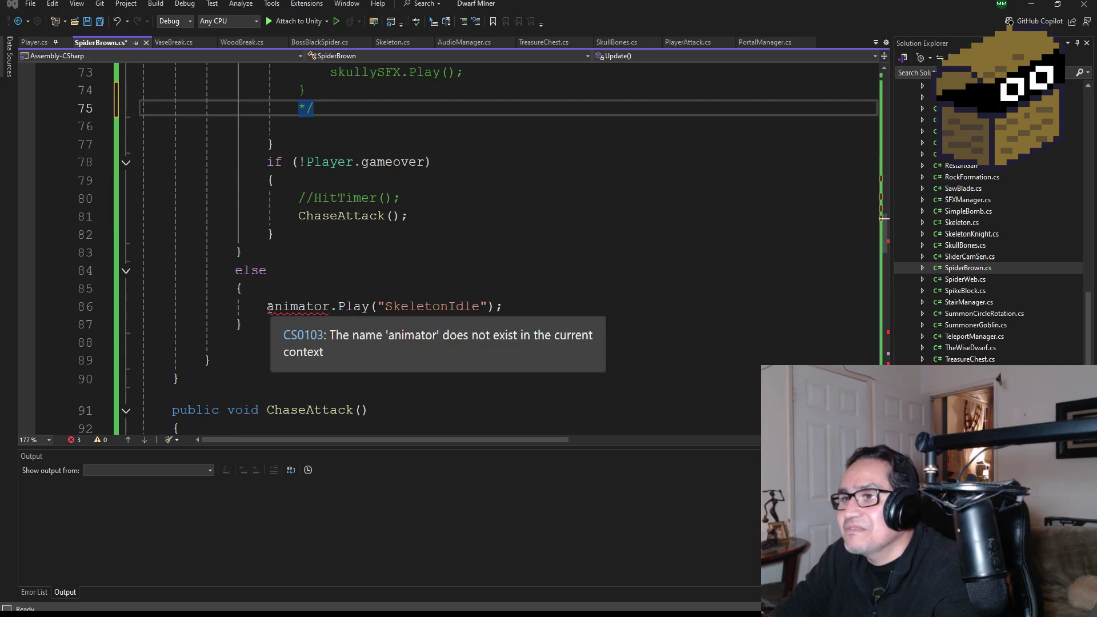
pyautogui.click(319, 311)
pyautogui.write('//')
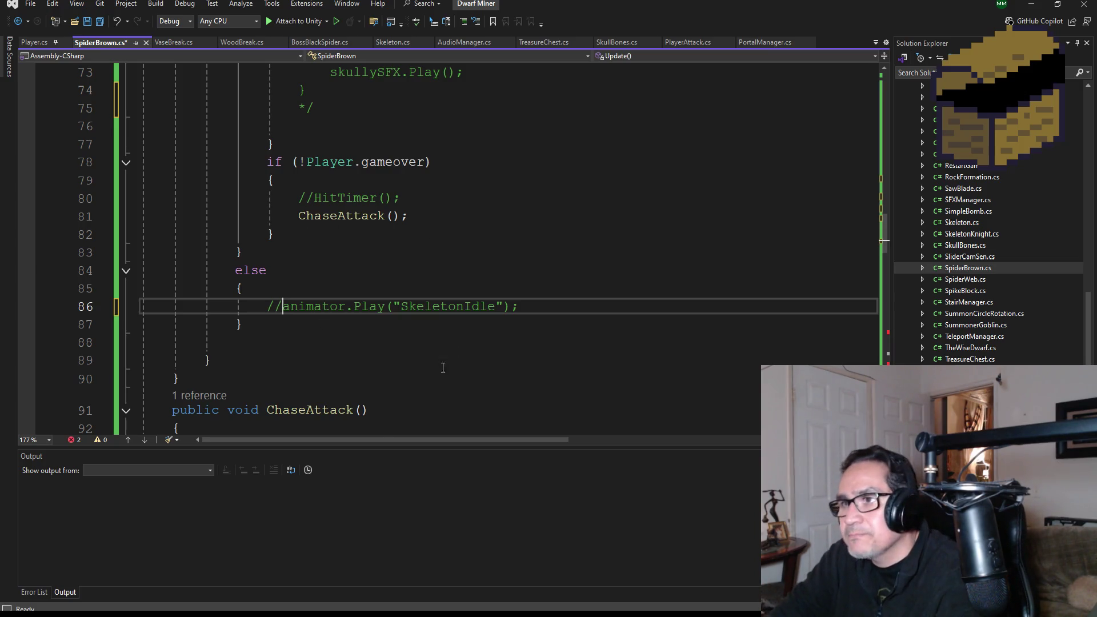
pyautogui.scroll(-7, 399, 333)
pyautogui.scroll(-1, 400, 333)
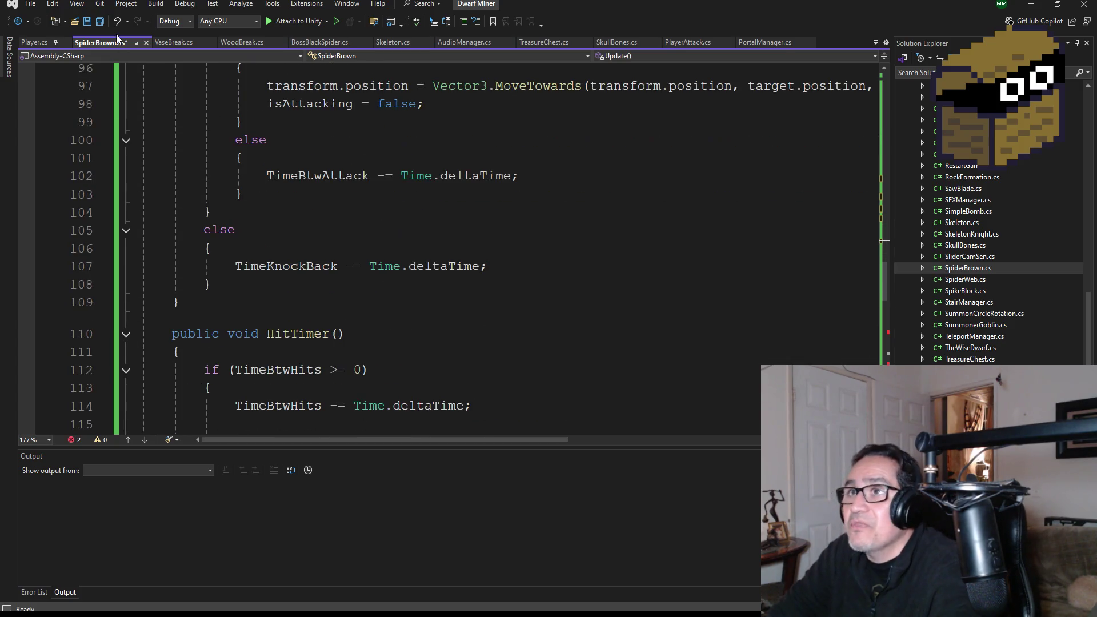
pyautogui.click(97, 23)
pyautogui.scroll(-4, 448, 304)
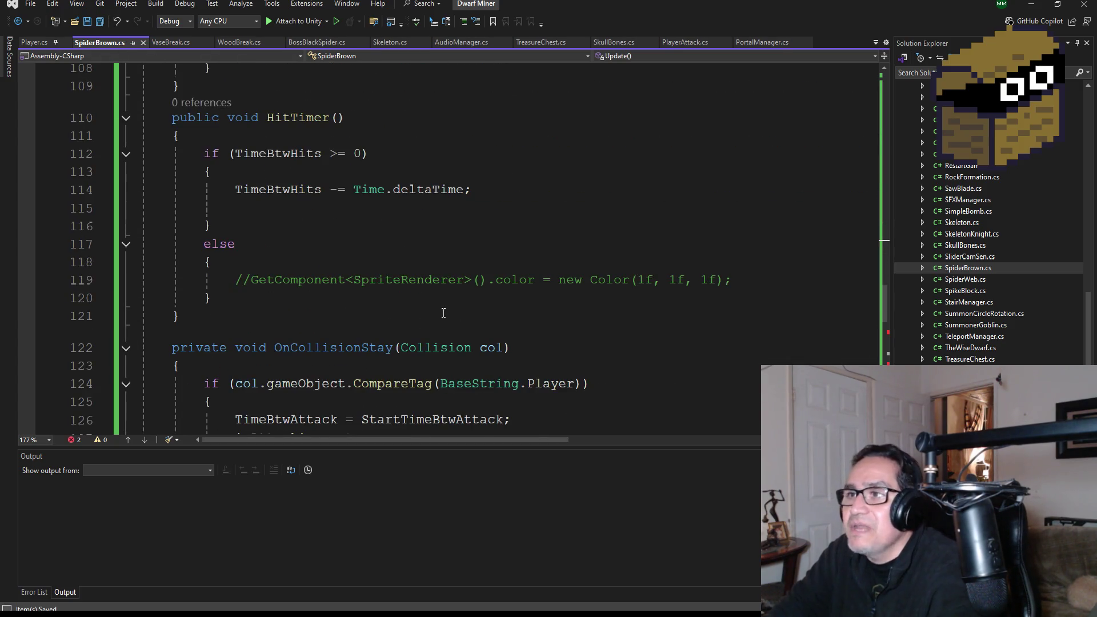
pyautogui.scroll(-3, 443, 313)
pyautogui.scroll(-2, 443, 312)
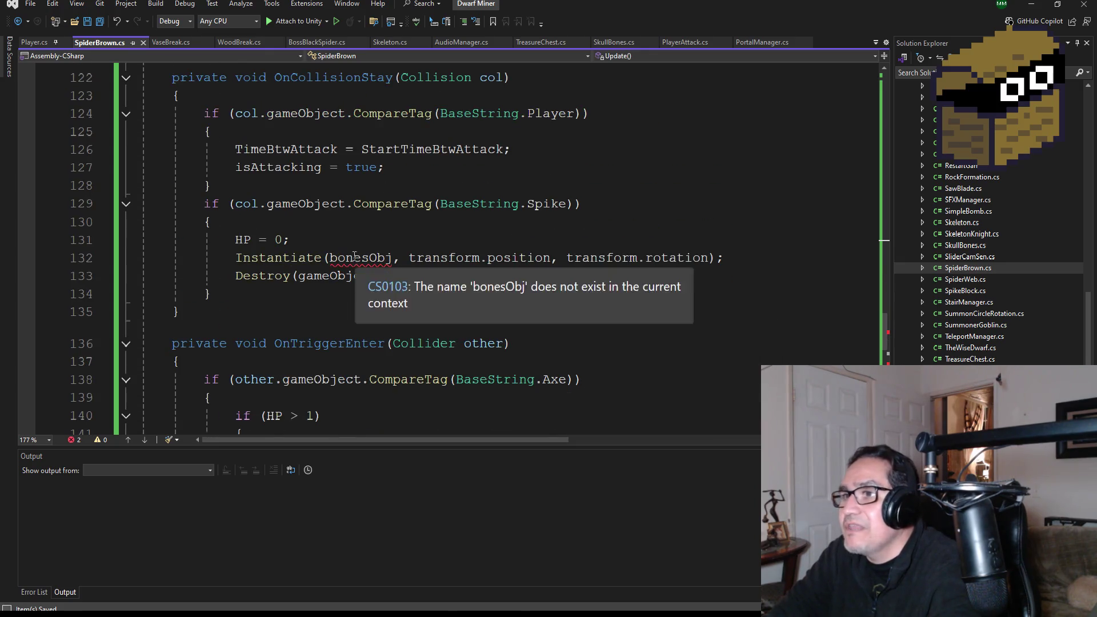
# Delete the Instantiate(bonesObj) line in OnCollisionStay and save SpiderBrown.cs
pyautogui.doubleClick(355, 256)
pyautogui.scroll(1, 459, 347)
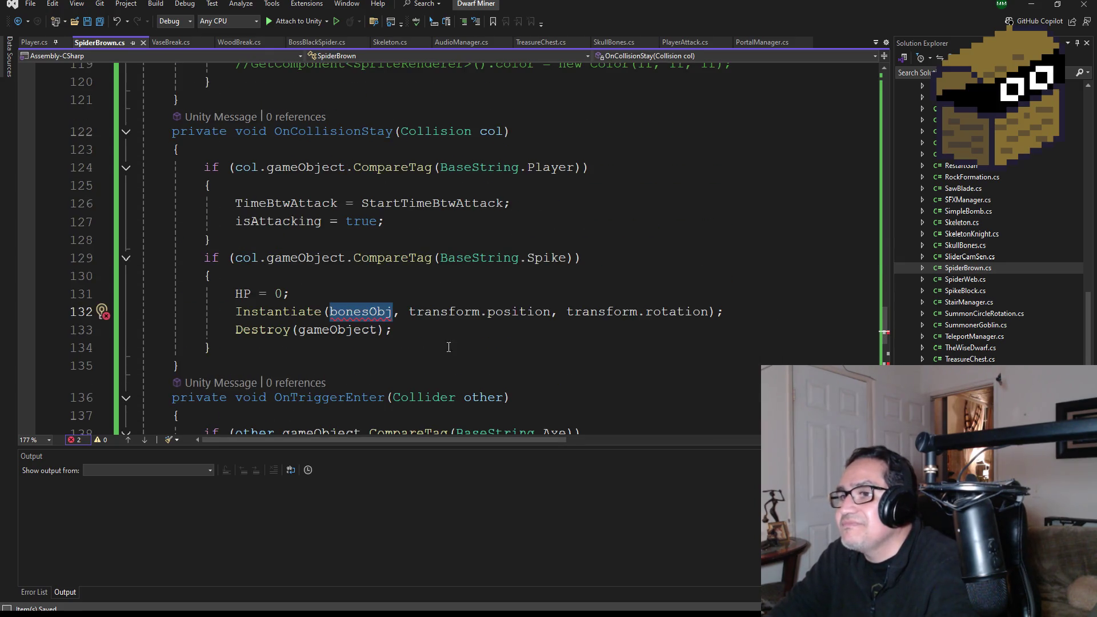
pyautogui.moveTo(741, 316)
pyautogui.mouseDown()
pyautogui.moveTo(400, 330)
pyautogui.moveTo(141, 312)
pyautogui.mouseUp()
pyautogui.press('BackSpace')
pyautogui.press('BackSpace')
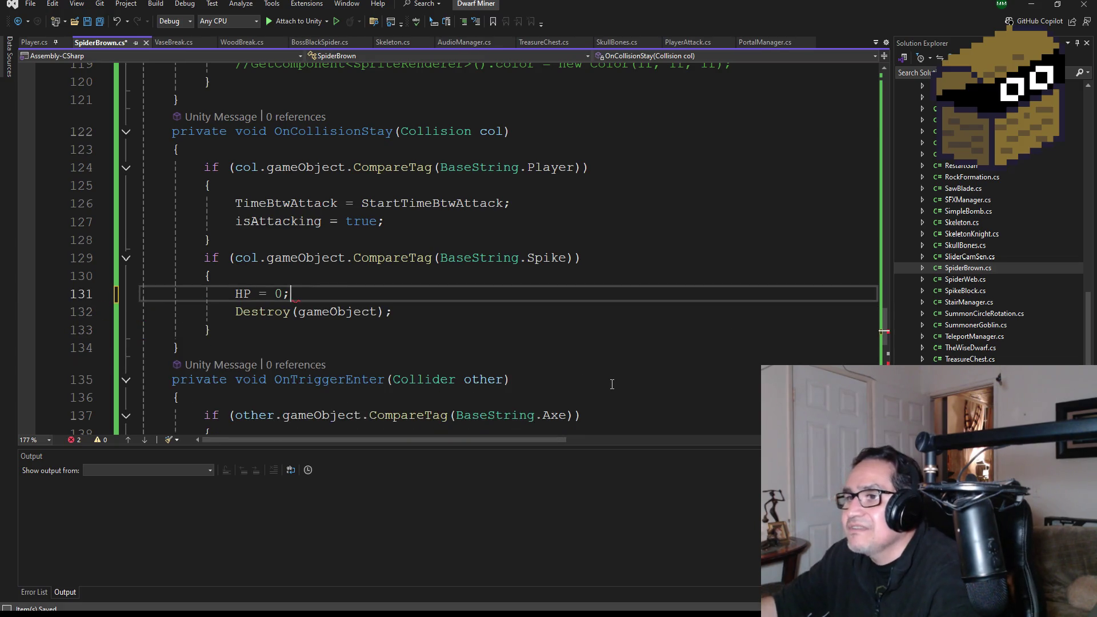
pyautogui.scroll(-4, 516, 210)
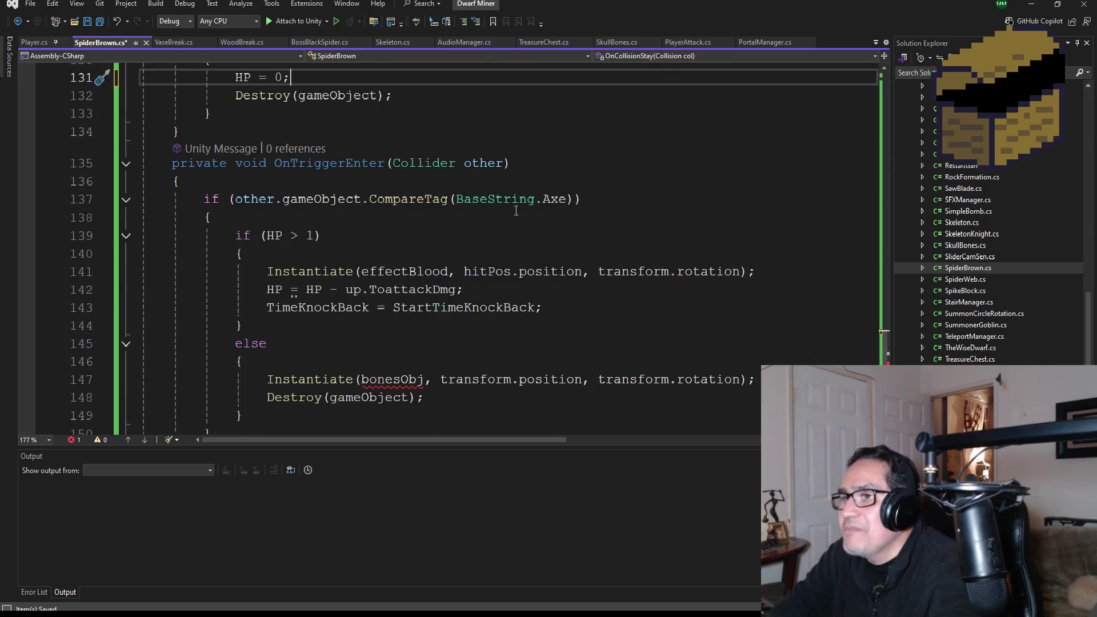
pyautogui.click(87, 22)
# Delete the second Instantiate(bonesObj) line in OnTriggerEnter, then return to Unity
pyautogui.scroll(-2, 404, 322)
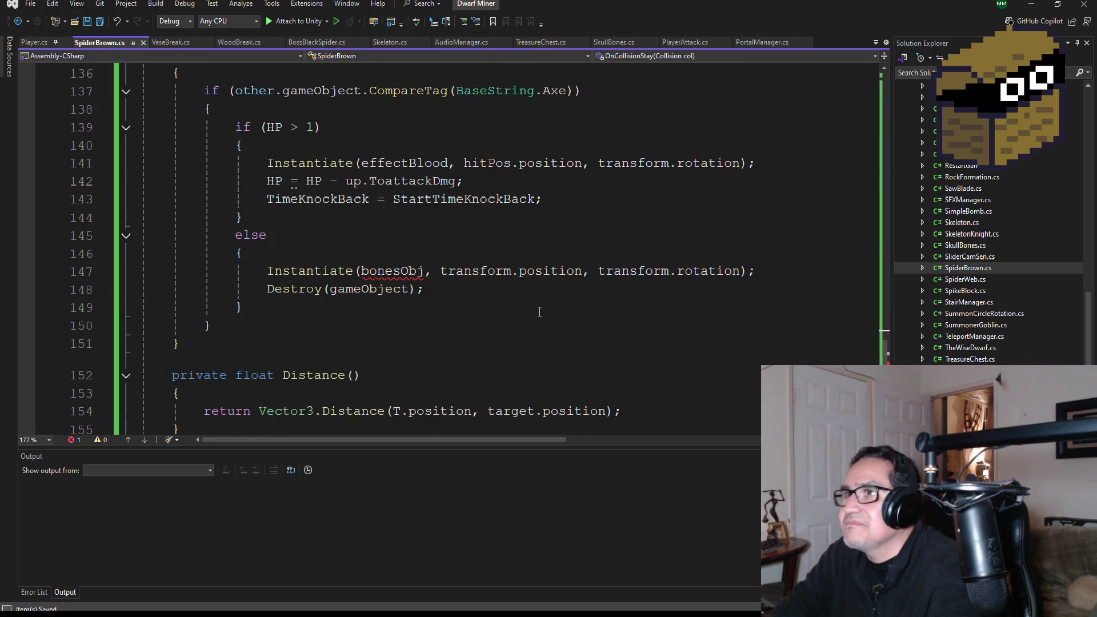
pyautogui.scroll(1, 606, 342)
pyautogui.moveTo(779, 325)
pyautogui.mouseDown()
pyautogui.moveTo(147, 325)
pyautogui.moveTo(77, 309)
pyautogui.moveTo(77, 327)
pyautogui.mouseUp()
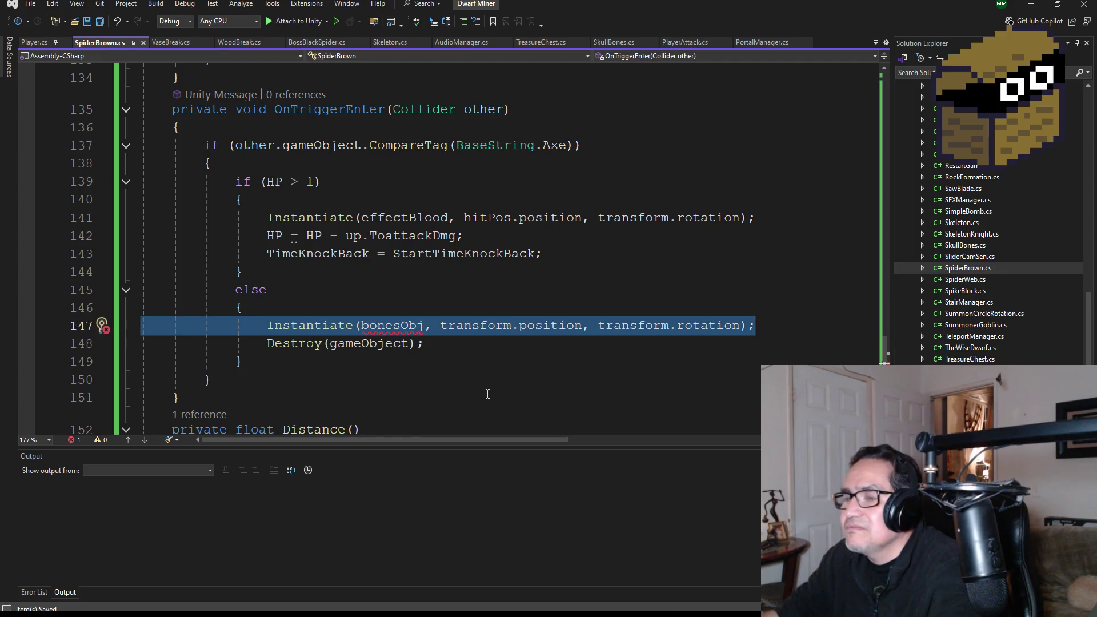
pyautogui.press('Delete')
pyautogui.scroll(-4, 448, 345)
pyautogui.scroll(4, 429, 338)
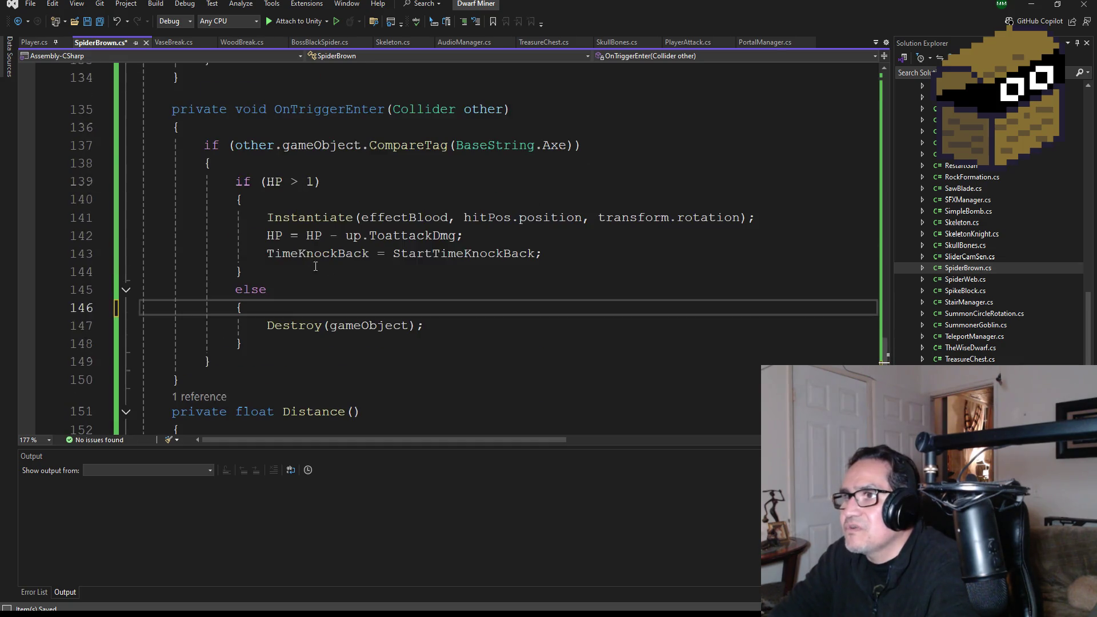
pyautogui.scroll(6, 329, 228)
pyautogui.scroll(20, 327, 201)
pyautogui.scroll(2, 429, 214)
pyautogui.click(1034, 8)
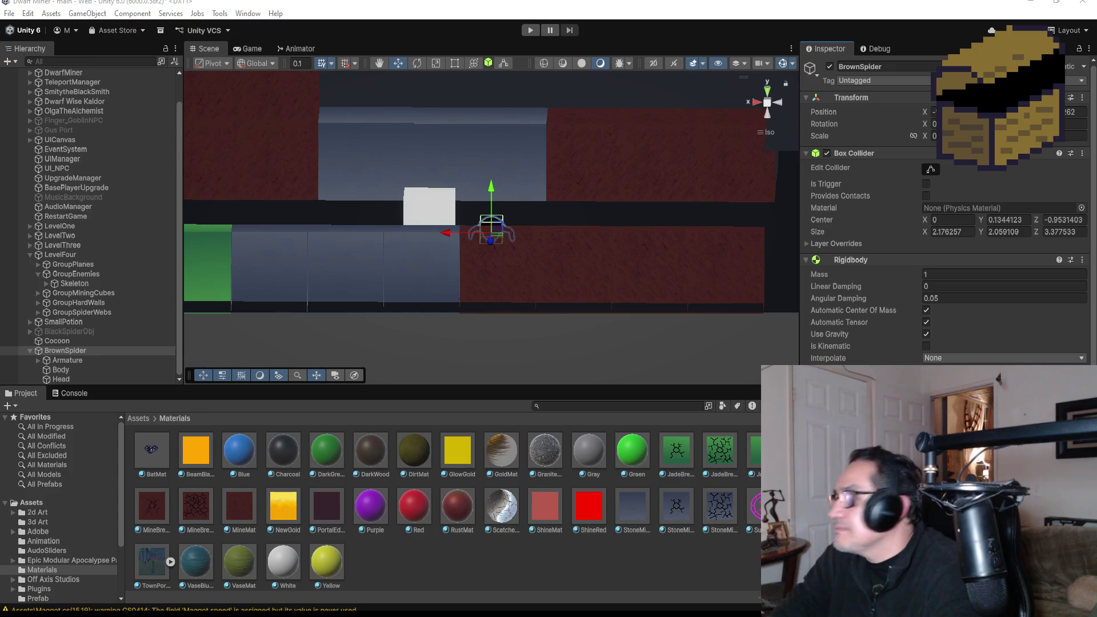
# Dismiss BrownSpider's context menu, then collapse the BrownSpider and LevelFour hierarchy entries
pyautogui.scroll(-1, 945, 228)
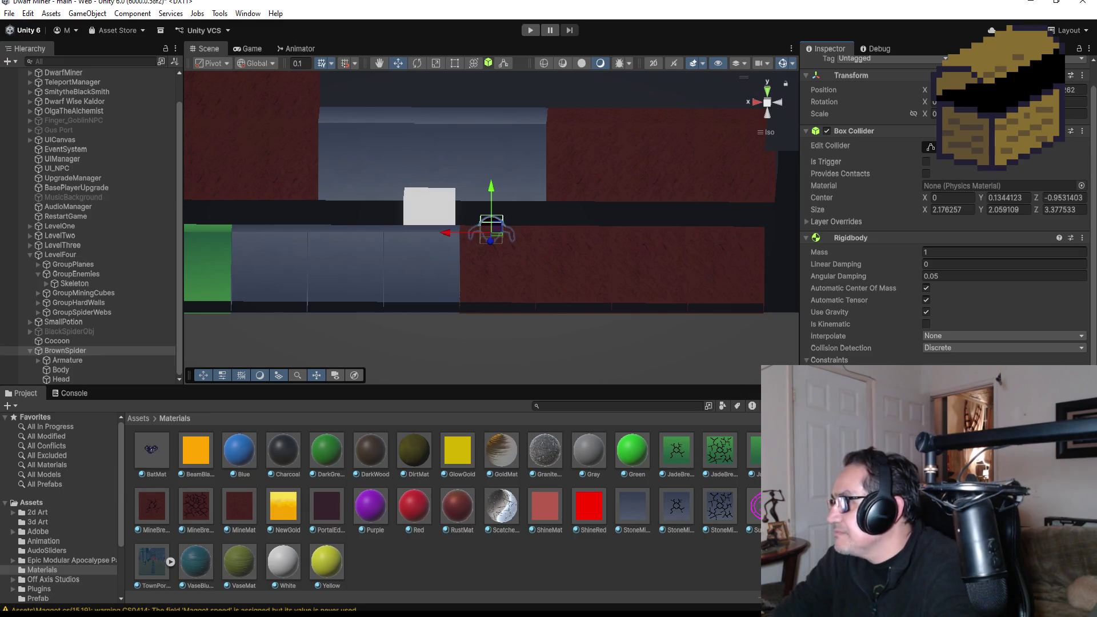
pyautogui.rightClick(73, 352)
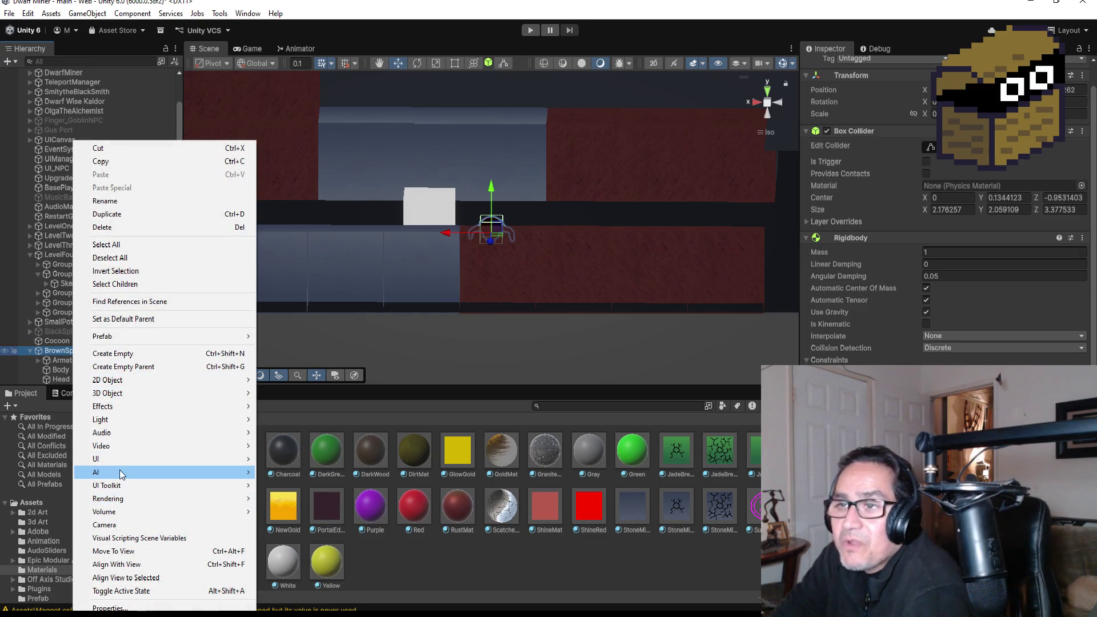
pyautogui.click(64, 350)
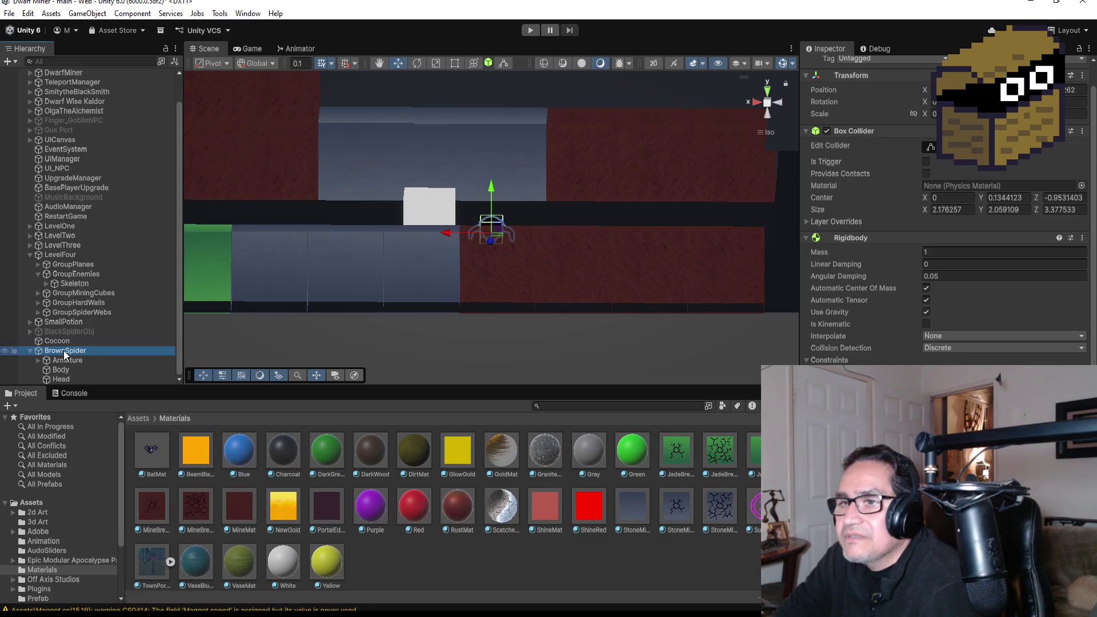
pyautogui.click(32, 351)
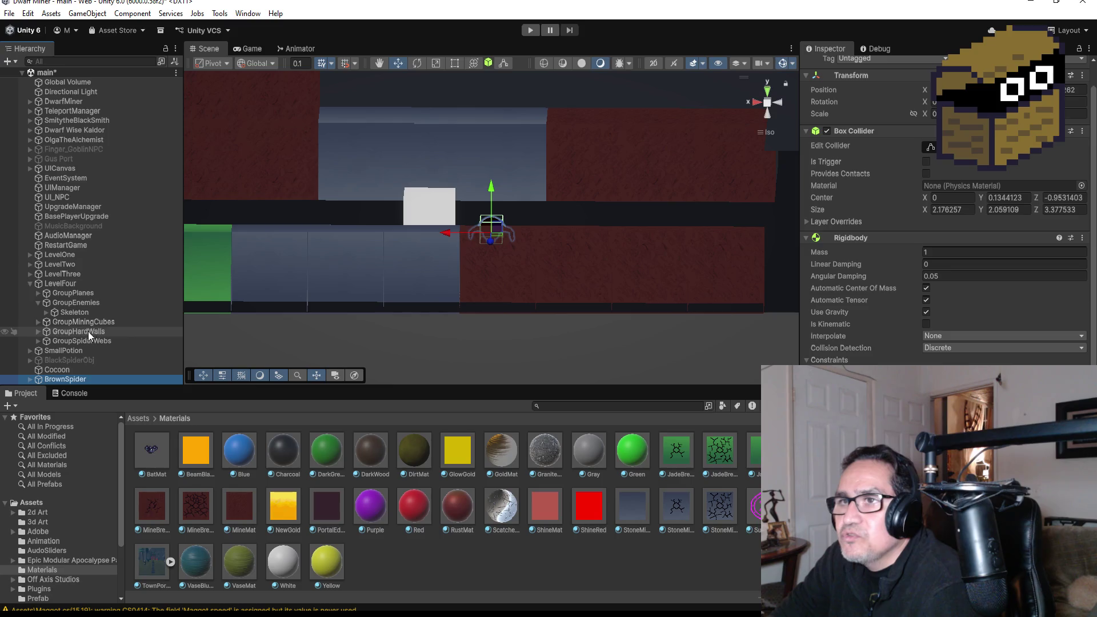
pyautogui.click(31, 284)
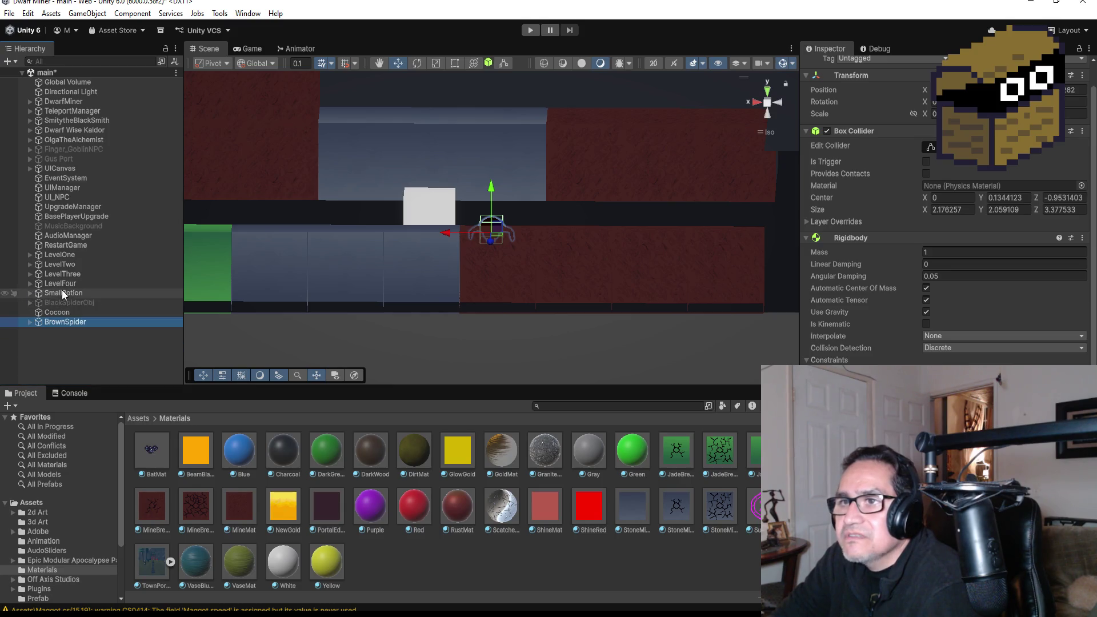
# Create a new empty GameObject named HitPos
pyautogui.rightClick(64, 356)
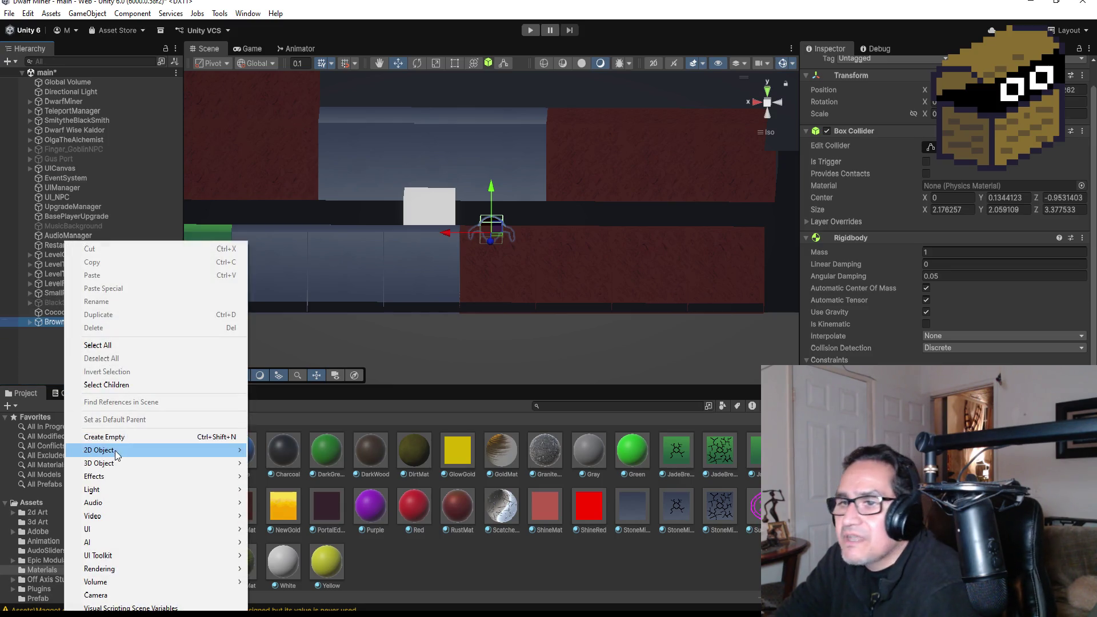
pyautogui.click(136, 438)
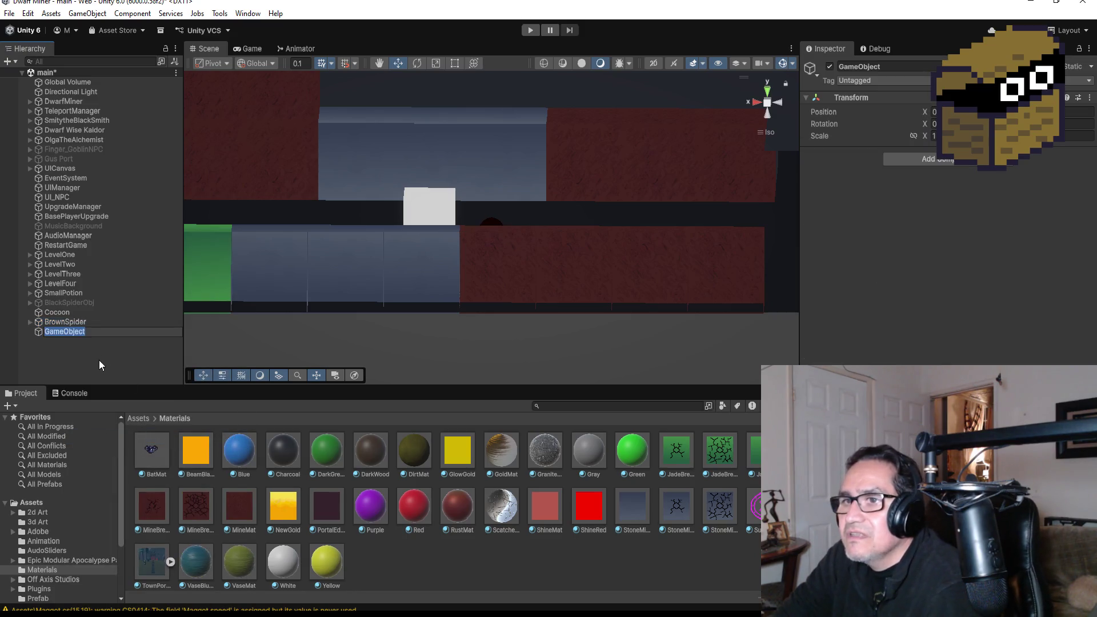
pyautogui.click(901, 66)
pyautogui.write('HitPo')
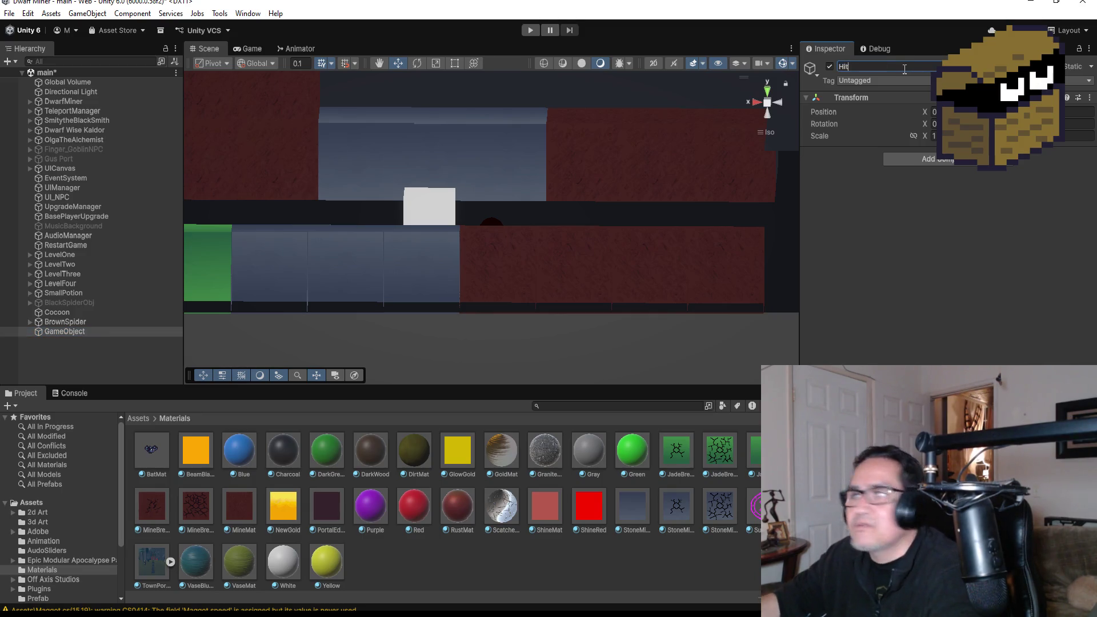
pyautogui.write('s')
pyautogui.press('Return')
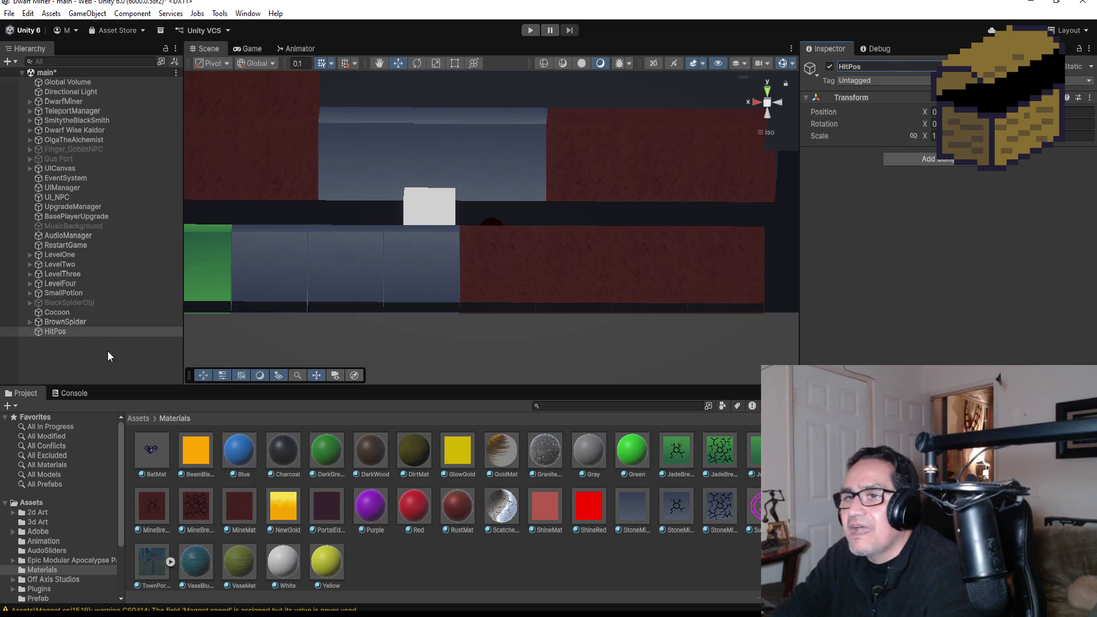
# Copy BrownSpider's Transform position and paste it onto HitPos
pyautogui.click(77, 322)
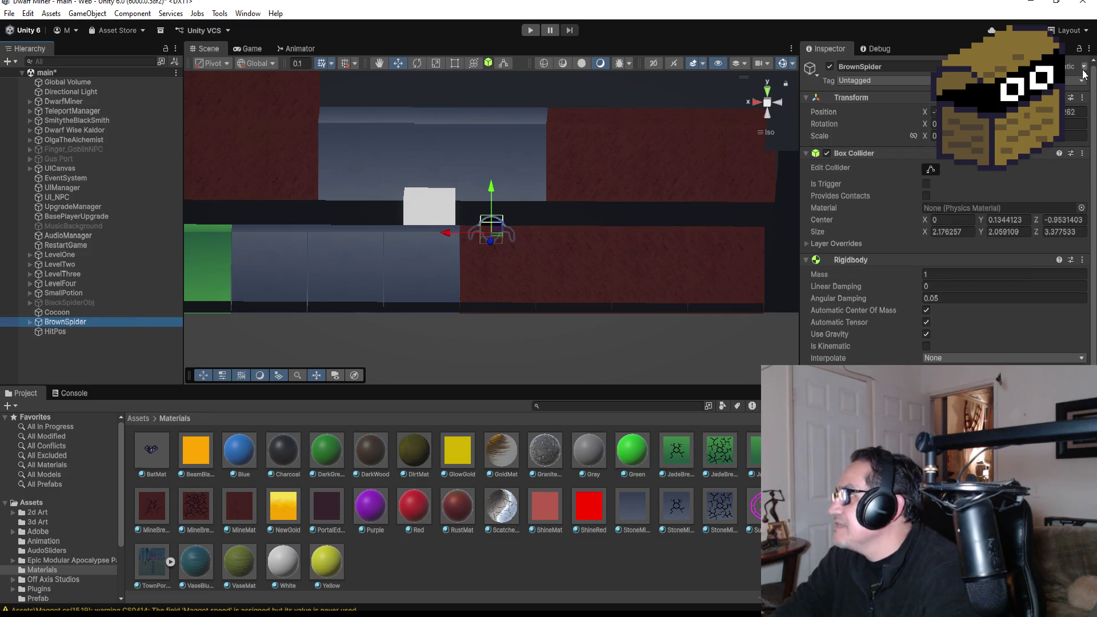
pyautogui.rightClick(1070, 108)
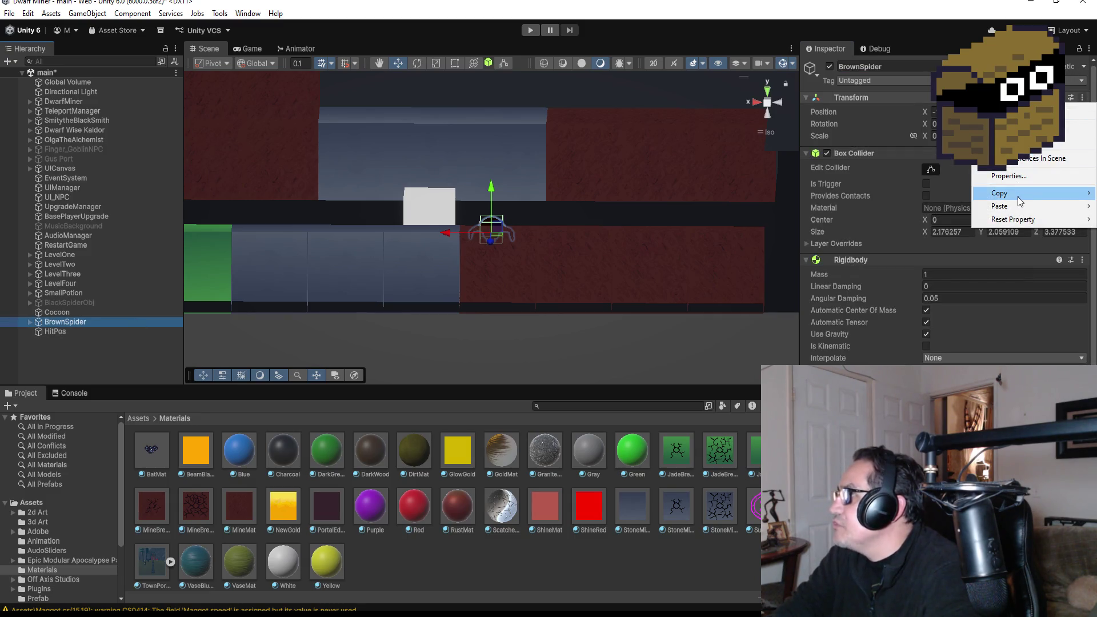
pyautogui.moveTo(1020, 201)
pyautogui.click(936, 199)
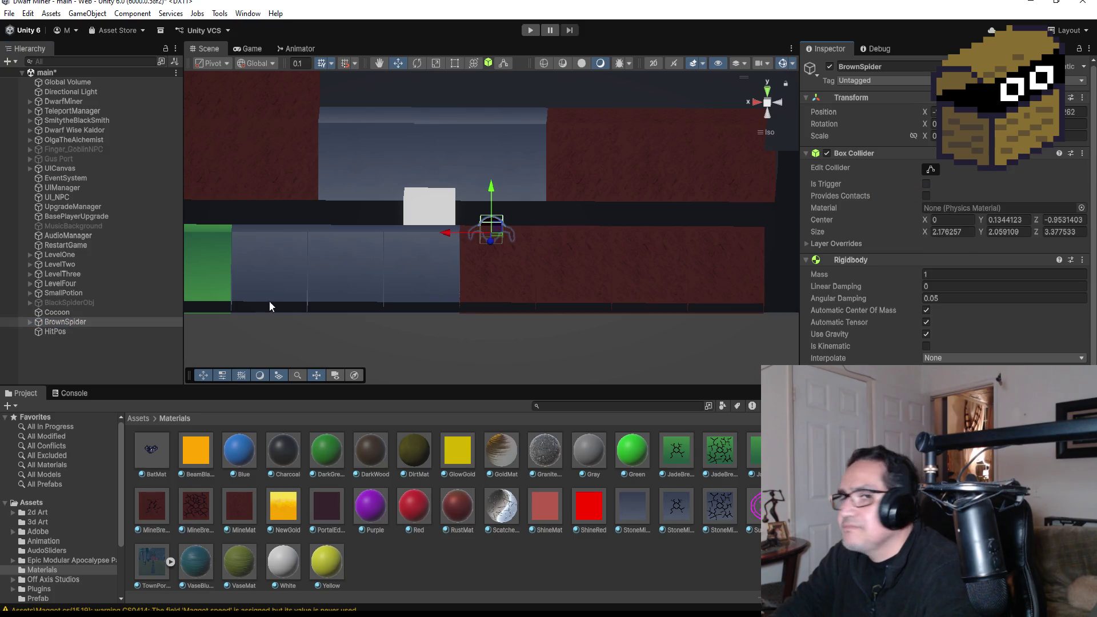
pyautogui.click(43, 332)
pyautogui.rightClick(1085, 111)
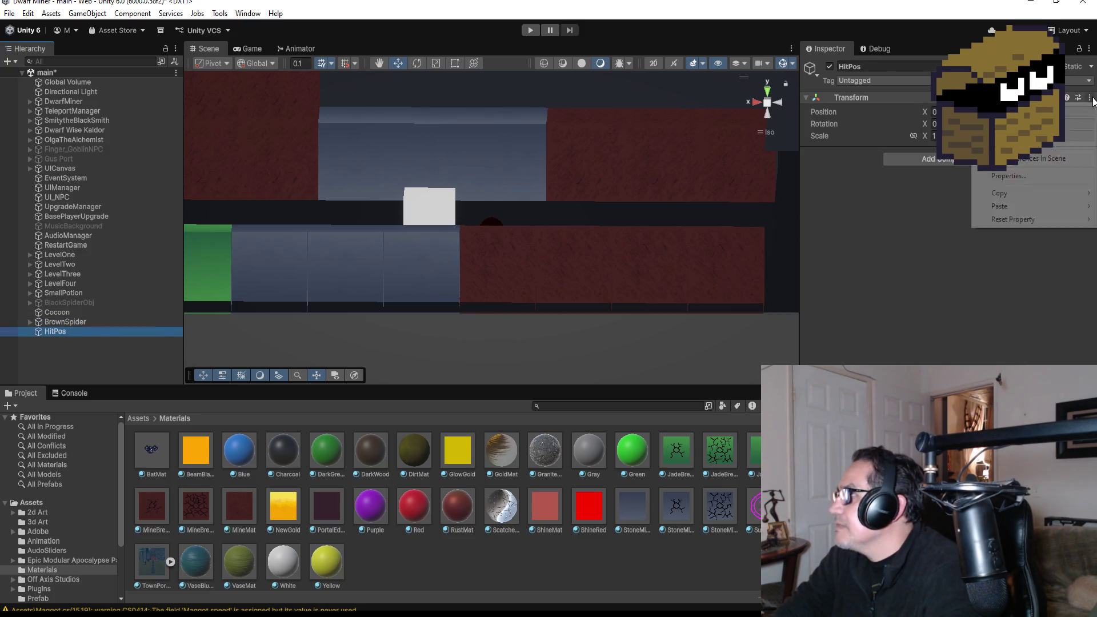
pyautogui.moveTo(1021, 207)
pyautogui.click(914, 207)
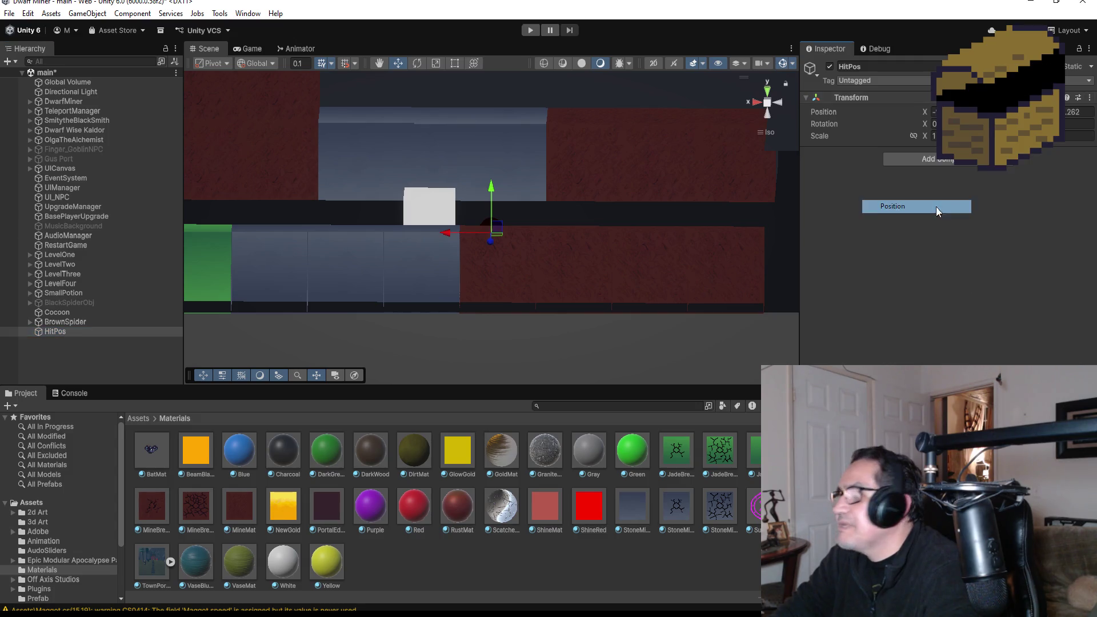
# Parent HitPos under BrownSpider and raise it slightly along Y
pyautogui.moveTo(65, 324); pyautogui.dragTo(66, 325)
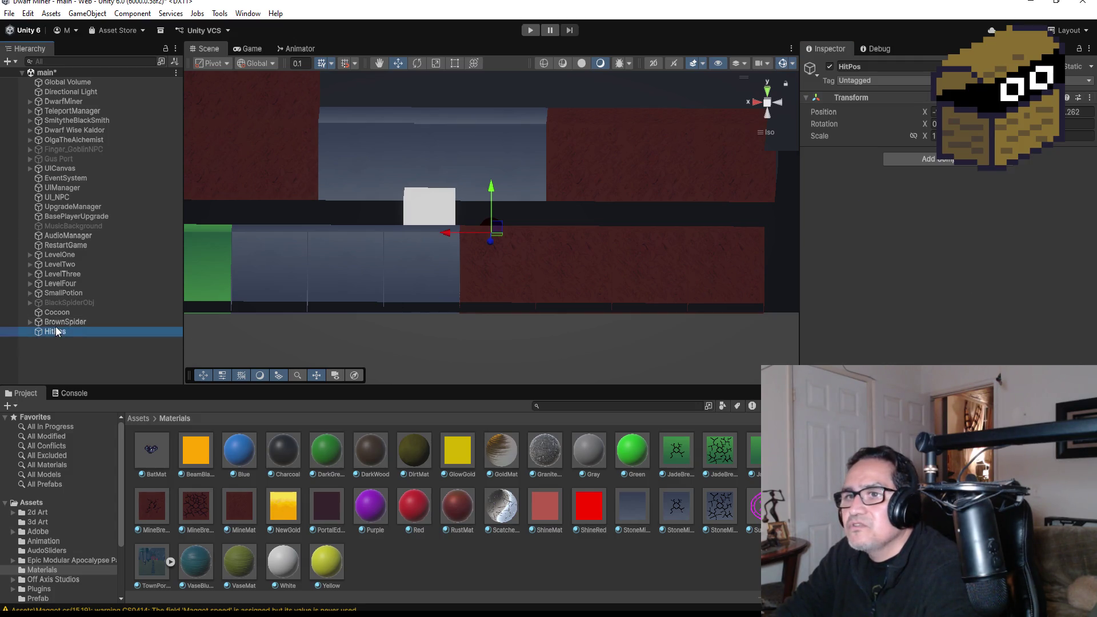
pyautogui.scroll(5, 537, 213)
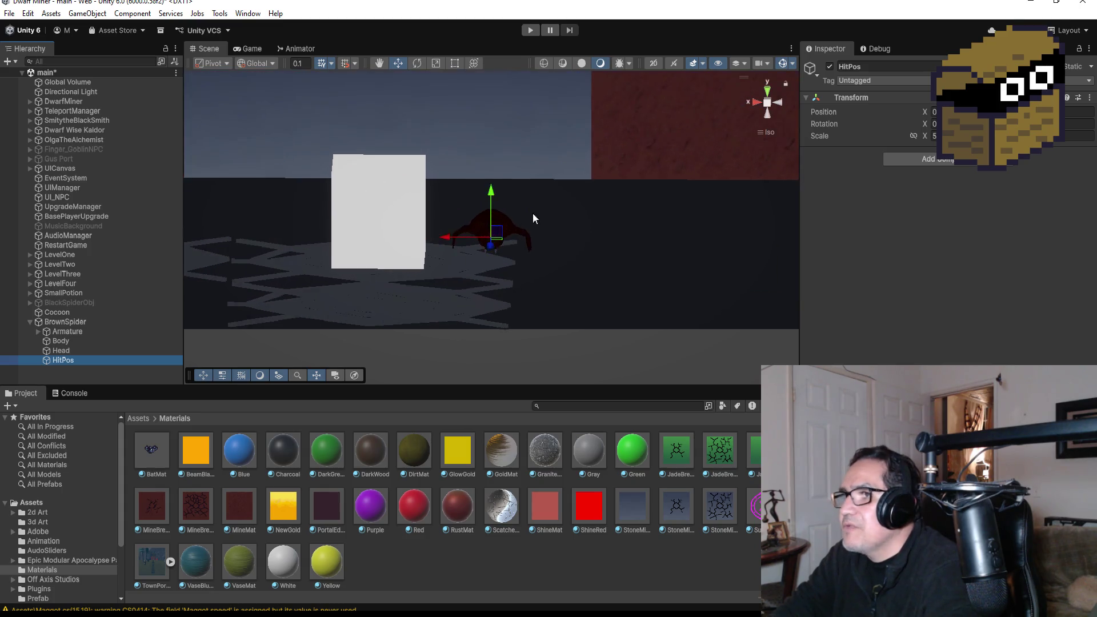
pyautogui.moveTo(491, 197); pyautogui.dragTo(492, 172)
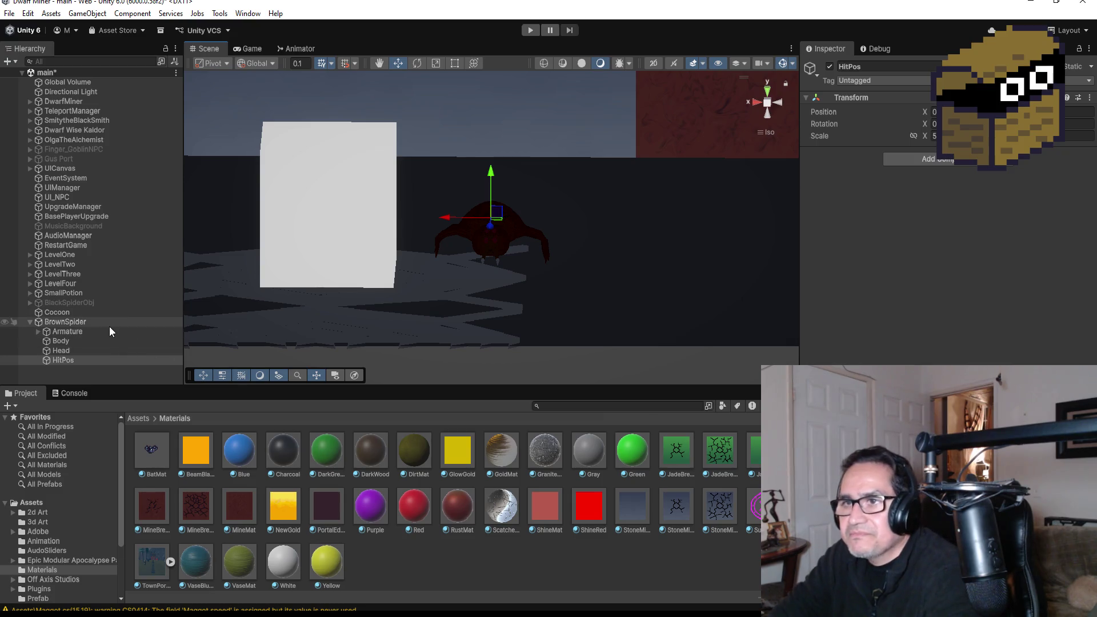
# Review BrownSpider's Rigidbody in the Inspector, then show the top-level Assets folder
pyautogui.click(126, 324)
pyautogui.scroll(-1, 945, 217)
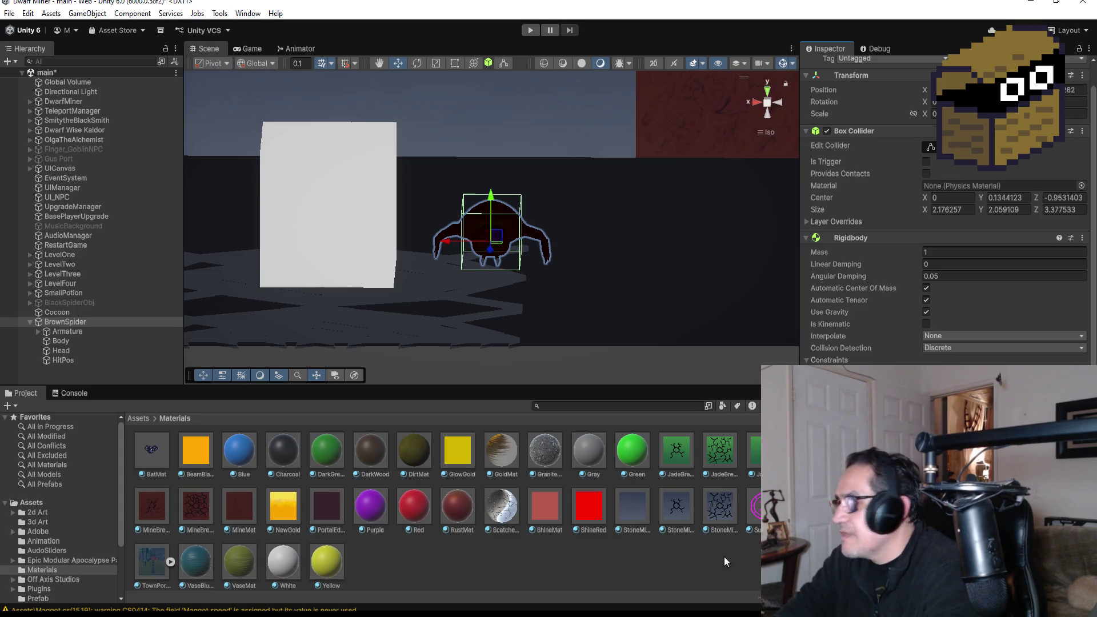
pyautogui.click(140, 418)
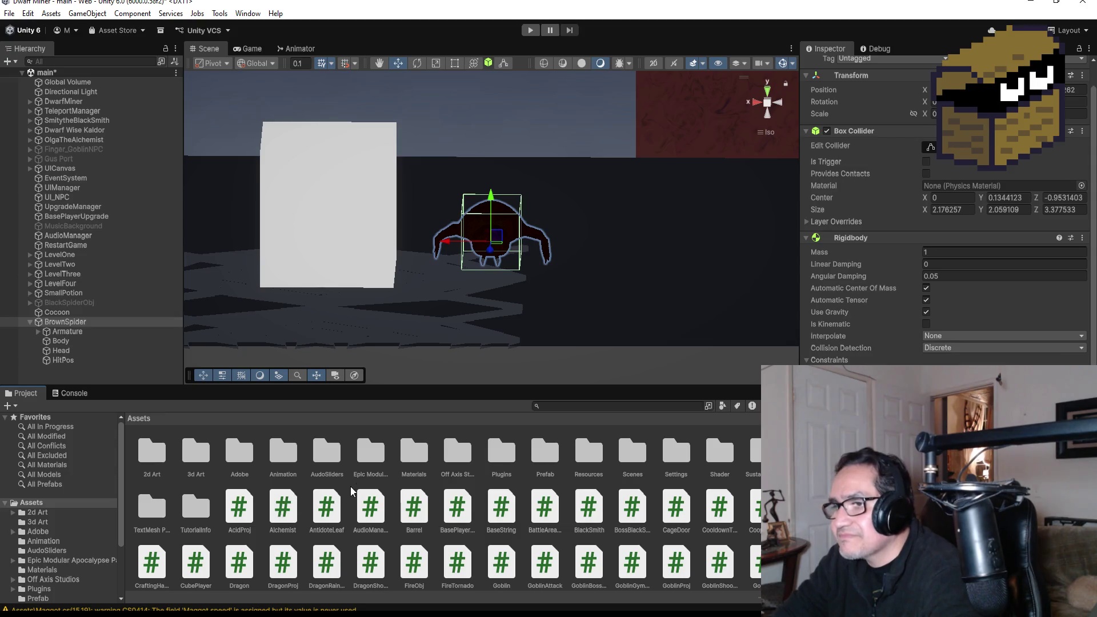
# Open the Prefab folder, browse the effect prefabs with BrownSpider selected, and enter Play mode
pyautogui.doubleClick(536, 456)
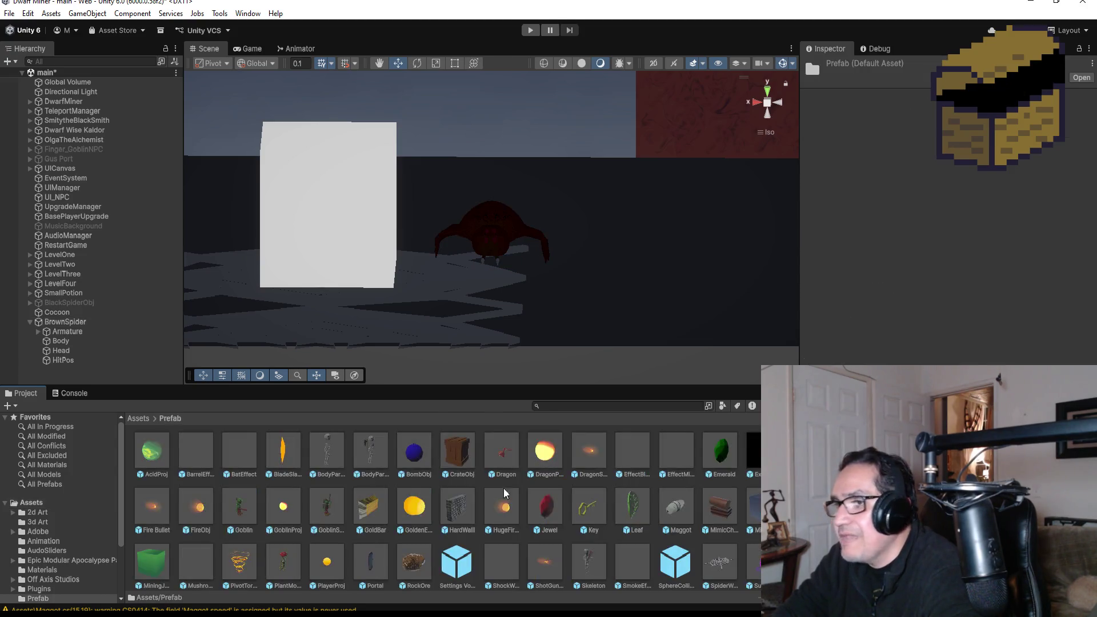
pyautogui.click(88, 322)
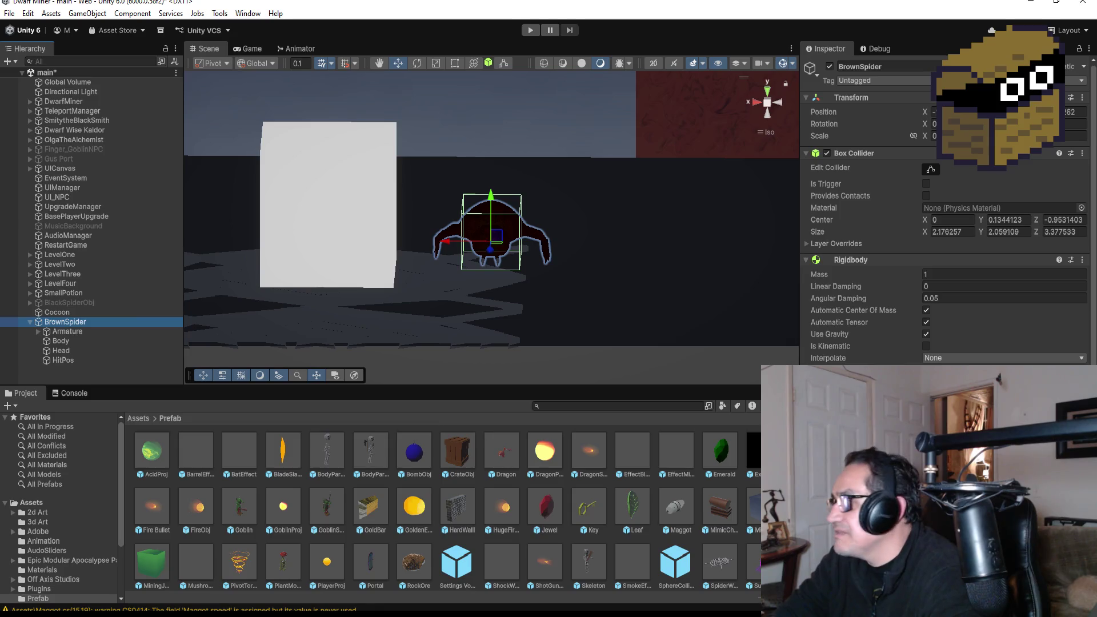
pyautogui.scroll(-1, 942, 257)
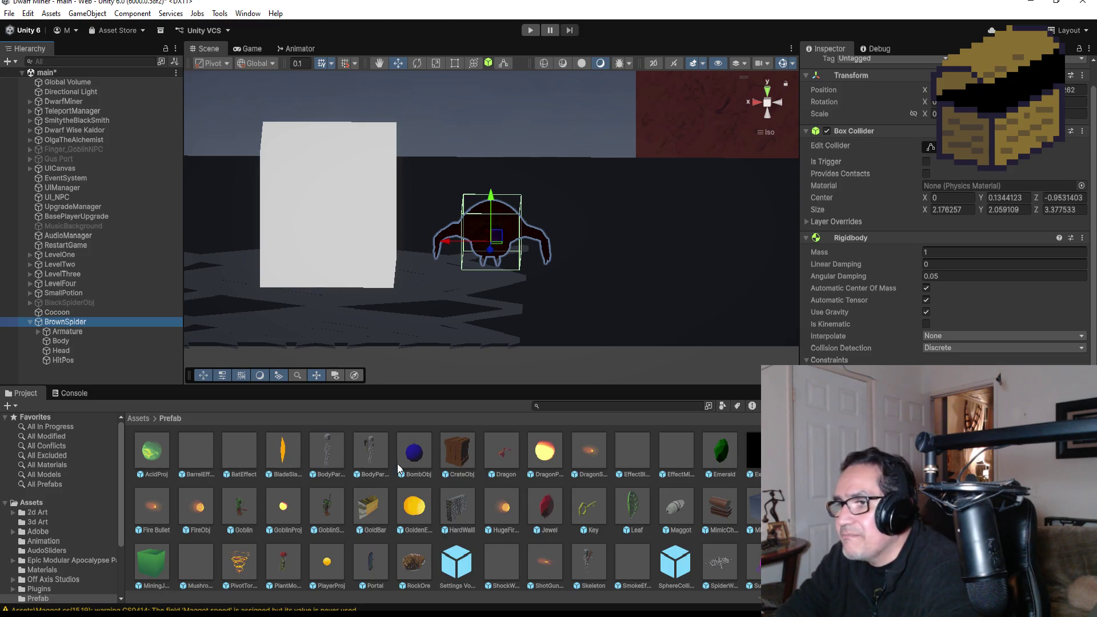
pyautogui.scroll(-2, 638, 546)
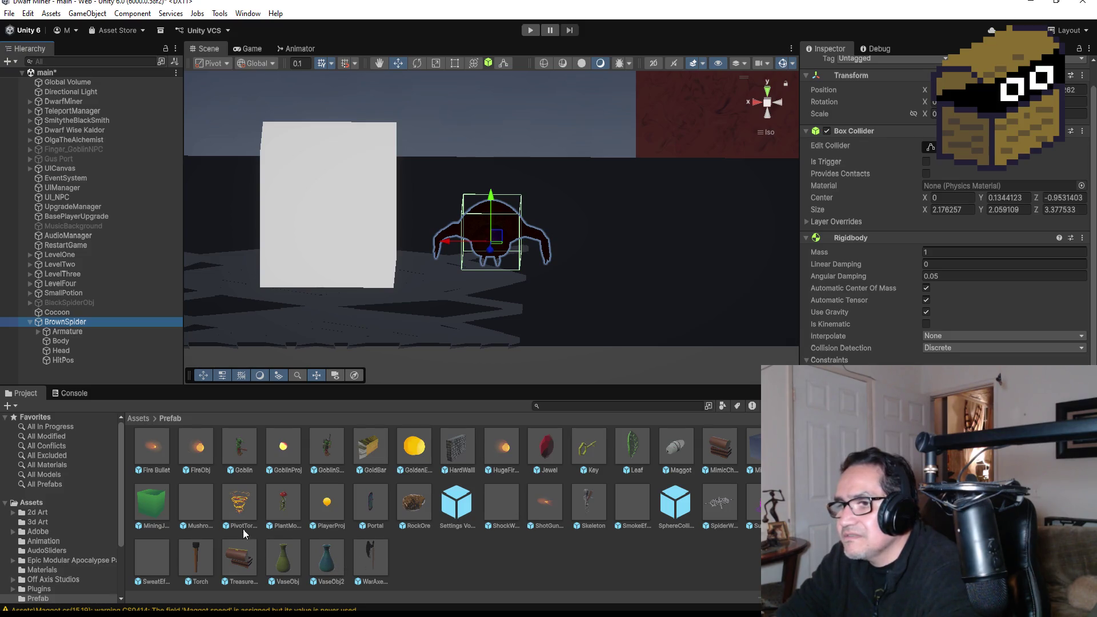
pyautogui.scroll(2, 208, 504)
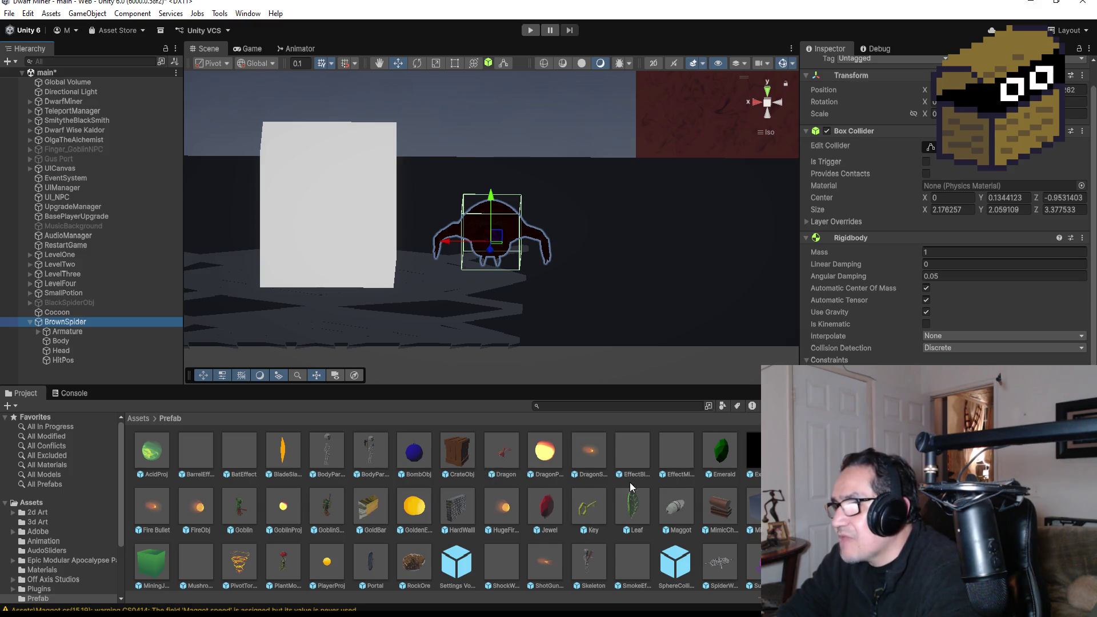
pyautogui.click(630, 454)
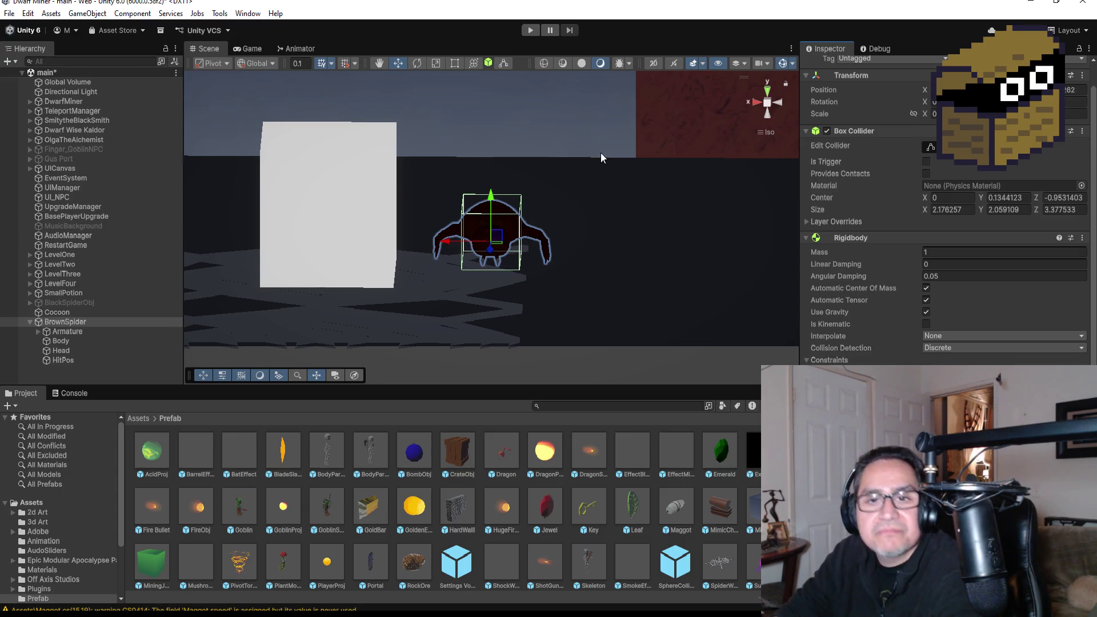
pyautogui.click(531, 32)
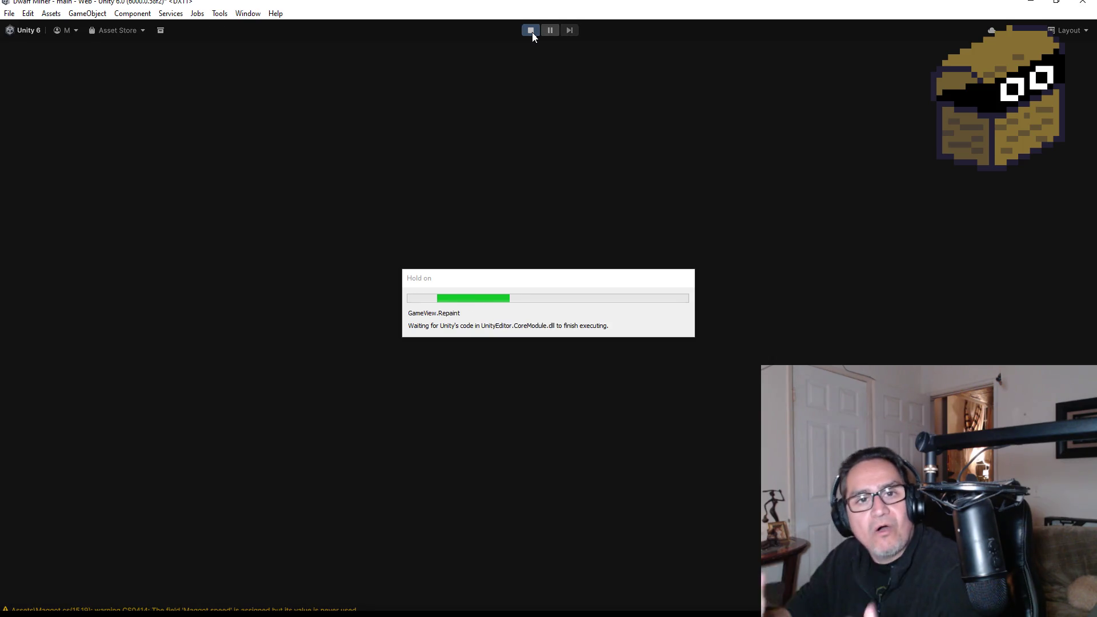
# Start playing and break through the red wall with a bomb and the pickaxe
pyautogui.press('Escape')
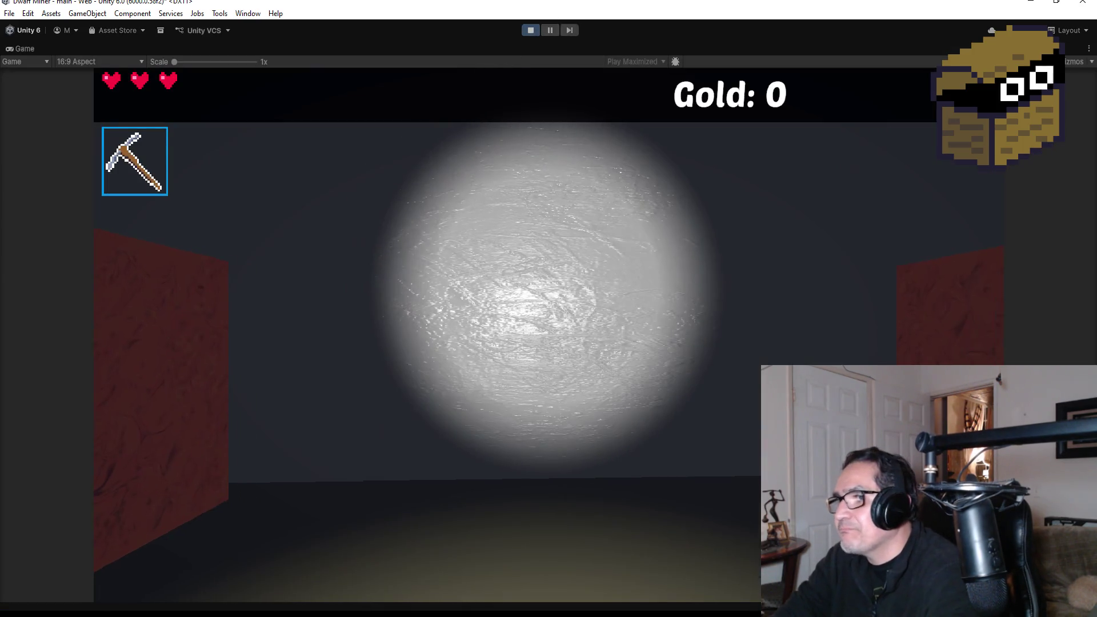
pyautogui.press('w')
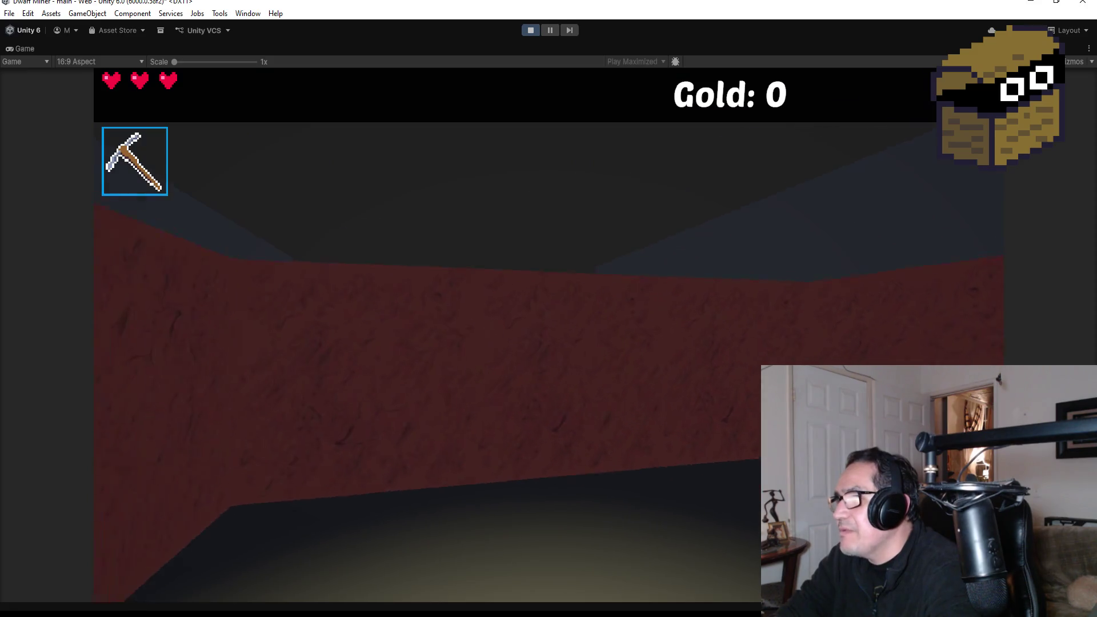
pyautogui.scroll(-1, 548, 334)
pyautogui.press('s')
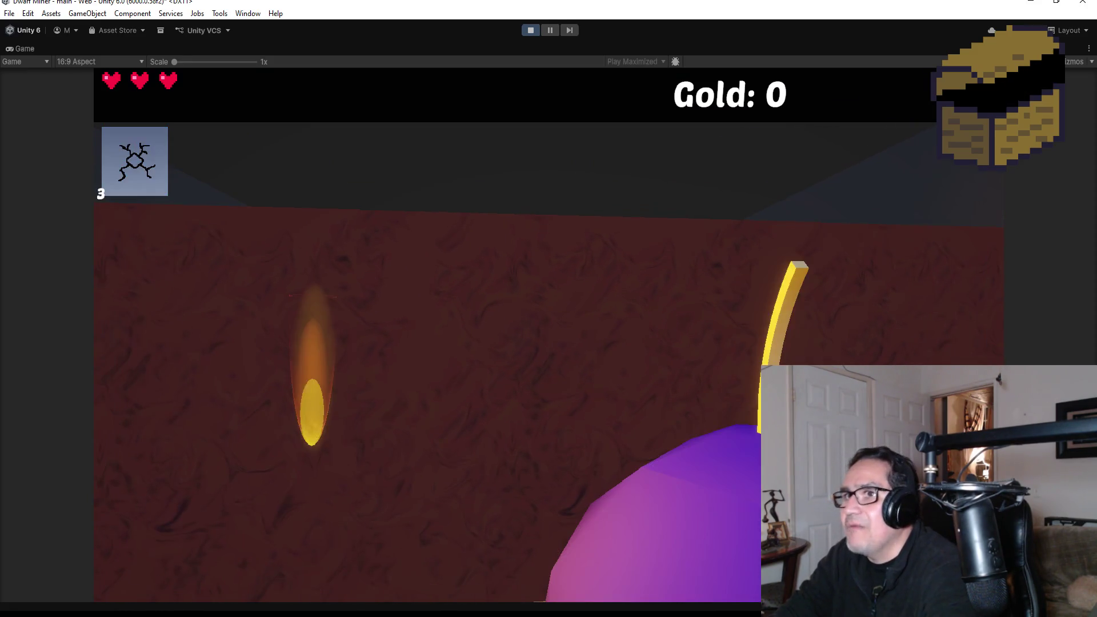
pyautogui.click(548, 335)
pyautogui.scroll(1, 548, 334)
pyautogui.click(549, 334)
pyautogui.click(548, 334)
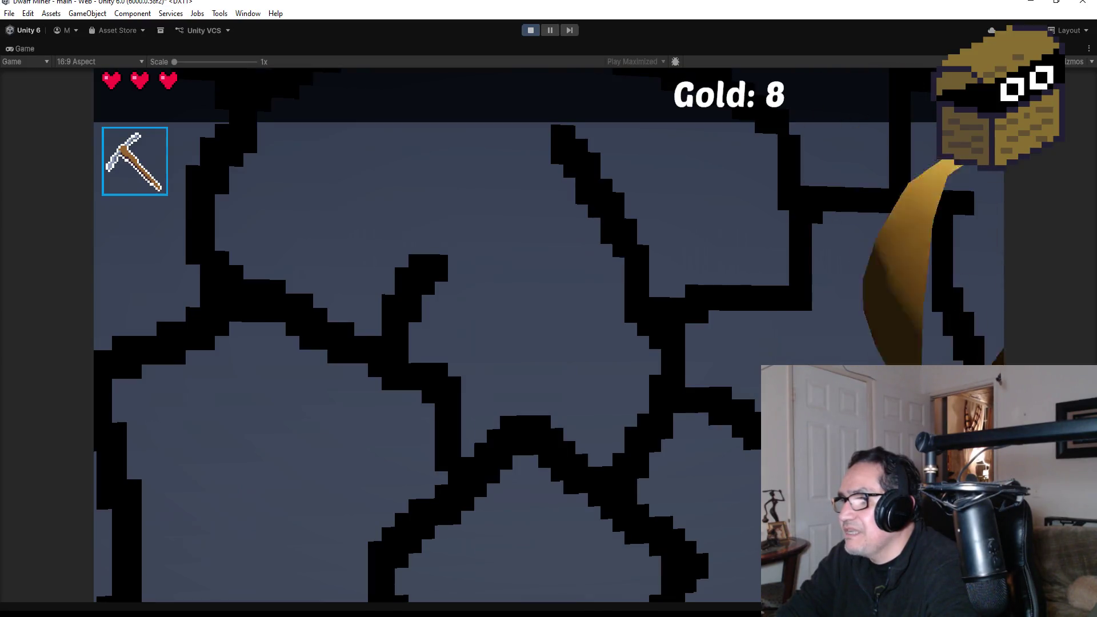
pyautogui.click(549, 334)
# Throw a bomb into the green room and back away from it
pyautogui.press('s')
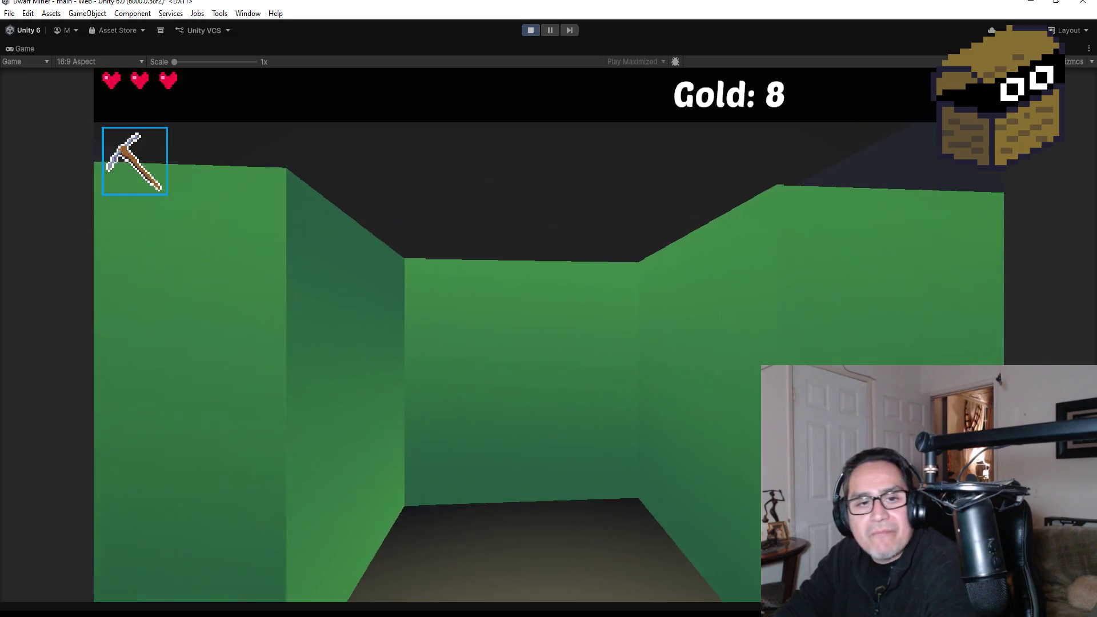
pyautogui.scroll(-1, 549, 334)
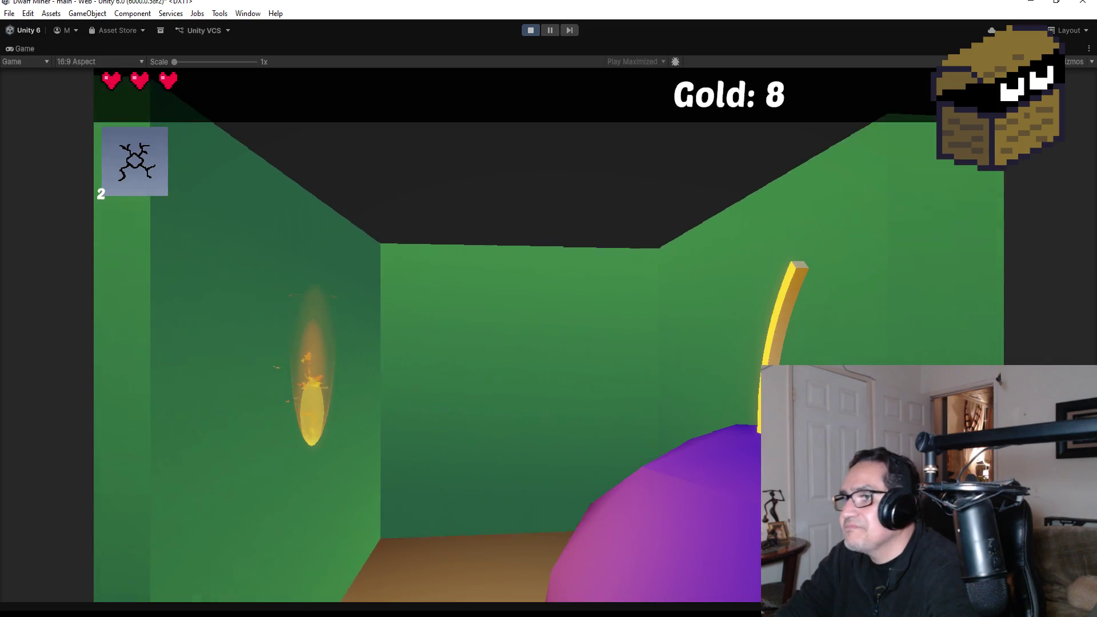
pyautogui.click(549, 334)
pyautogui.press('s')
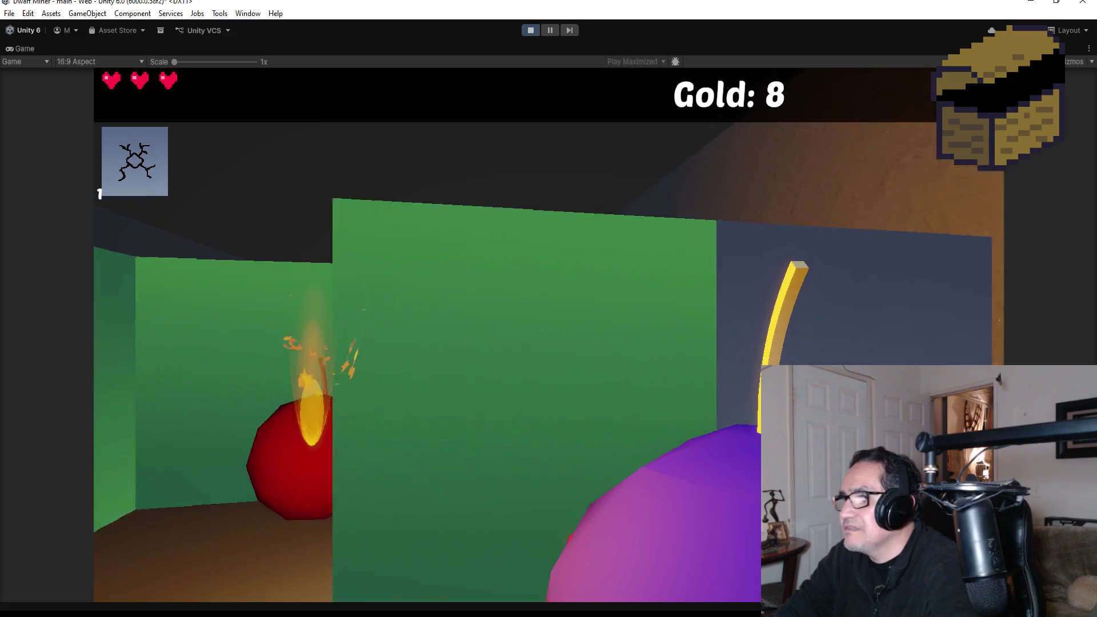
pyautogui.scroll(-1, 549, 334)
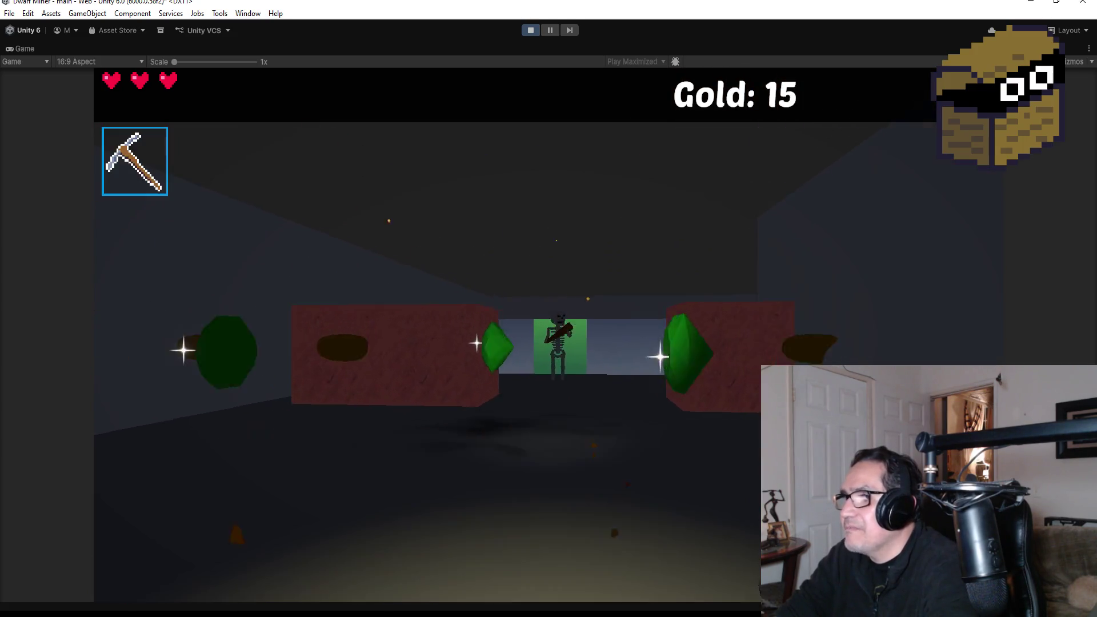
# Approach the skeleton and kill it with repeated knife attacks
pyautogui.press('w')
pyautogui.scroll(-1, 548, 334)
pyautogui.press('w')
pyautogui.click(548, 334)
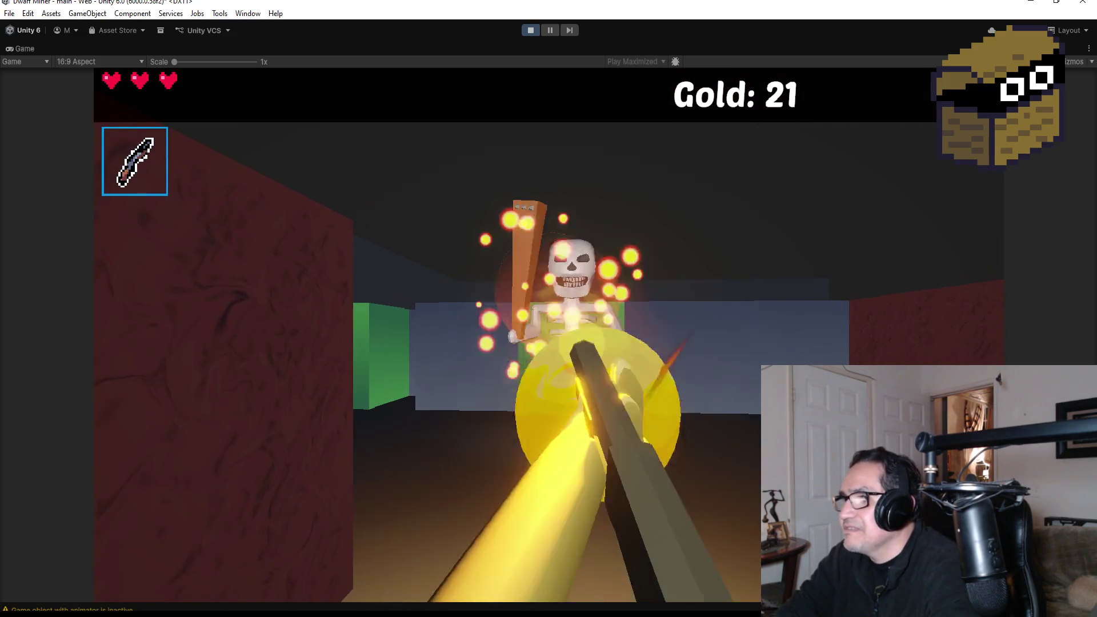
pyautogui.click(549, 334)
pyautogui.click(549, 334)
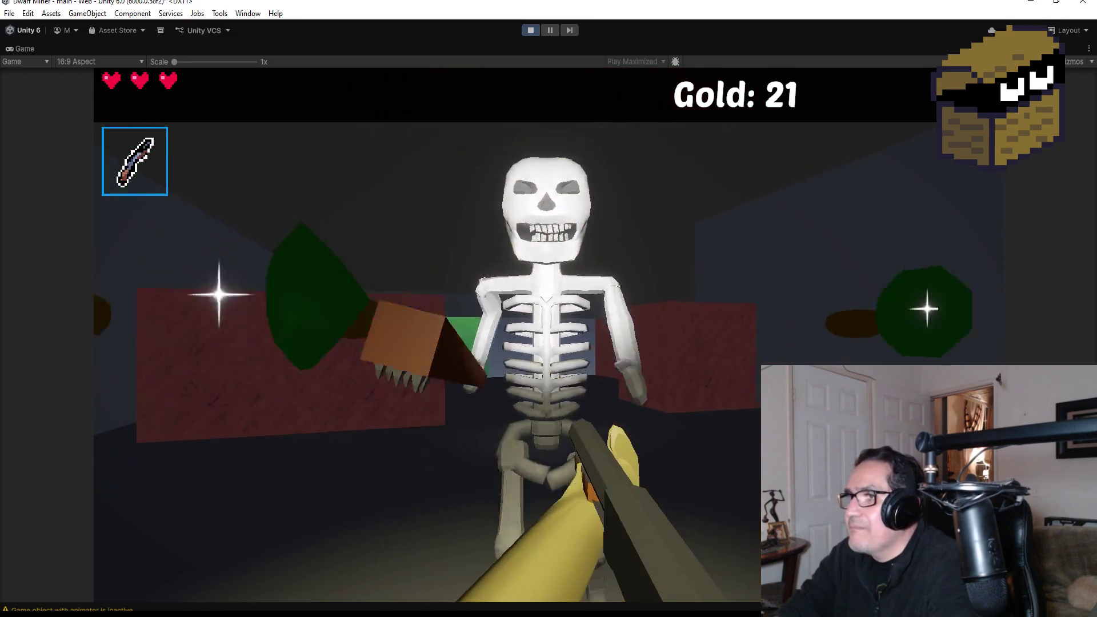
pyautogui.click(548, 334)
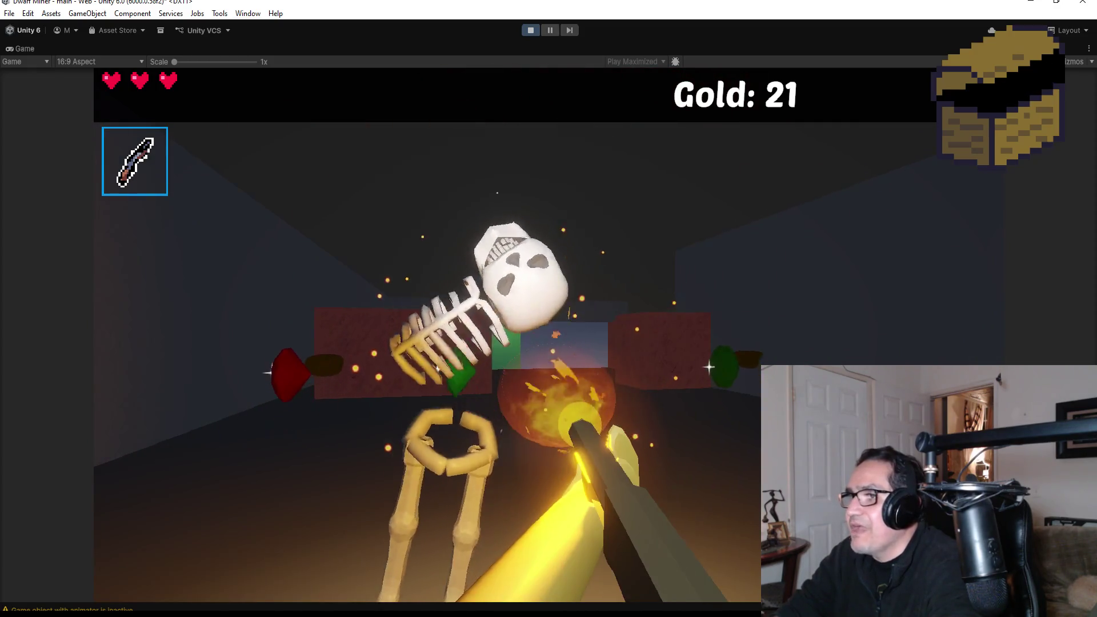
# Collect gold along the corridors, place a bomb, and cycle through items 1–3
pyautogui.press('w')
pyautogui.press('w')
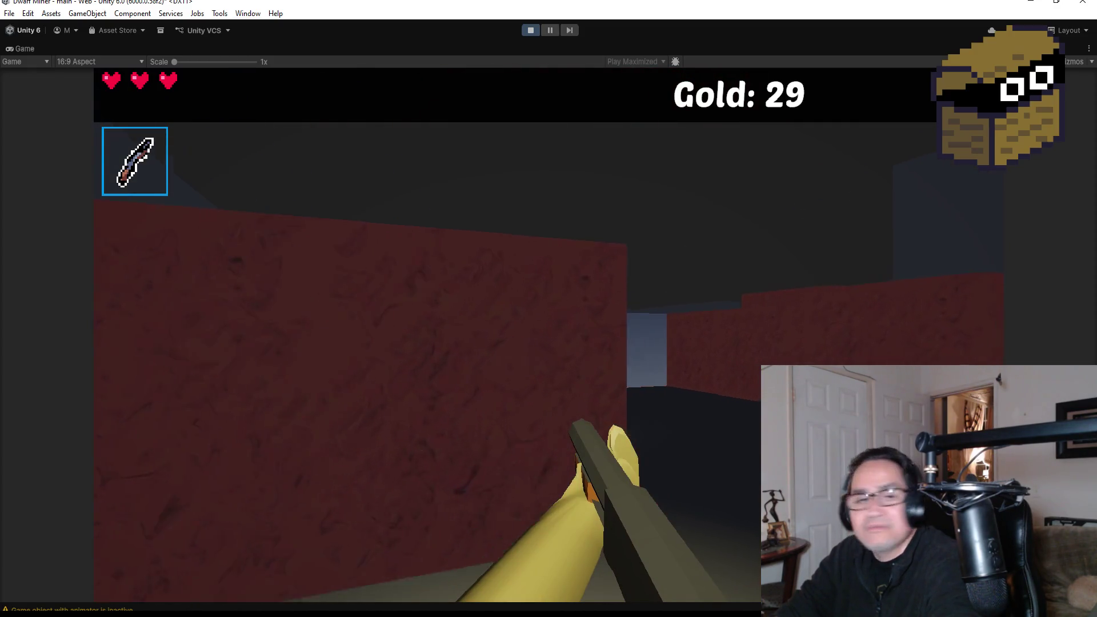
pyautogui.press('w')
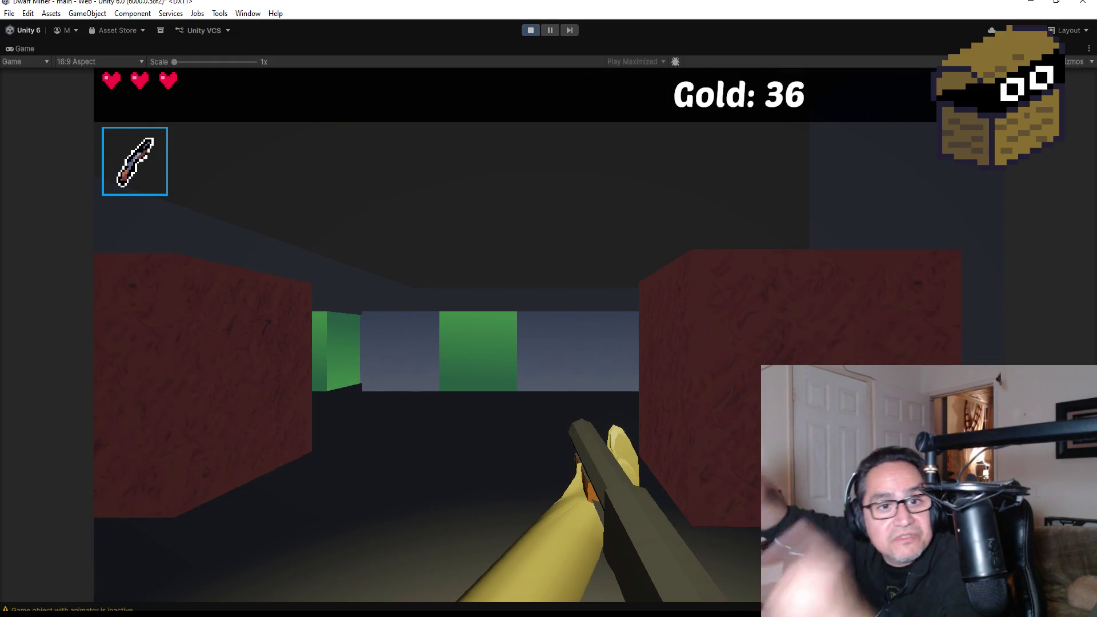
pyautogui.press('a')
pyautogui.press('w')
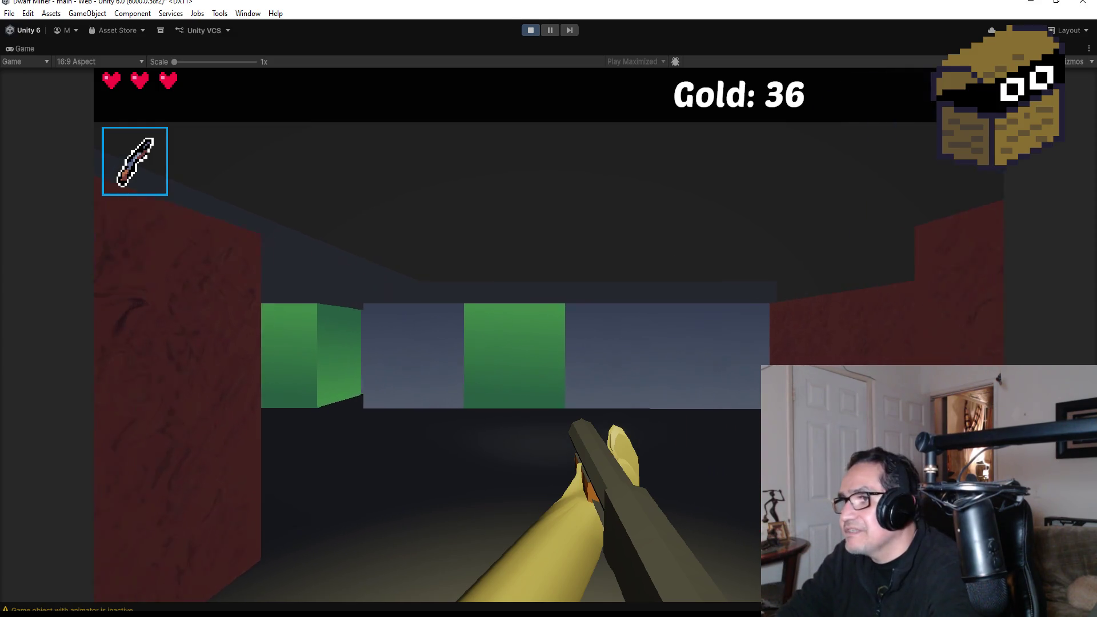
pyautogui.press('w')
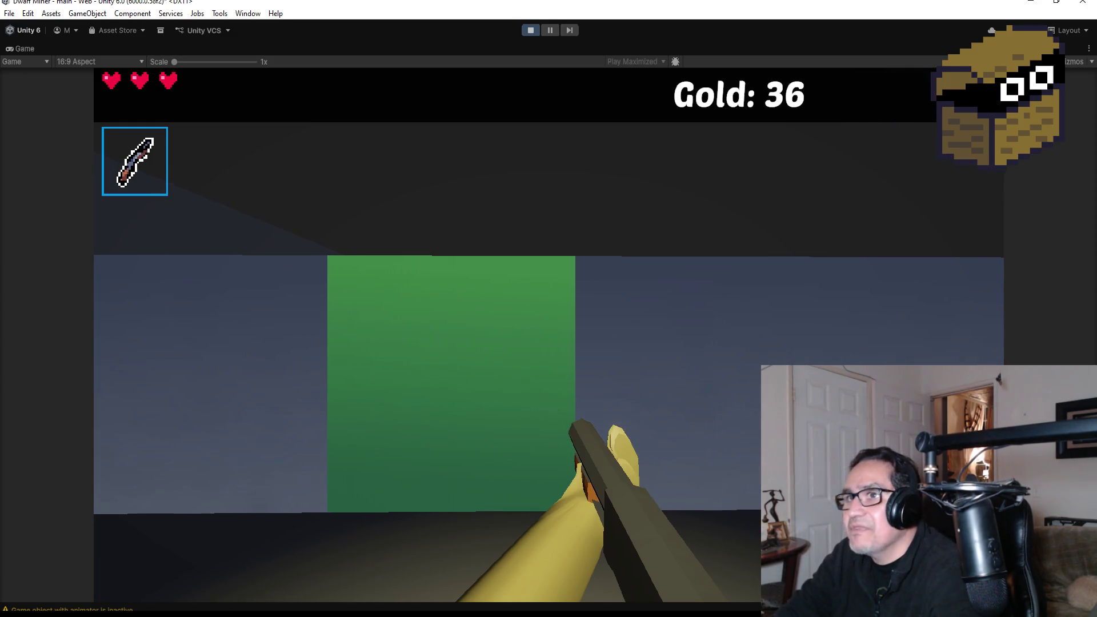
pyautogui.press('2')
pyautogui.press('s')
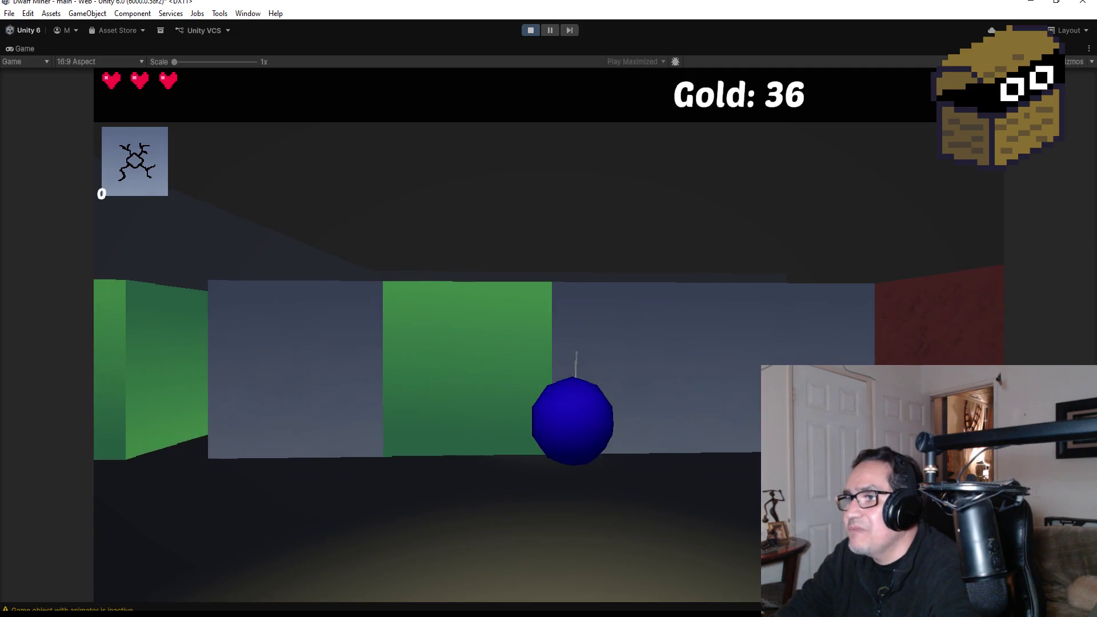
pyautogui.press('1')
pyautogui.press('3')
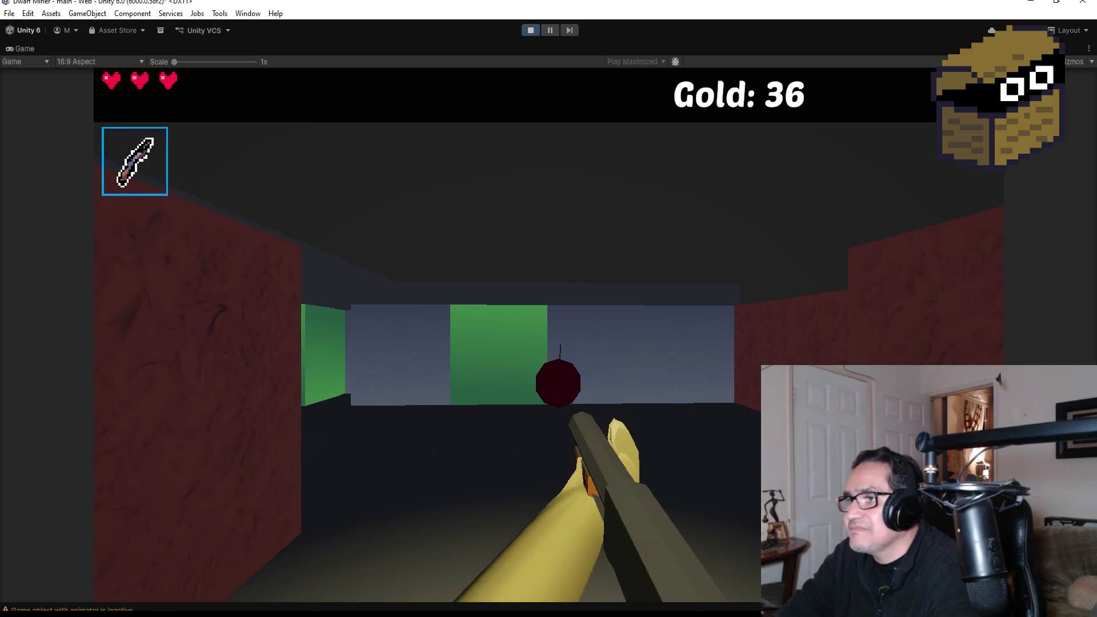
pyautogui.press('w')
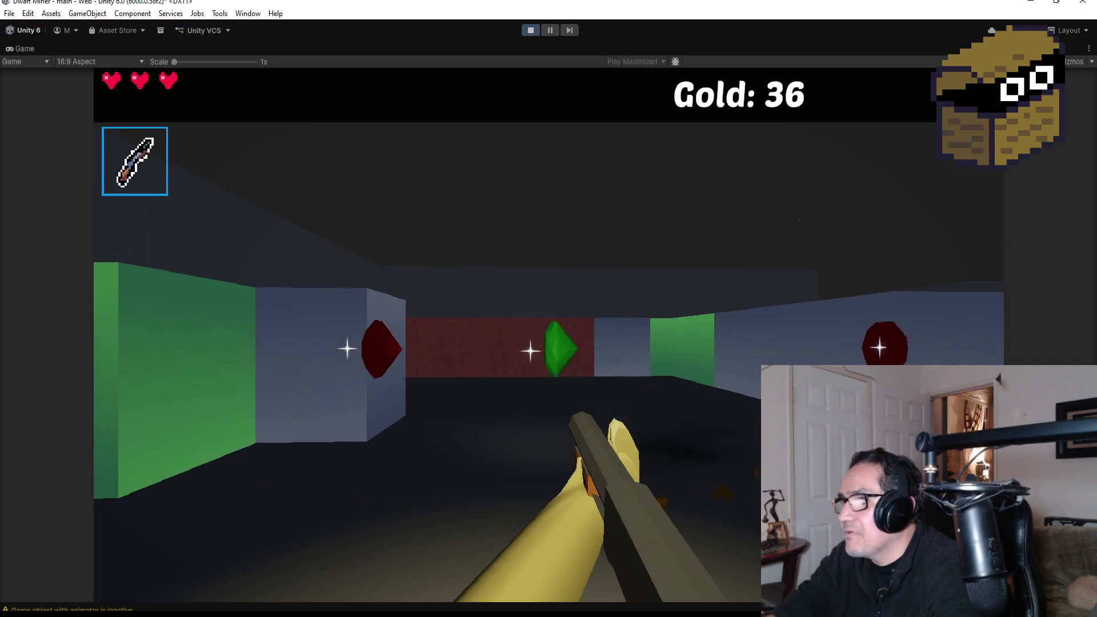
pyautogui.press('w')
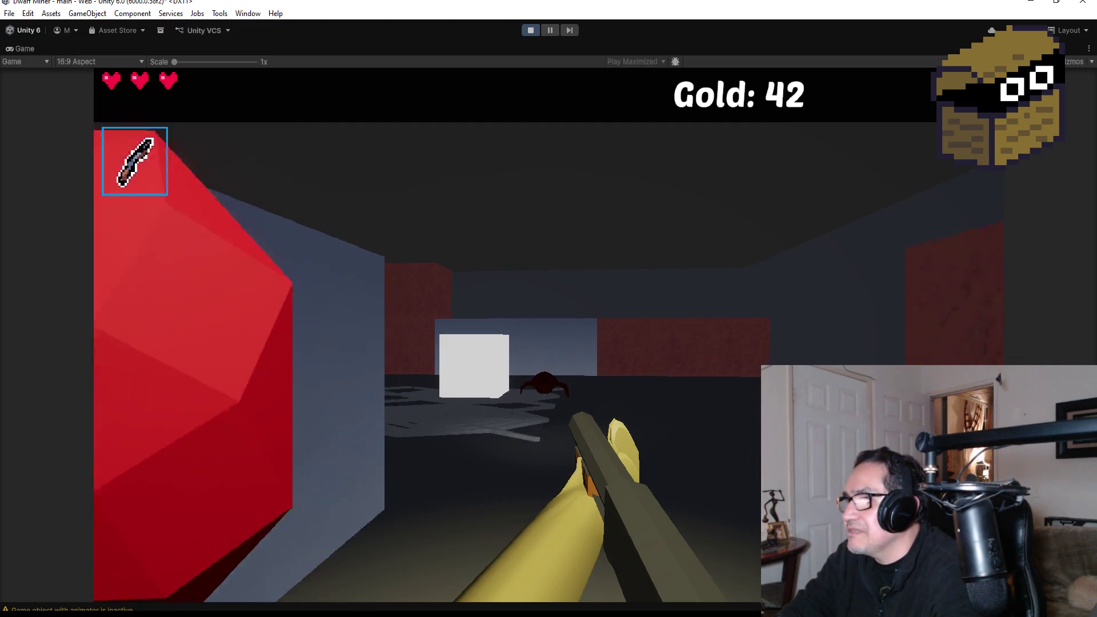
# Shoot at the spider several times, open the settings menu, and stop the playtest
pyautogui.click(515, 336)
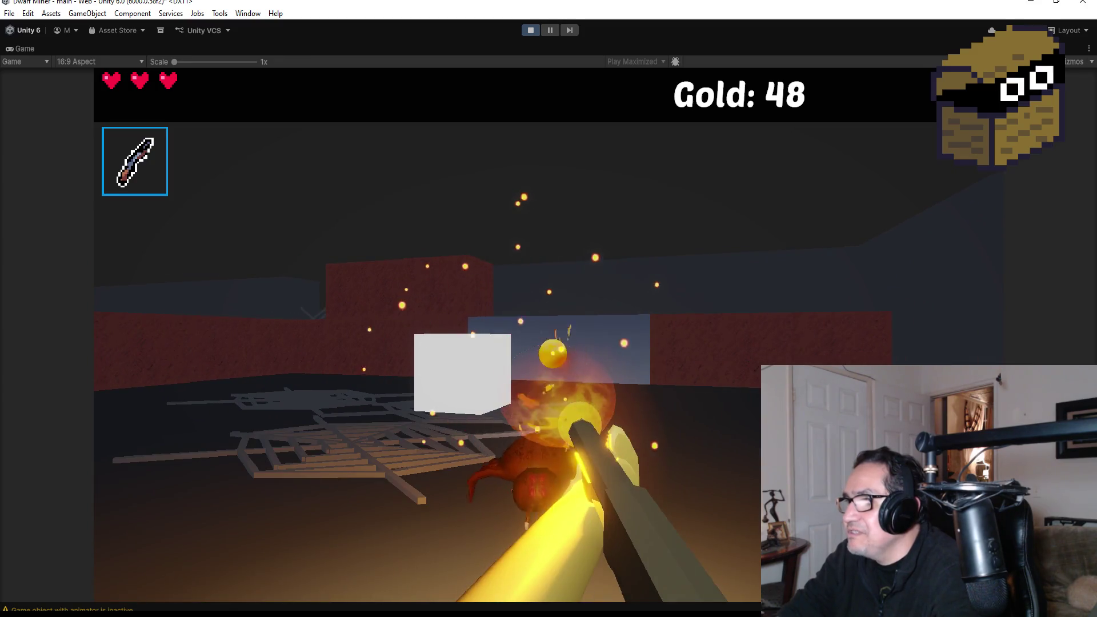
pyautogui.click(548, 335)
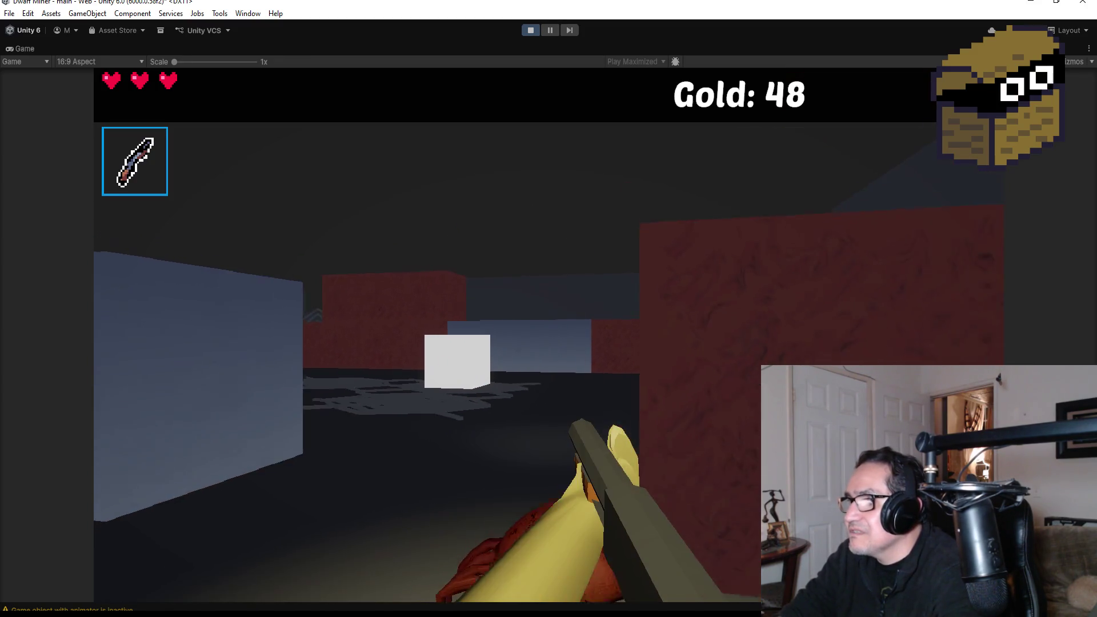
pyautogui.click(548, 336)
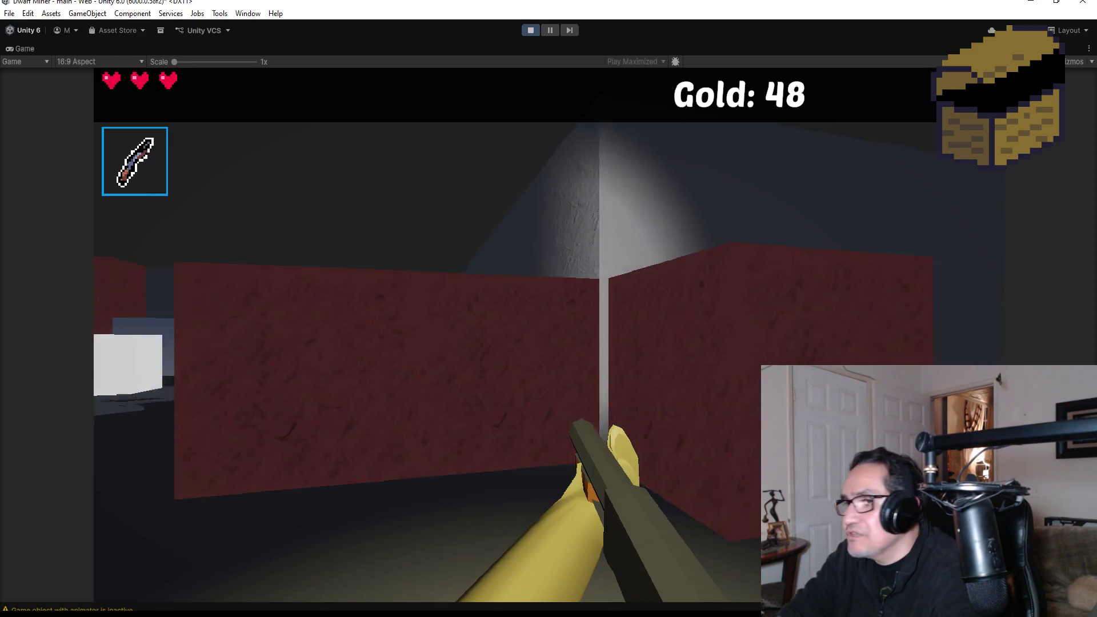
pyautogui.click(548, 335)
pyautogui.press('Escape')
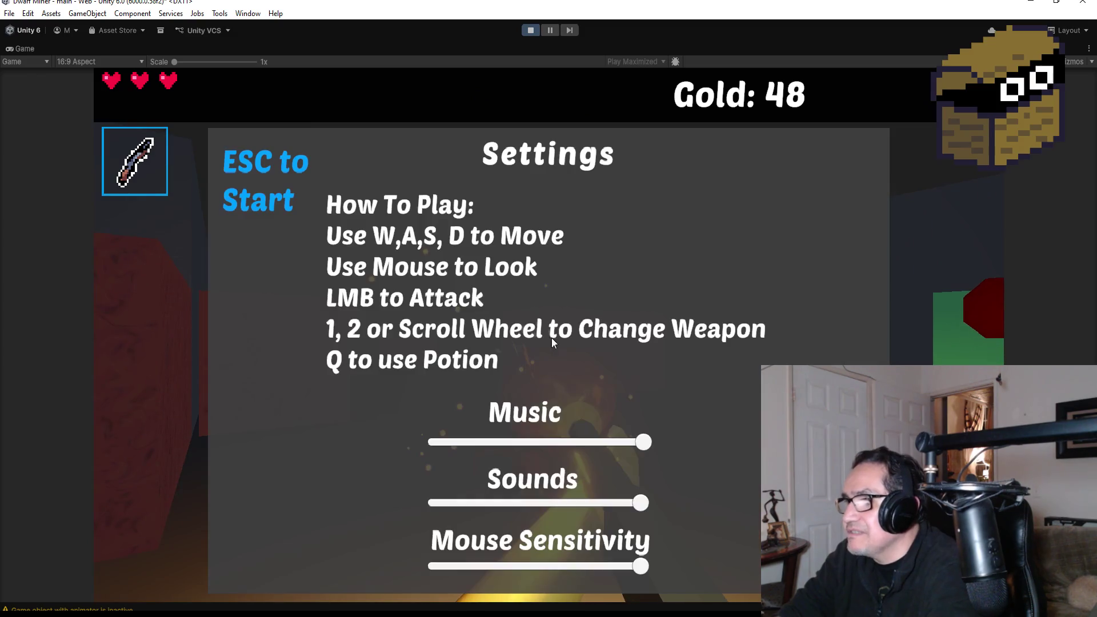
pyautogui.click(530, 30)
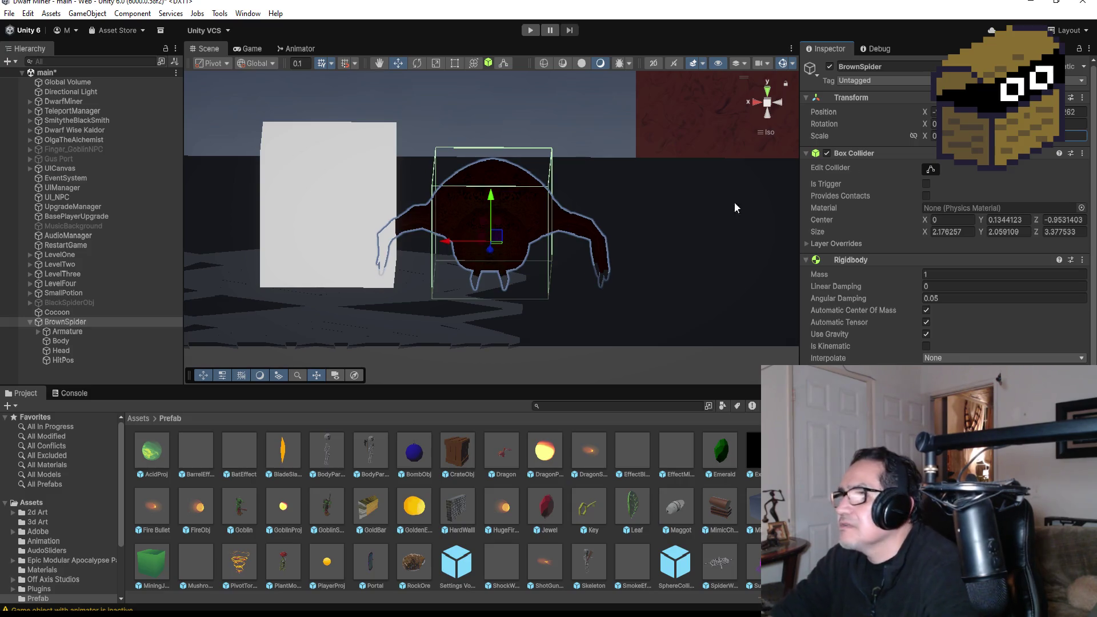
# Raise BrownSpider, shift it along X, and reduce its X scale in the Inspector
pyautogui.click(766, 92)
pyautogui.click(766, 117)
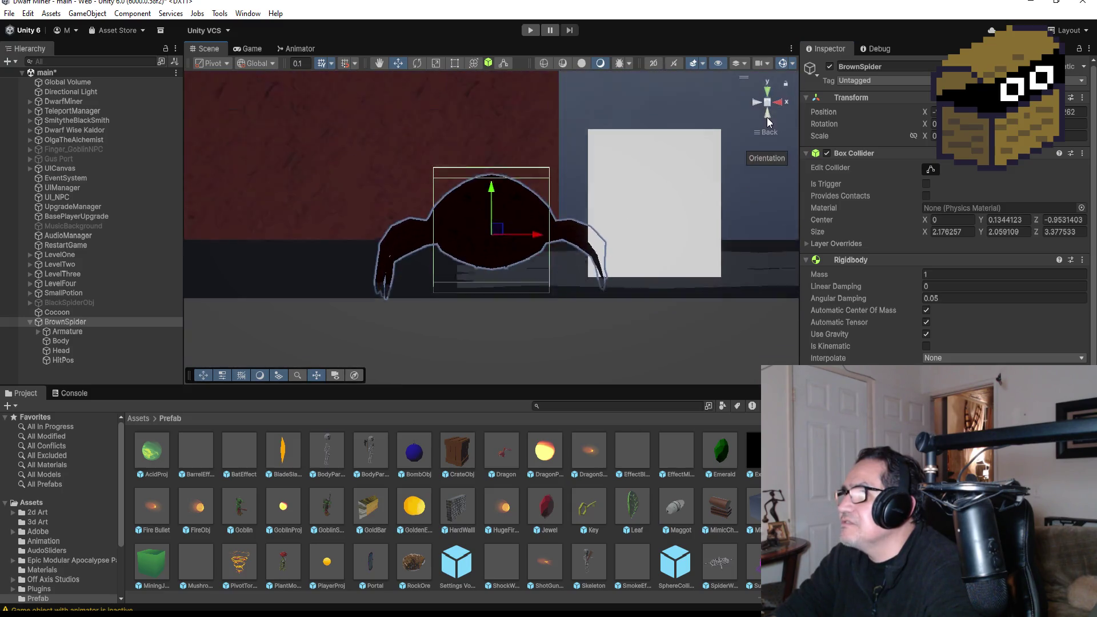
pyautogui.moveTo(491, 191)
pyautogui.mouseDown()
pyautogui.moveTo(494, 171)
pyautogui.moveTo(518, 174)
pyautogui.mouseUp()
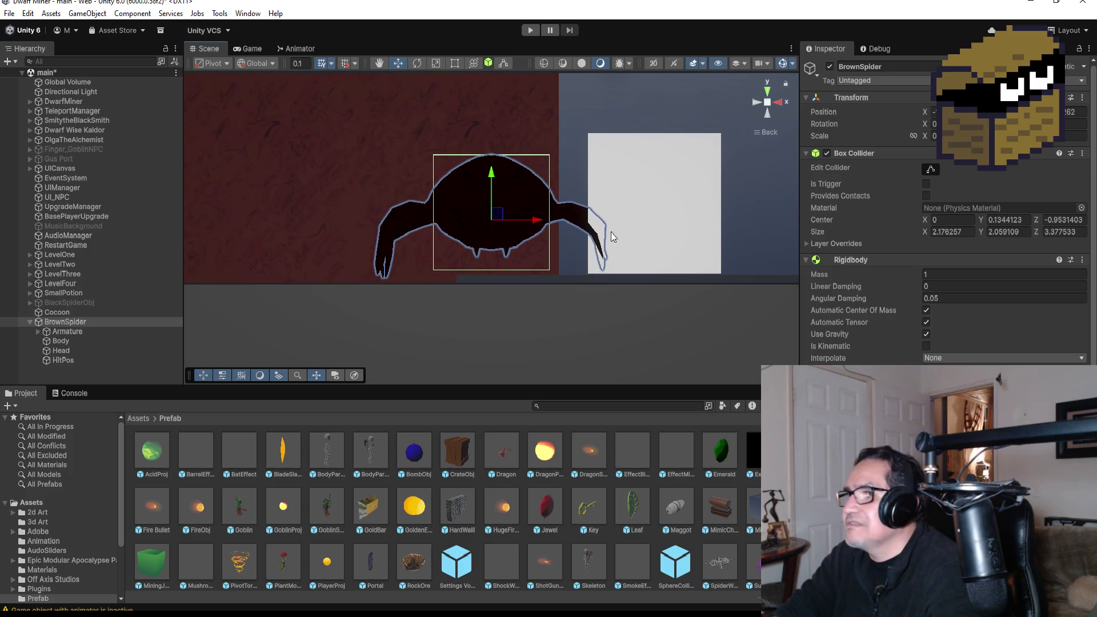
pyautogui.moveTo(541, 224); pyautogui.dragTo(486, 215)
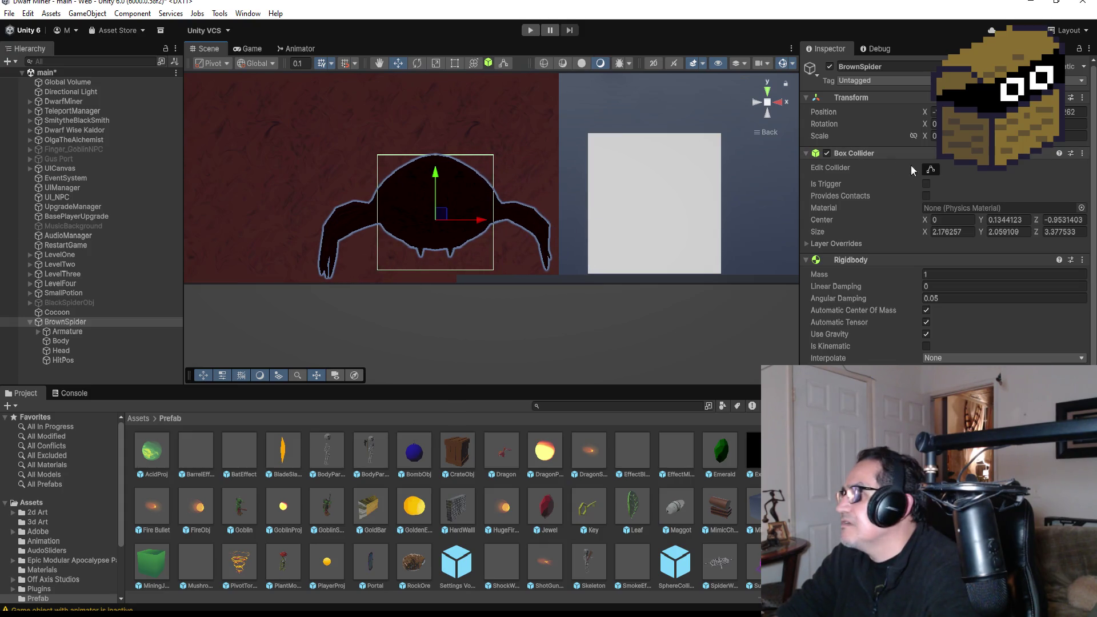
pyautogui.write('0.75')
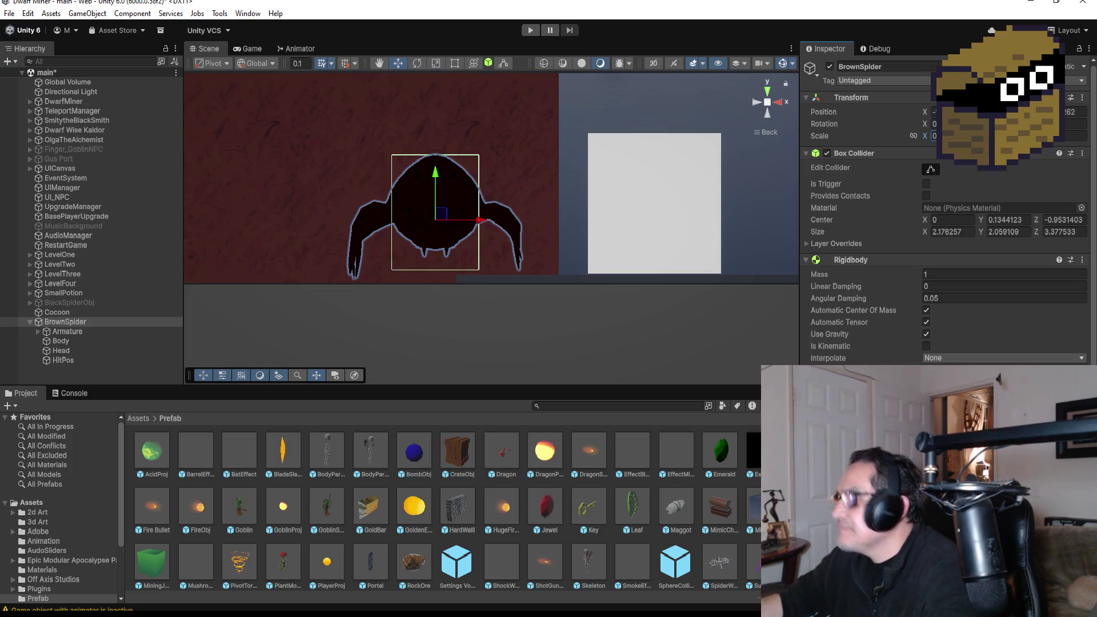
pyautogui.write('0.875')
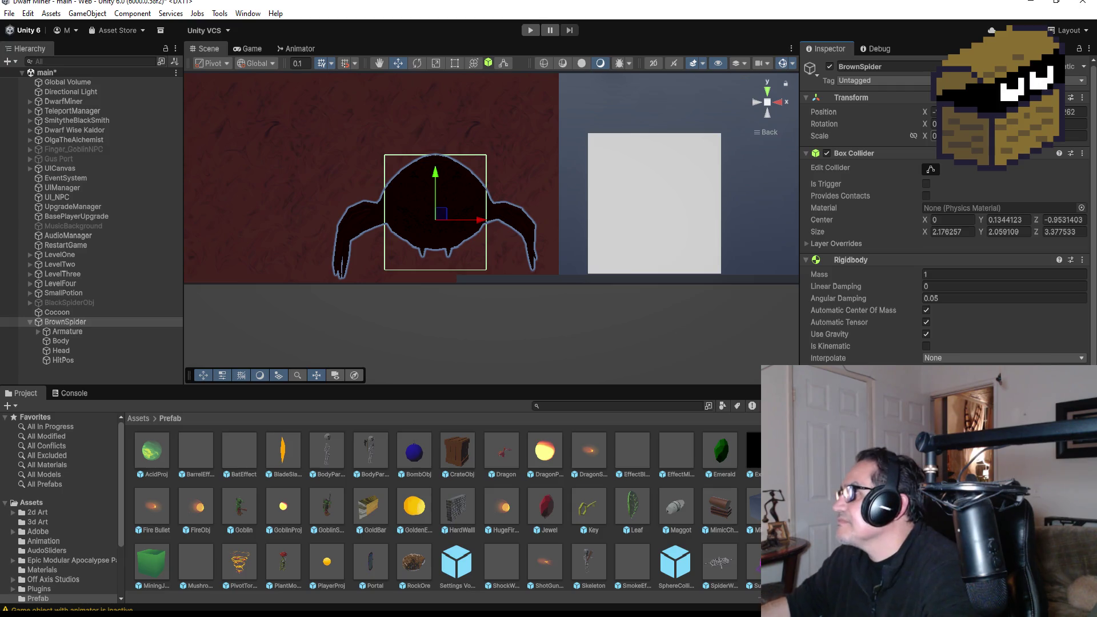
# View the spider from the front, then run a brief play test and stop it
pyautogui.click(761, 103)
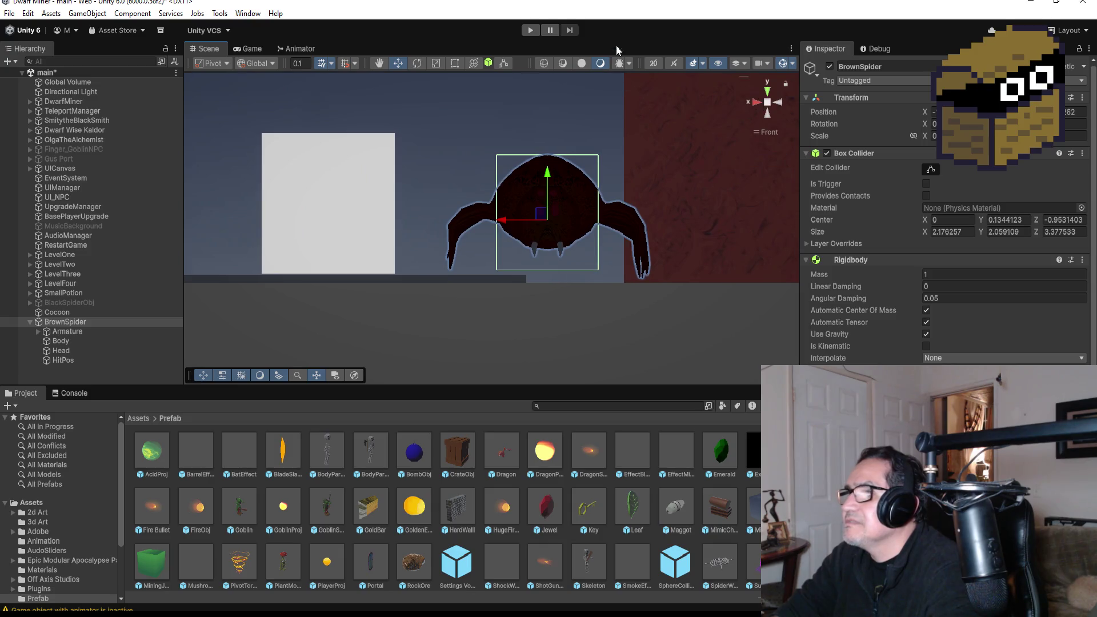
pyautogui.click(531, 30)
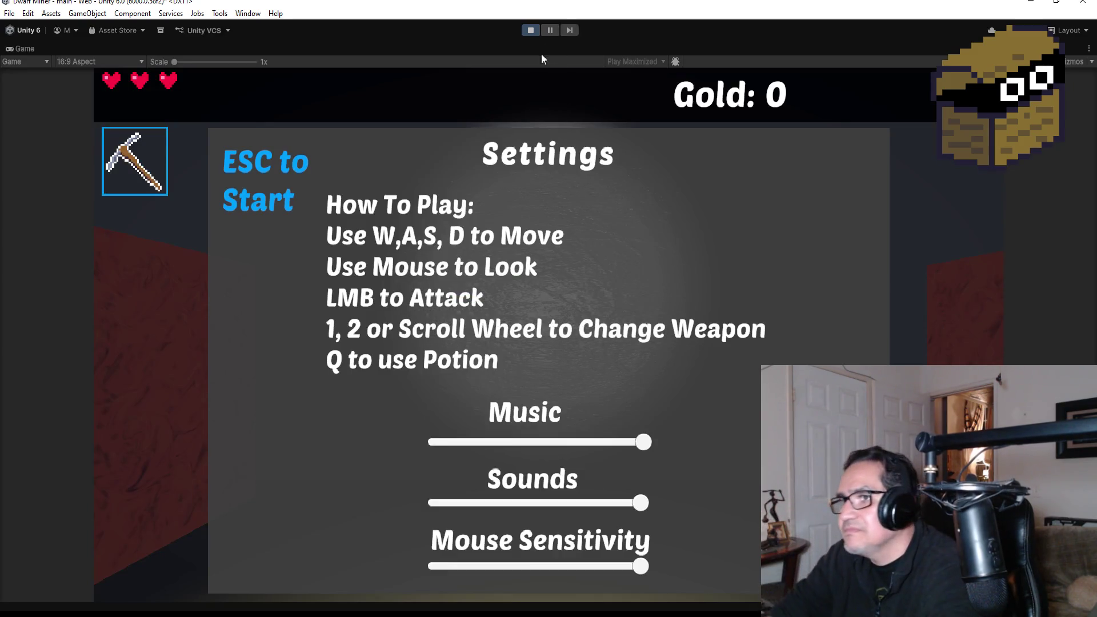
pyautogui.press('Escape')
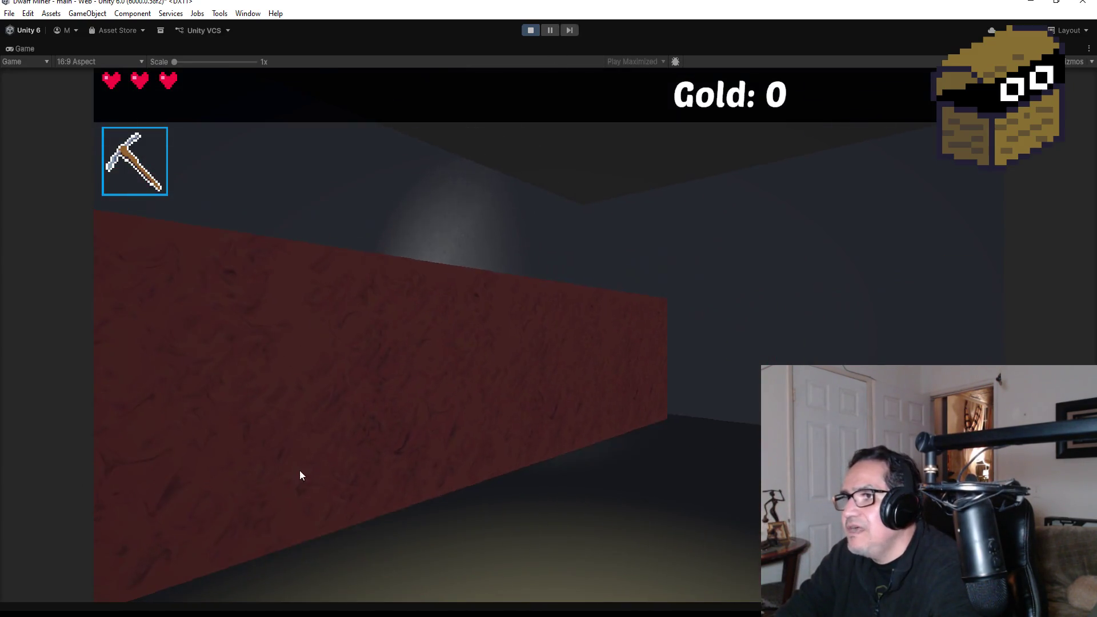
pyautogui.press('Escape')
pyautogui.click(526, 27)
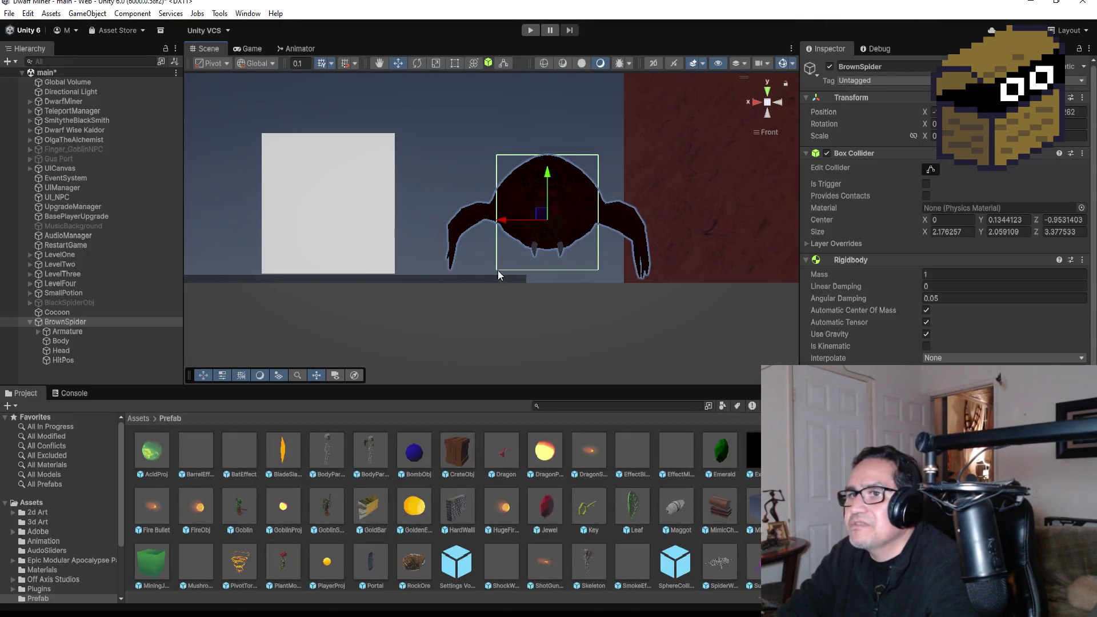
# Switch the Scene view to Top view and zoom out around the spider
pyautogui.click(768, 90)
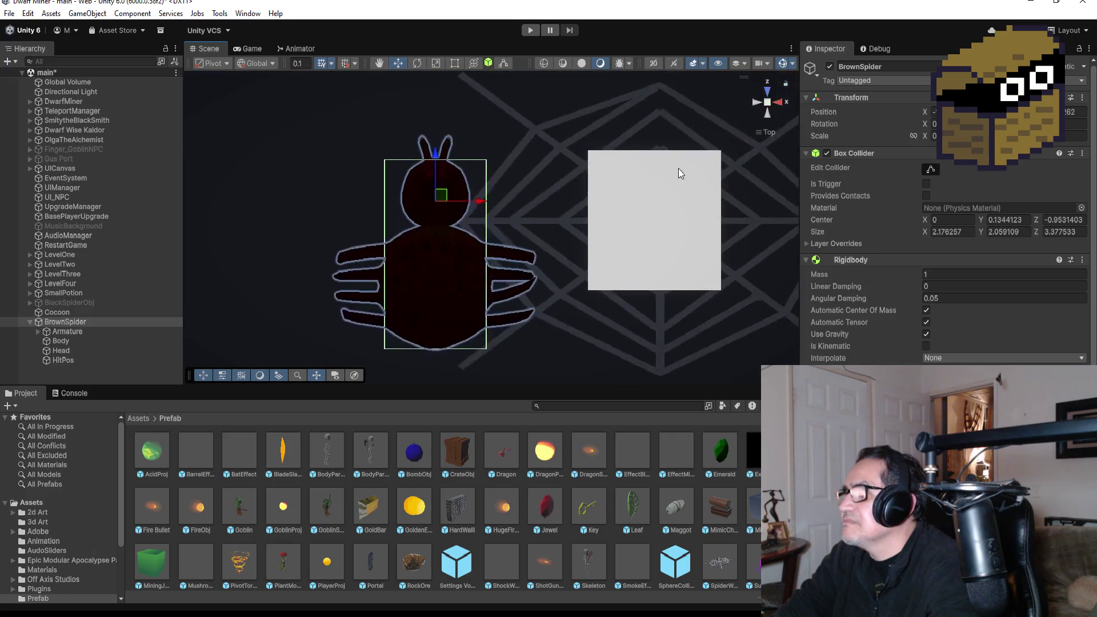
pyautogui.scroll(-8, 571, 183)
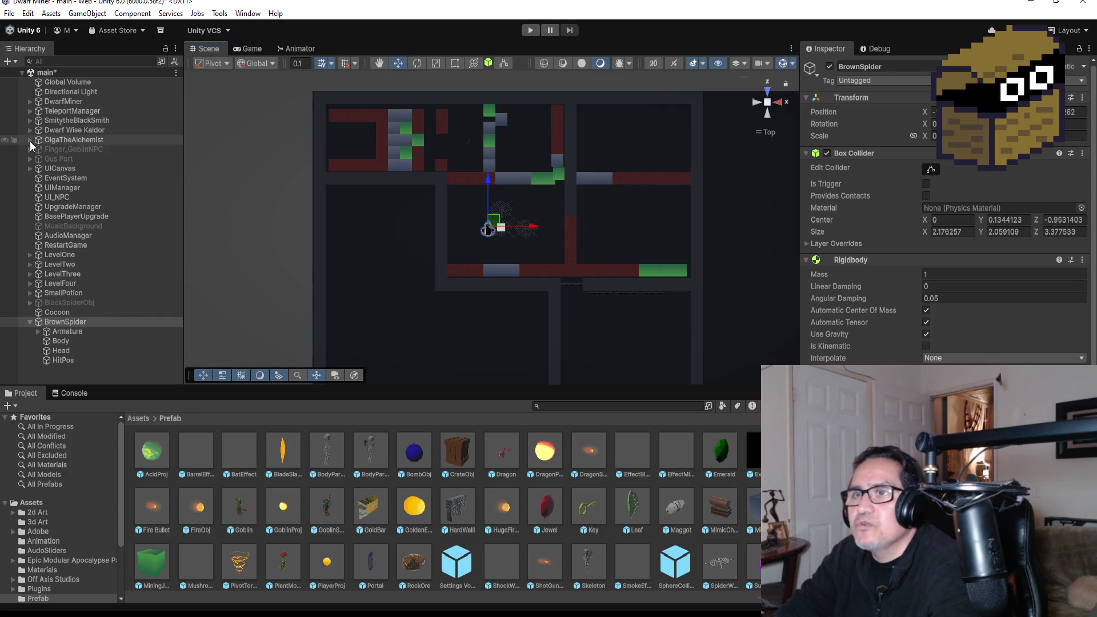
# Move TeleportManager's Zone4 right and down into the spider's room, then start Play mode
pyautogui.click(29, 111)
pyautogui.click(73, 149)
pyautogui.scroll(-3, 499, 216)
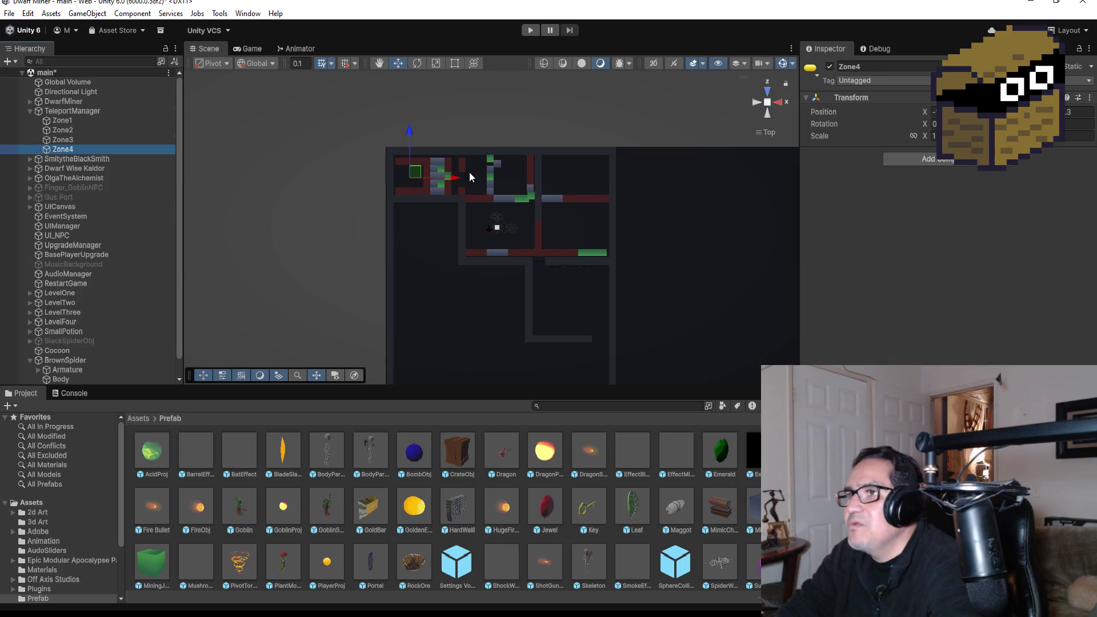
pyautogui.moveTo(451, 179); pyautogui.dragTo(573, 184)
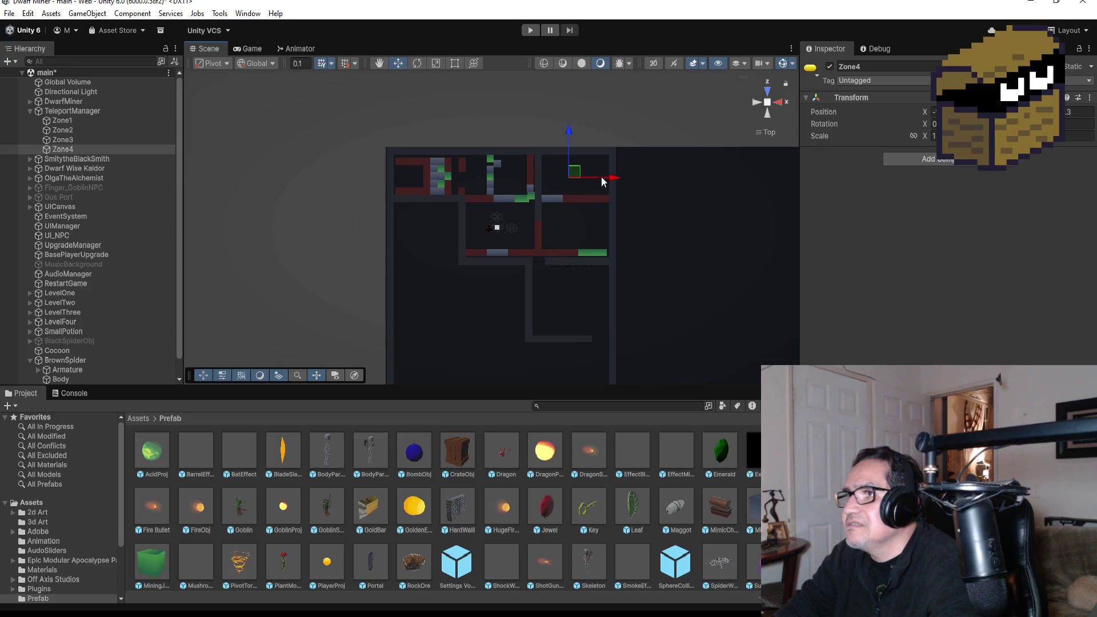
pyautogui.moveTo(568, 163); pyautogui.dragTo(569, 181)
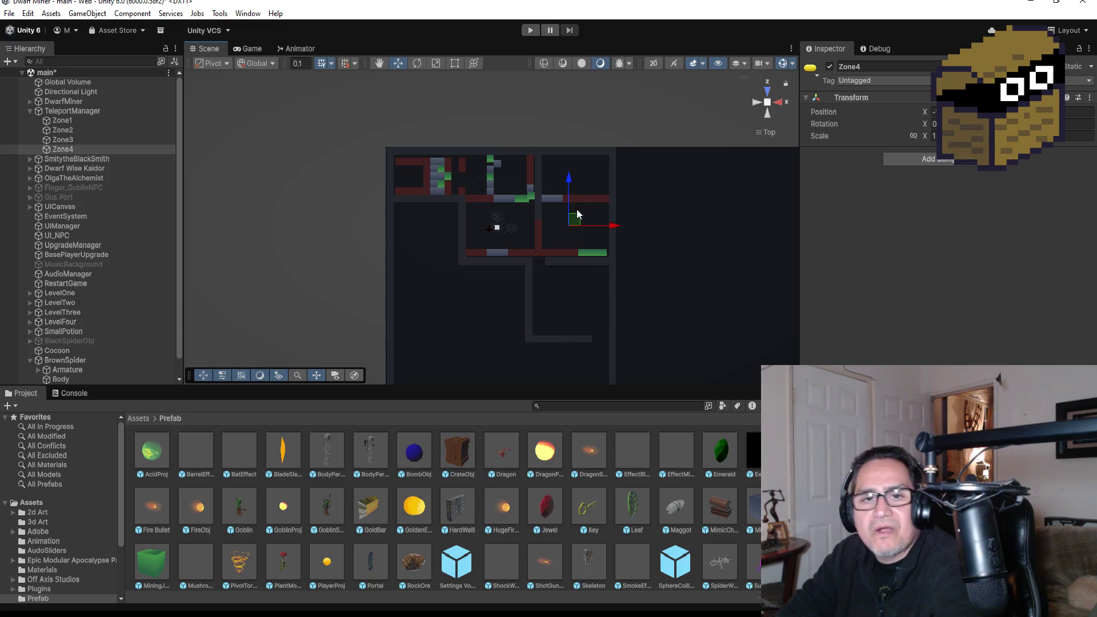
pyautogui.click(518, 29)
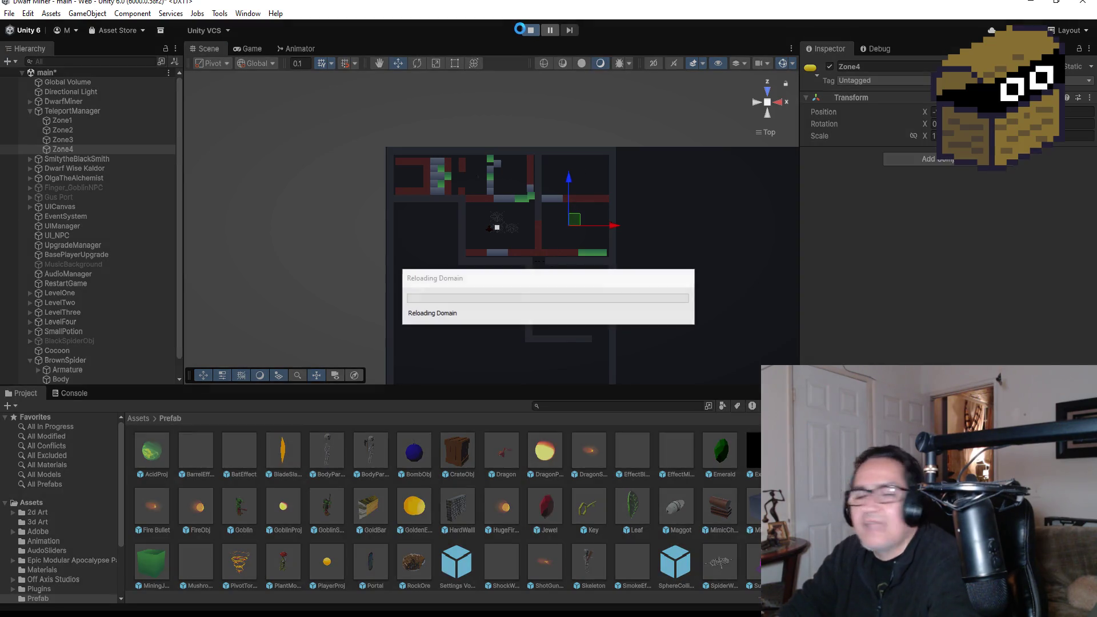
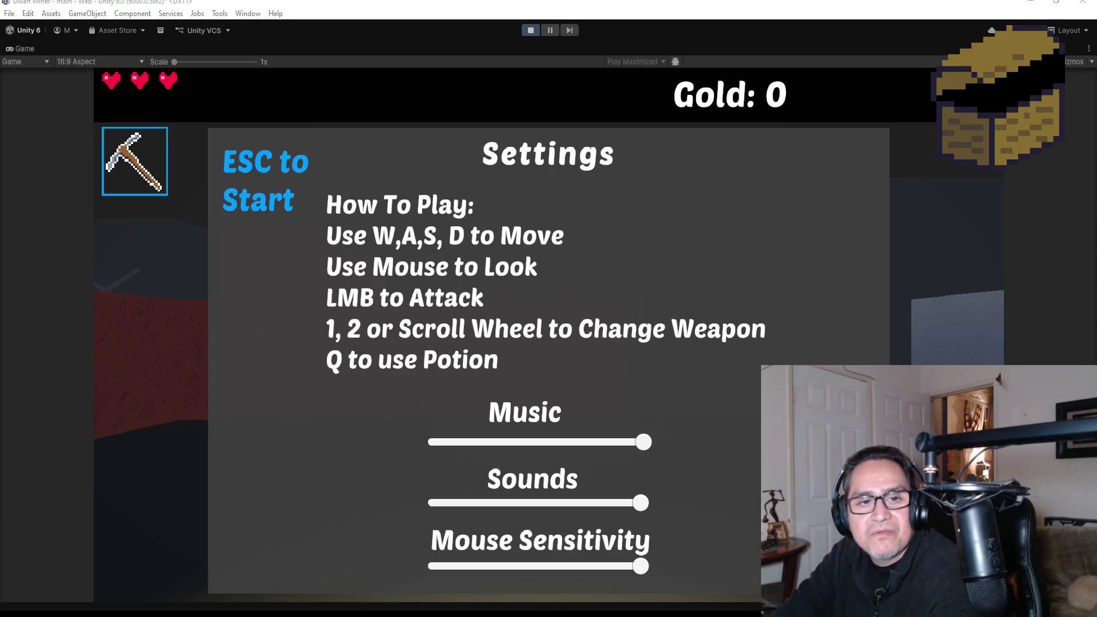
# Resume the playtest, walk up to the red rock wall and mine the rock block
pyautogui.press('Escape')
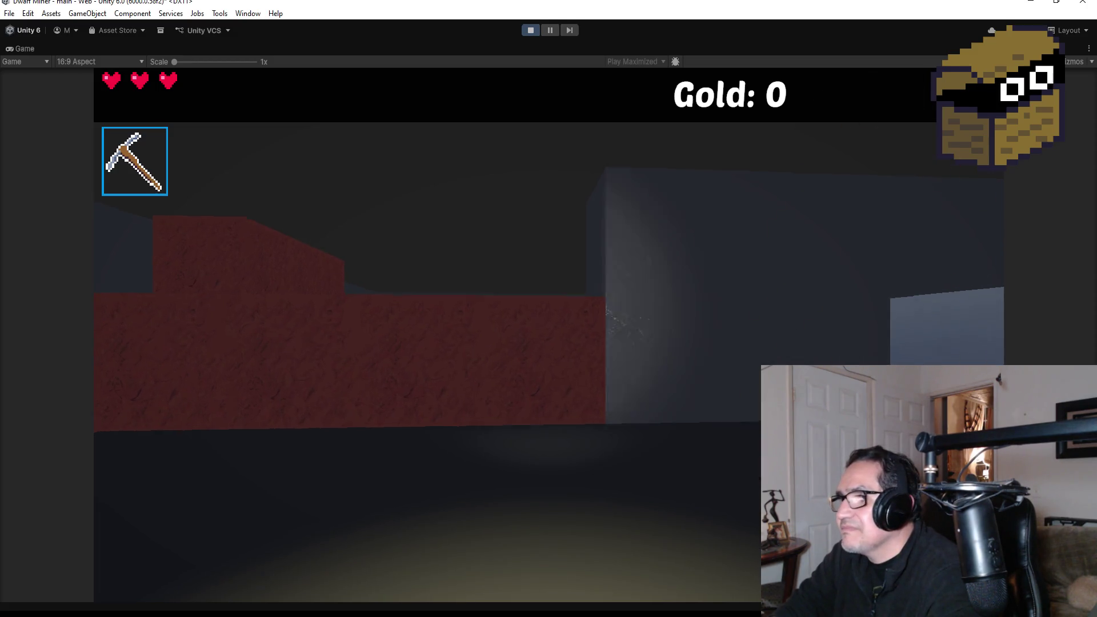
pyautogui.press('w')
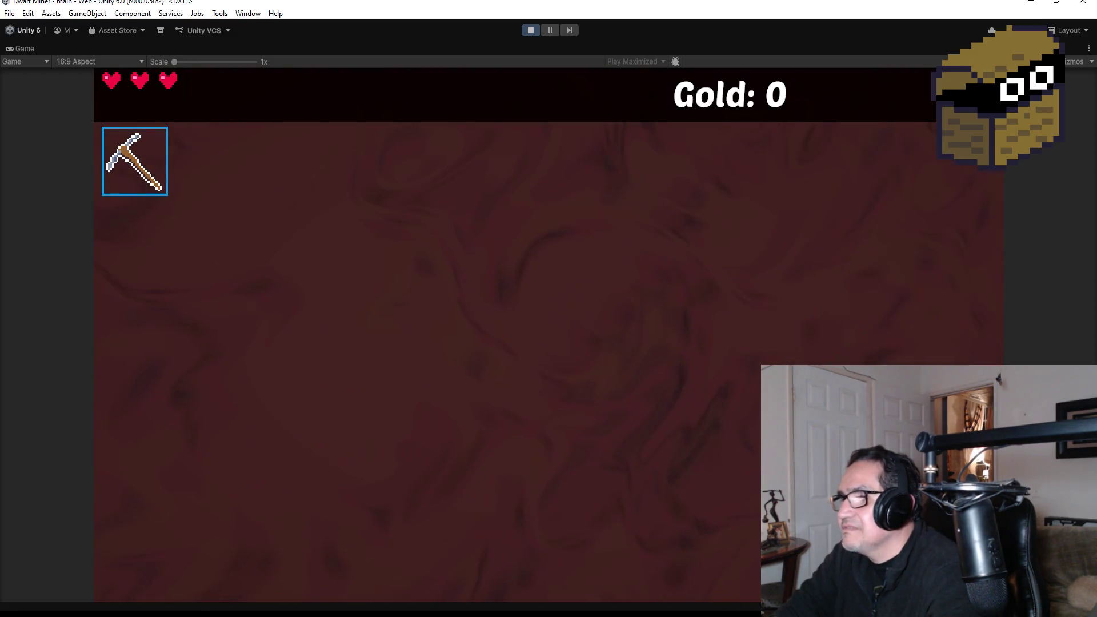
pyautogui.click(548, 336)
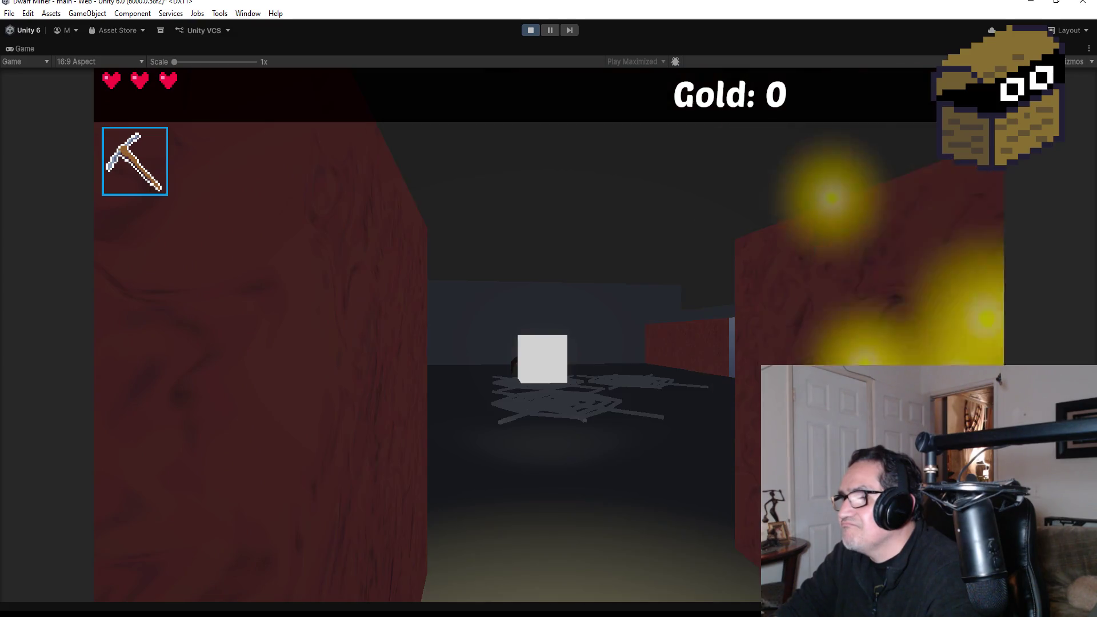
pyautogui.scroll(-1, 548, 336)
# Switch to the knife, attack the spider repeatedly, then stop Play mode
pyautogui.press('w')
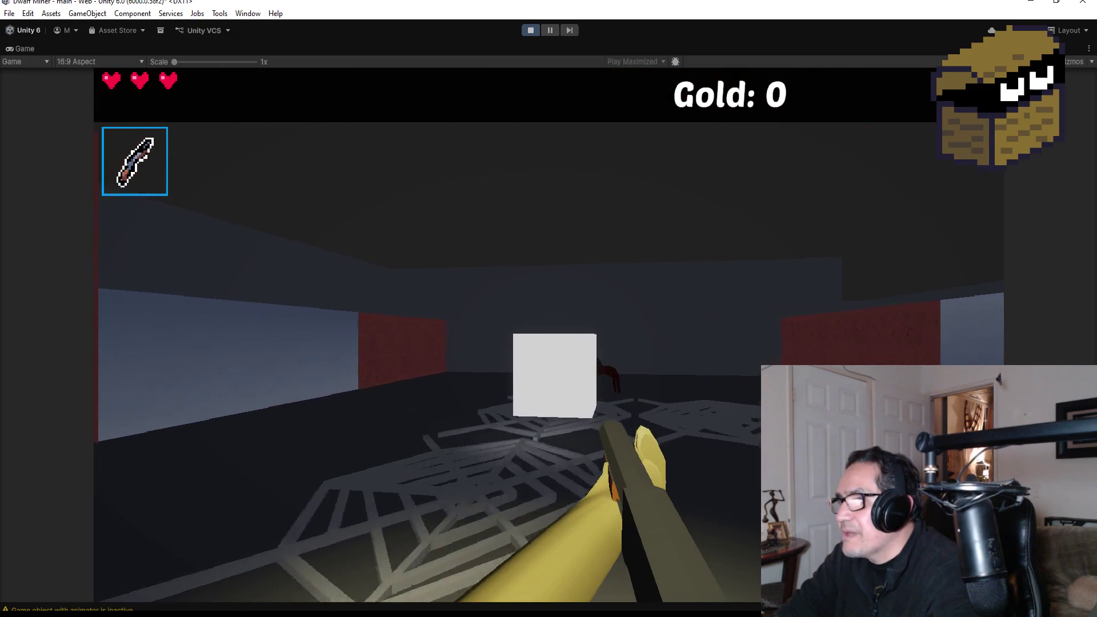
pyautogui.click(548, 336)
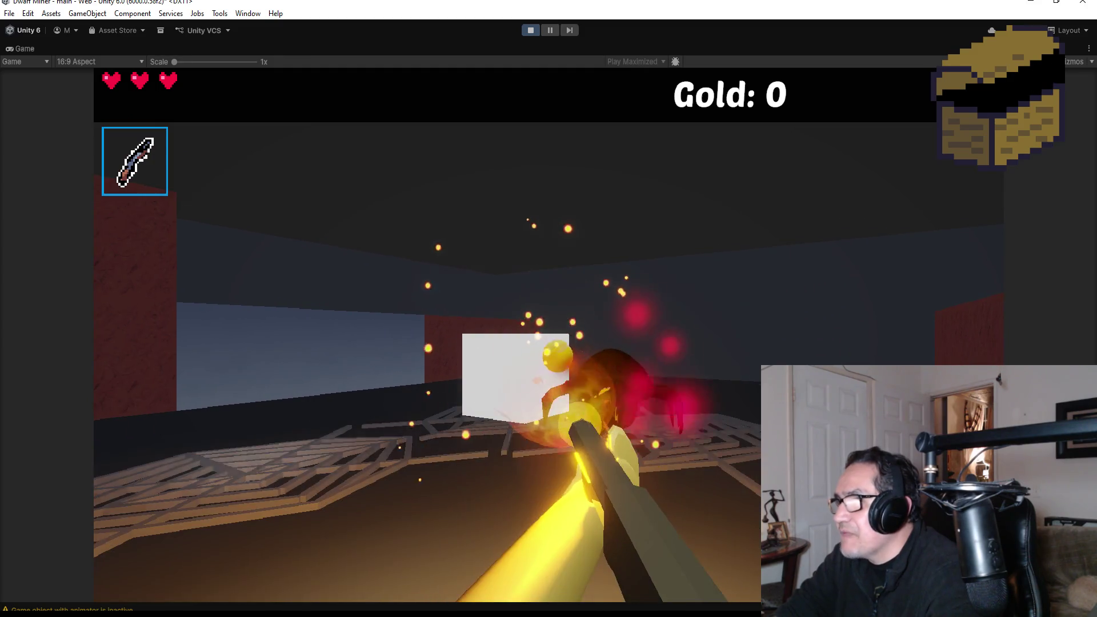
pyautogui.click(548, 336)
pyautogui.click(549, 336)
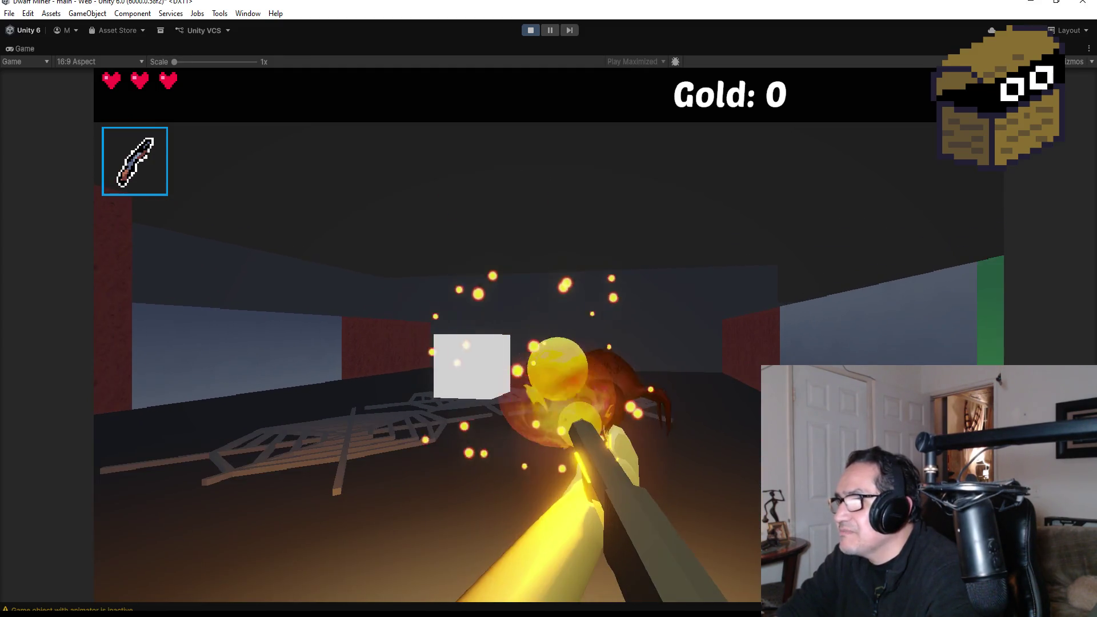
pyautogui.click(514, 336)
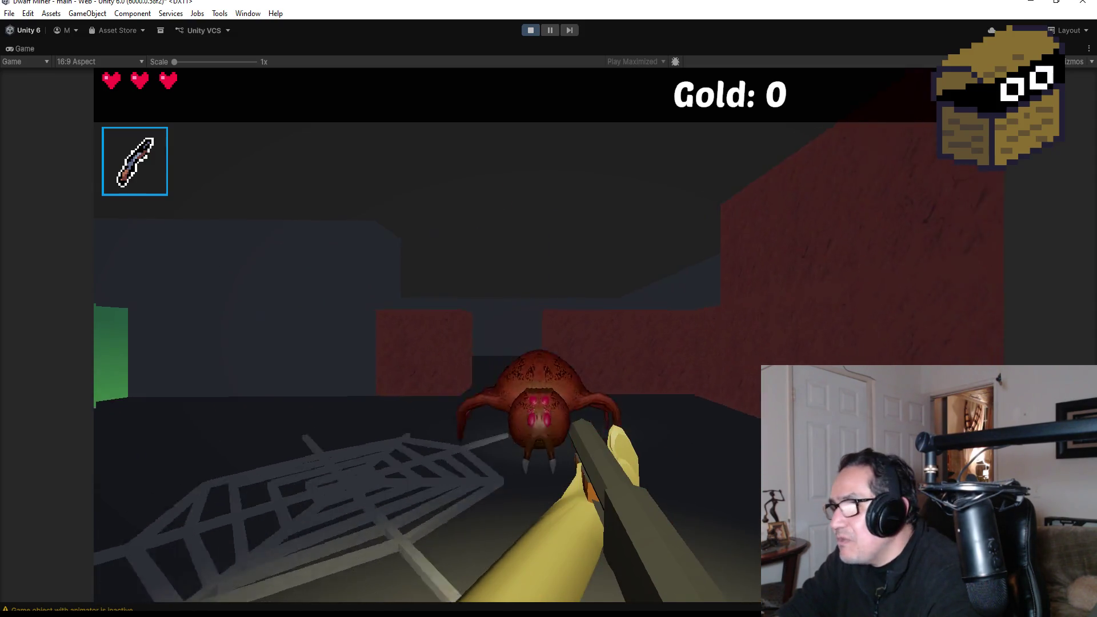
pyautogui.click(548, 336)
pyautogui.click(548, 336)
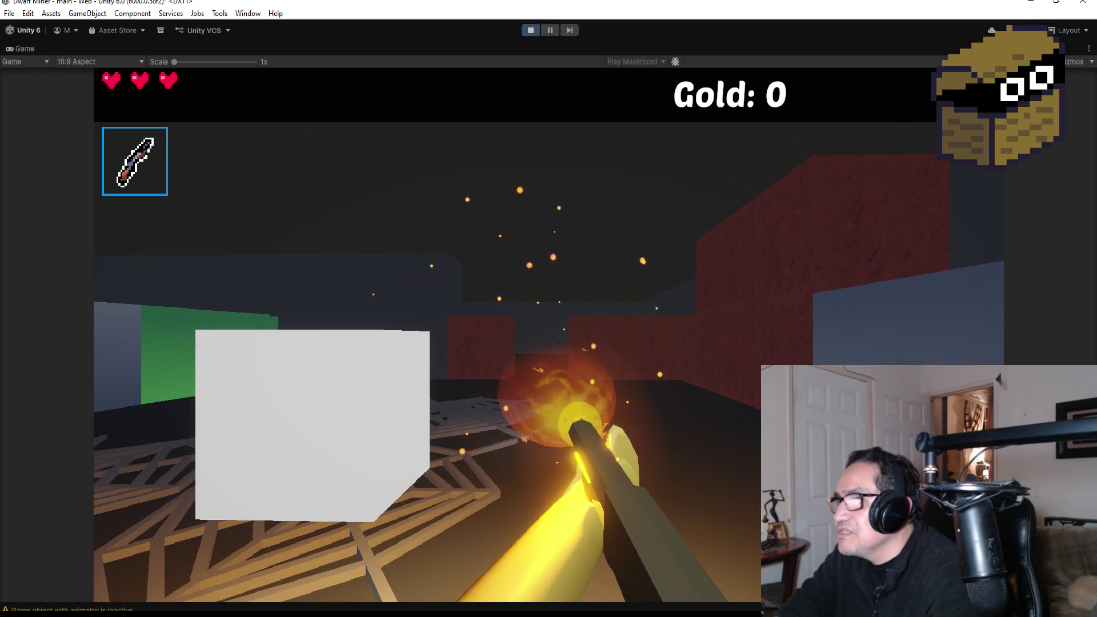
pyautogui.press('Escape')
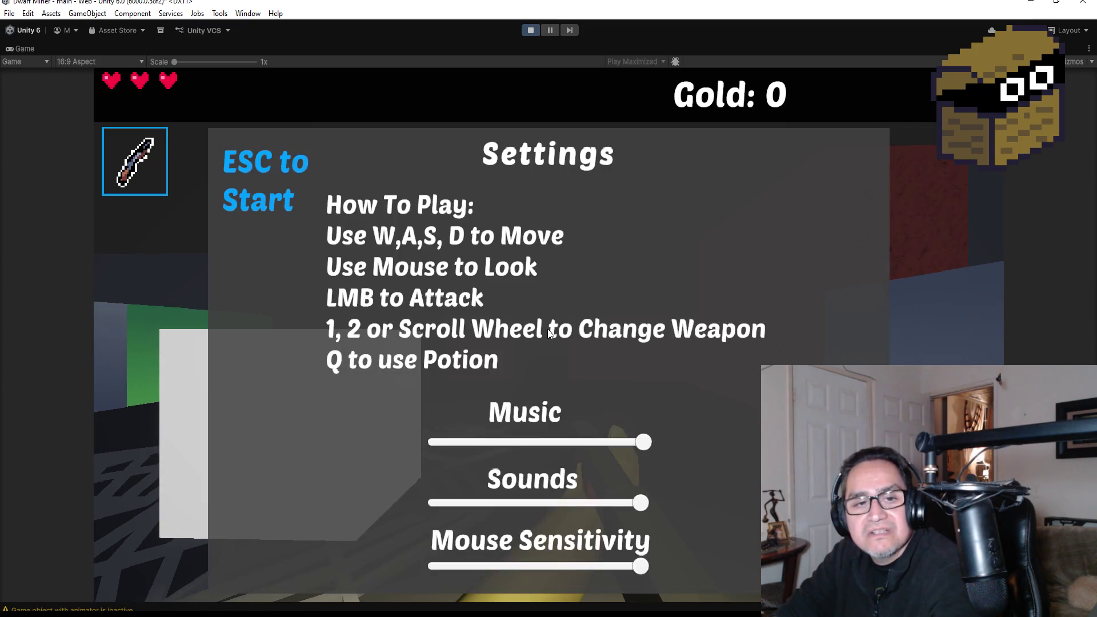
pyautogui.click(530, 30)
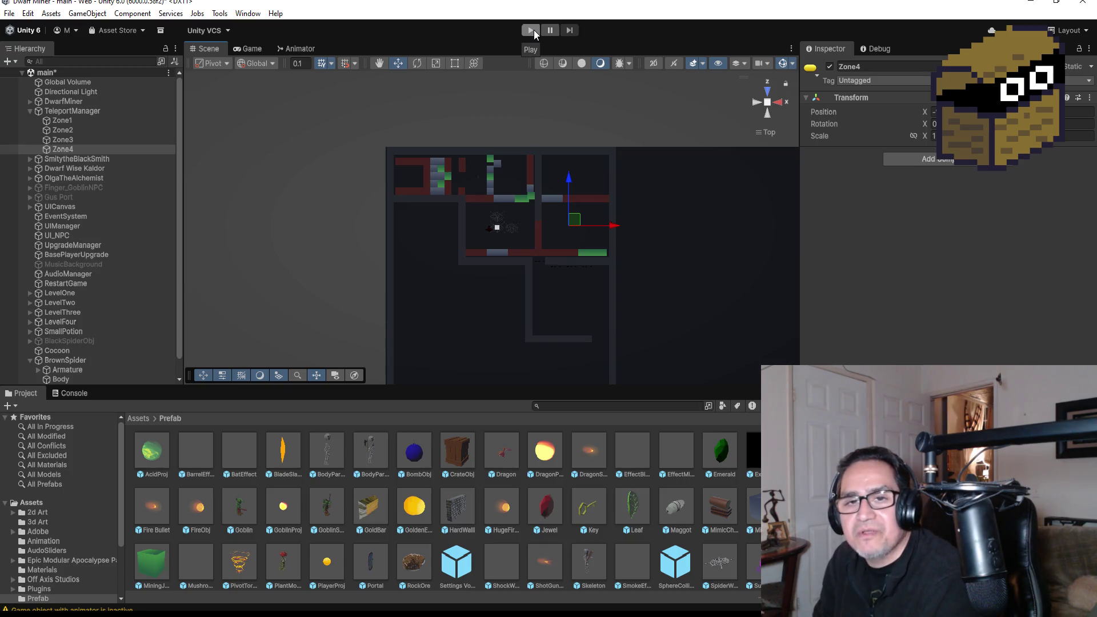
# Frame BrownSpider in the scene and raise it slightly along Y
pyautogui.click(38, 360)
pyautogui.click(29, 359)
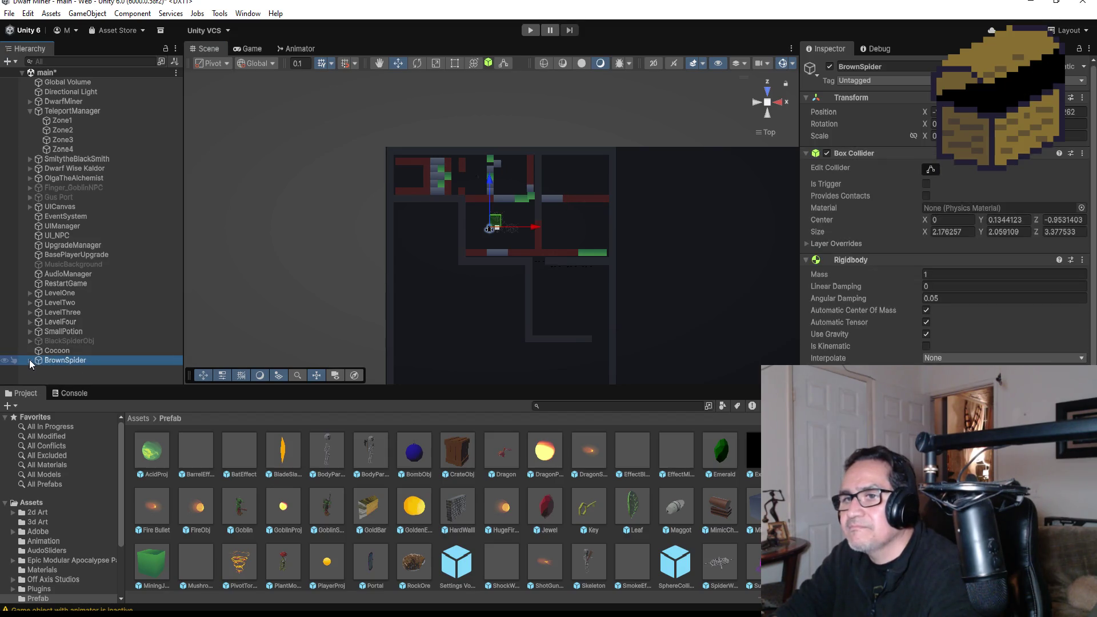
pyautogui.doubleClick(57, 360)
pyautogui.scroll(-5, 622, 289)
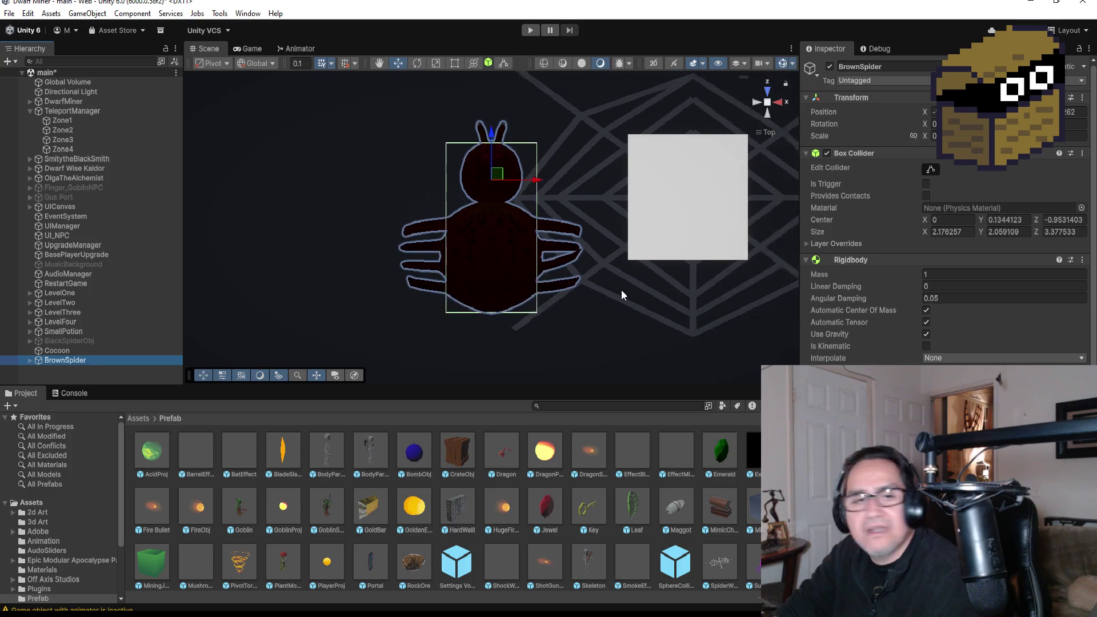
pyautogui.moveTo(573, 288)
pyautogui.mouseDown()
pyautogui.moveTo(727, 225)
pyautogui.moveTo(463, 297)
pyautogui.moveTo(668, 206)
pyautogui.moveTo(729, 204)
pyautogui.mouseUp()
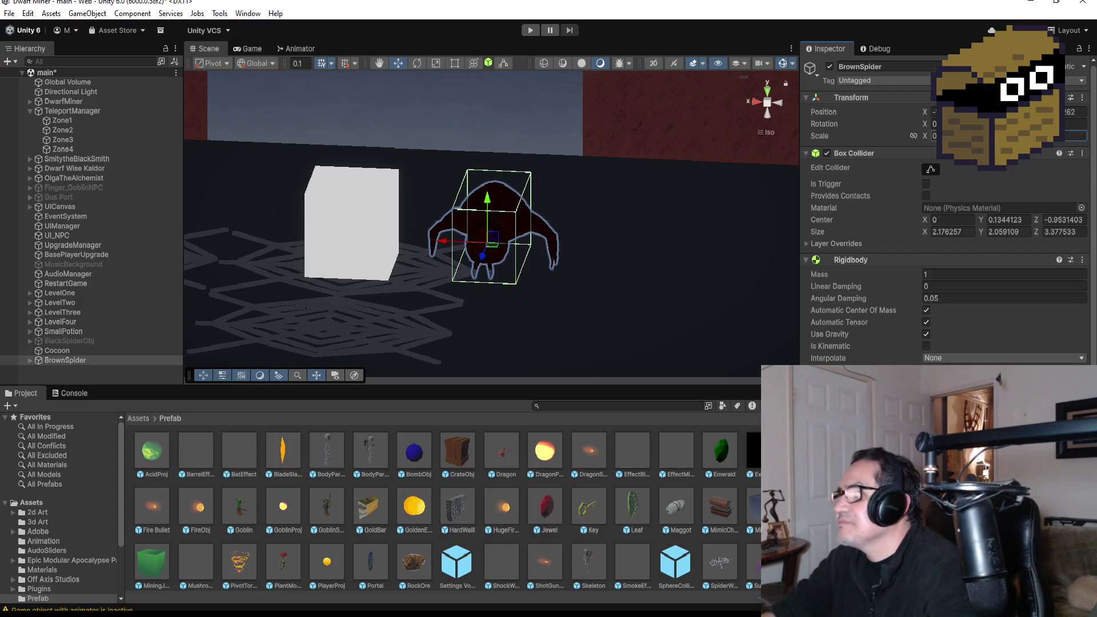
pyautogui.moveTo(489, 201); pyautogui.dragTo(492, 198)
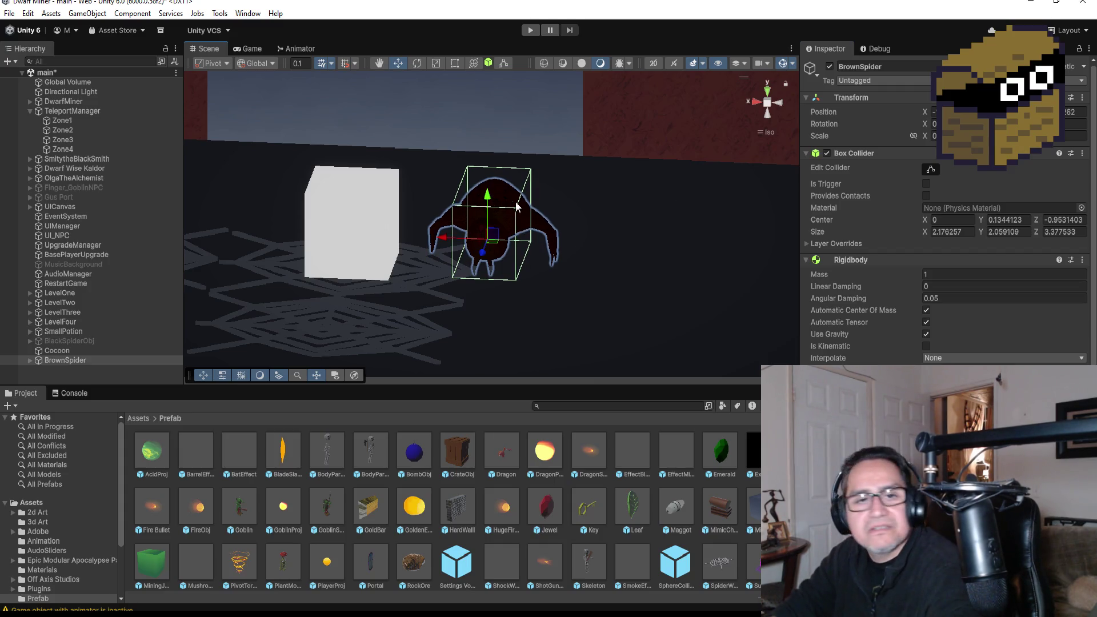
pyautogui.scroll(5, 593, 201)
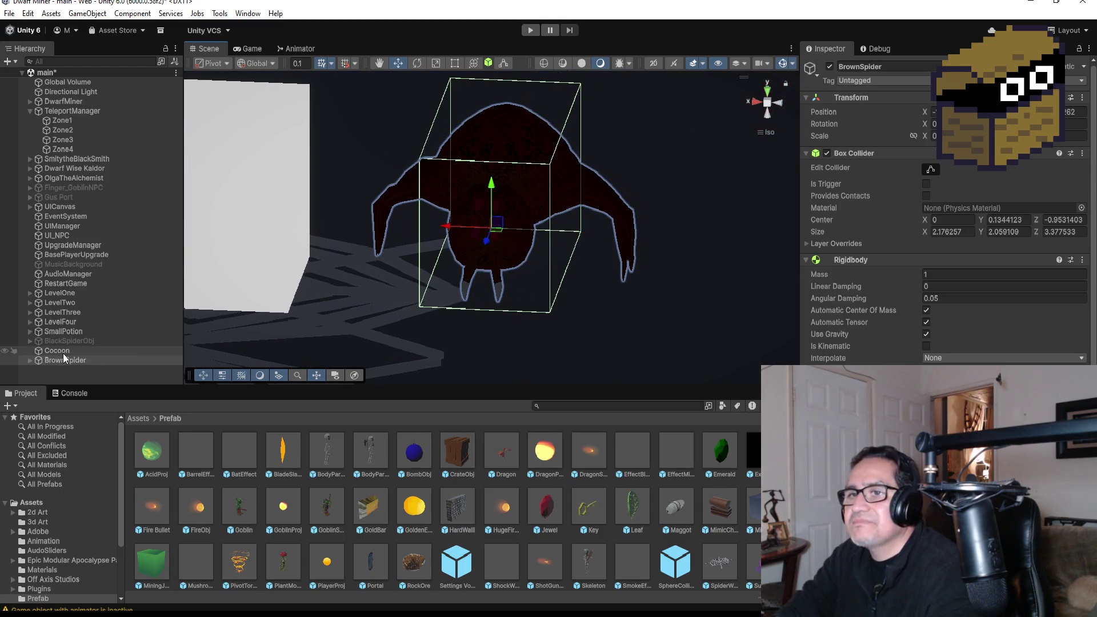
# Duplicate Area Light (1) from BlackSpiderObj's Head and move Area Light (2) to the scene root
pyautogui.click(38, 341)
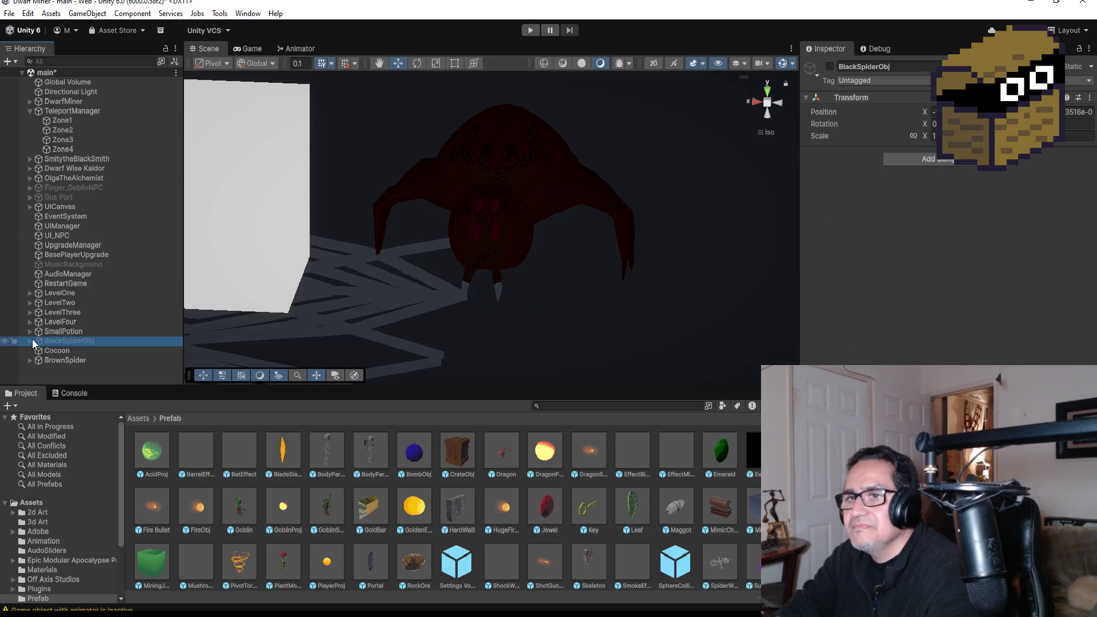
pyautogui.click(29, 340)
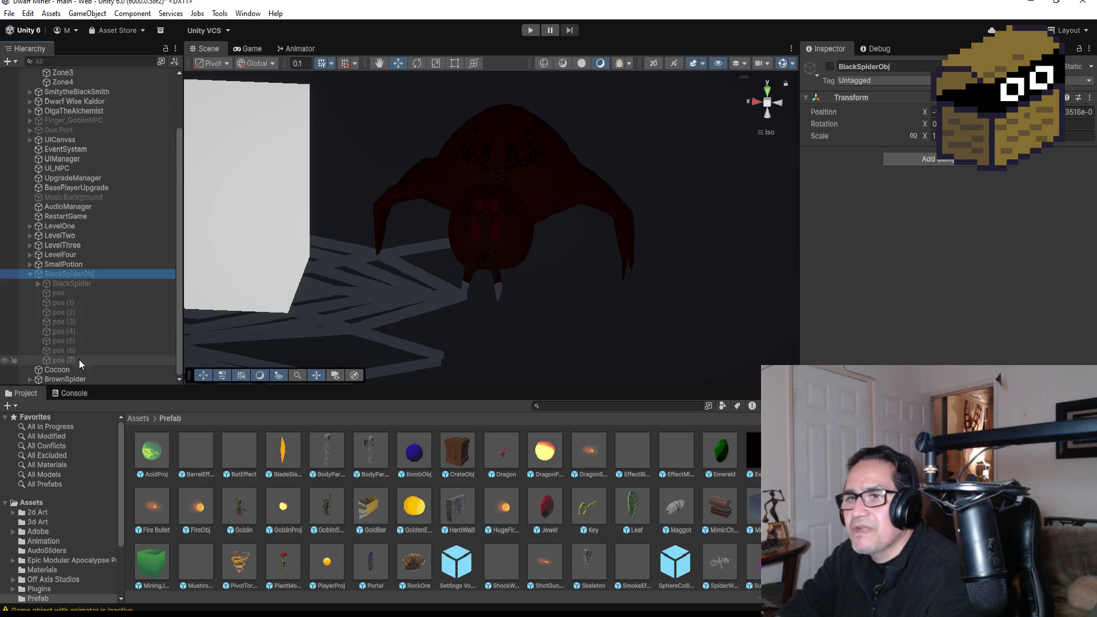
pyautogui.click(37, 283)
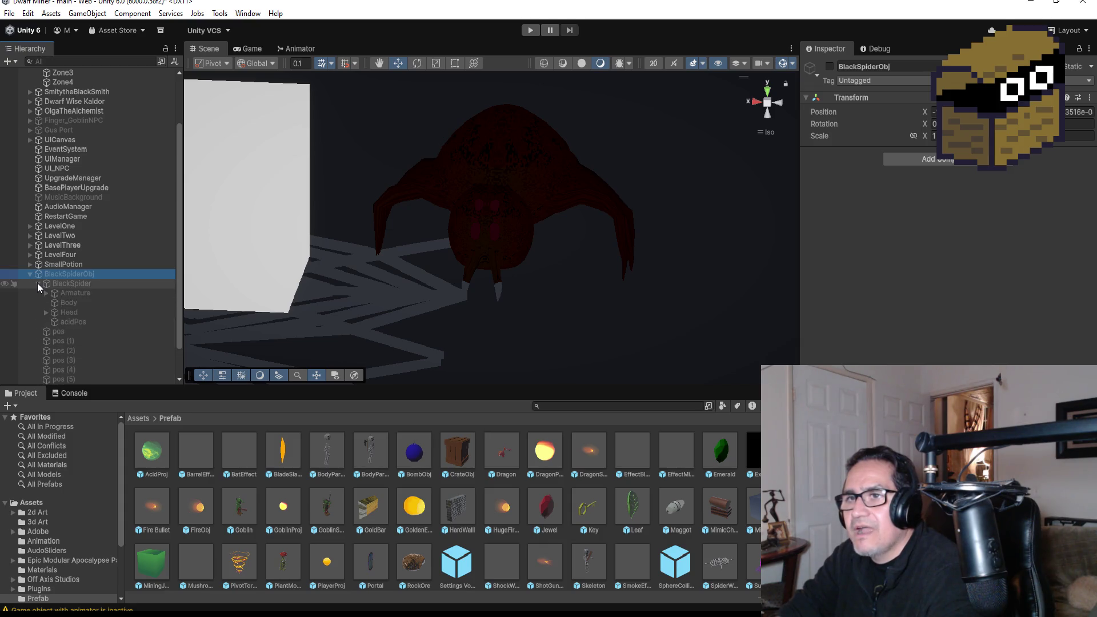
pyautogui.click(70, 324)
pyautogui.click(45, 313)
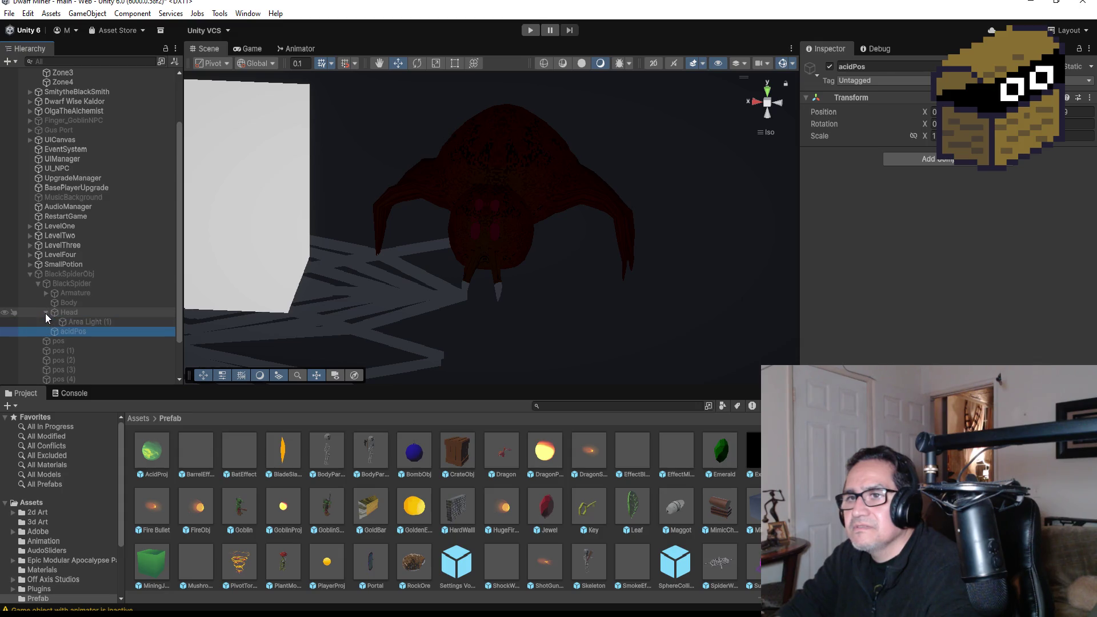
pyautogui.click(64, 322)
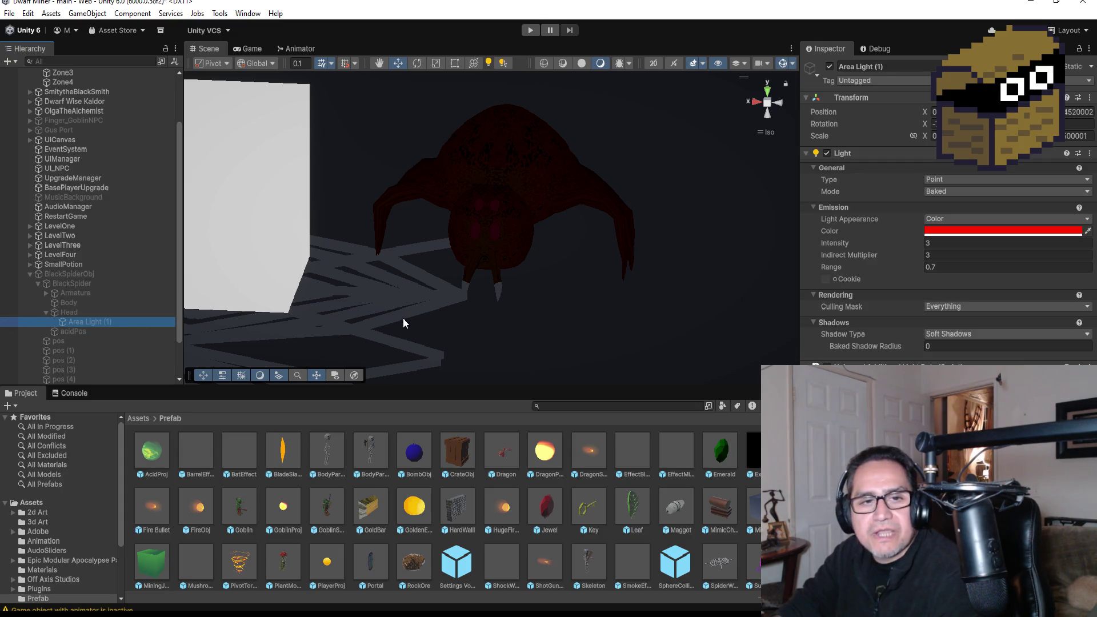
pyautogui.hotkey('ctrl', 'd')
pyautogui.scroll(-3, 132, 341)
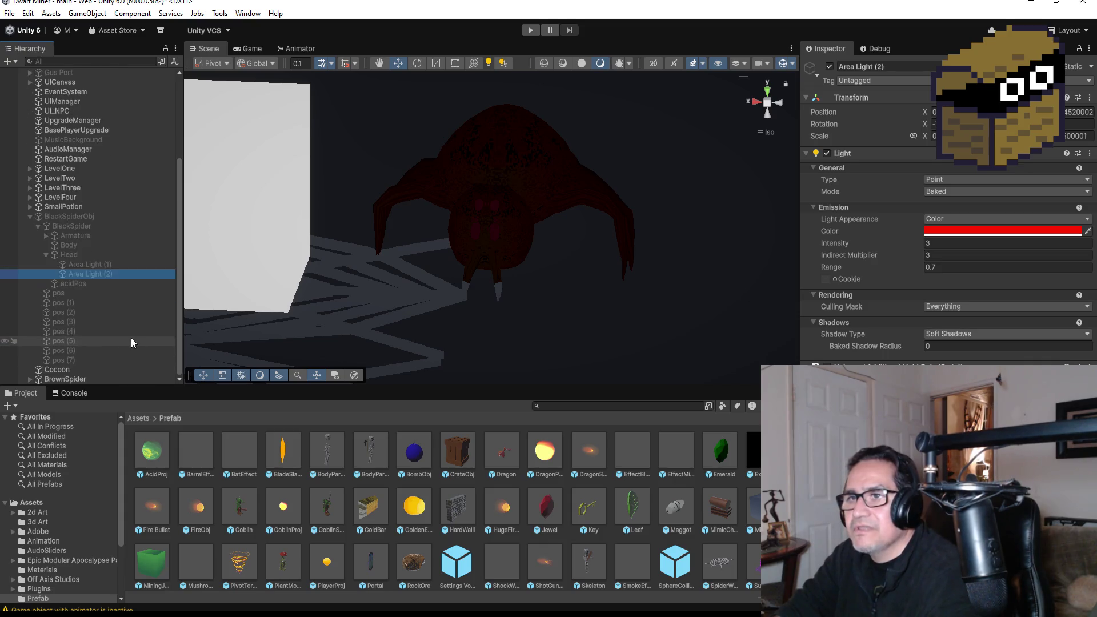
pyautogui.moveTo(101, 273); pyautogui.dragTo(90, 372)
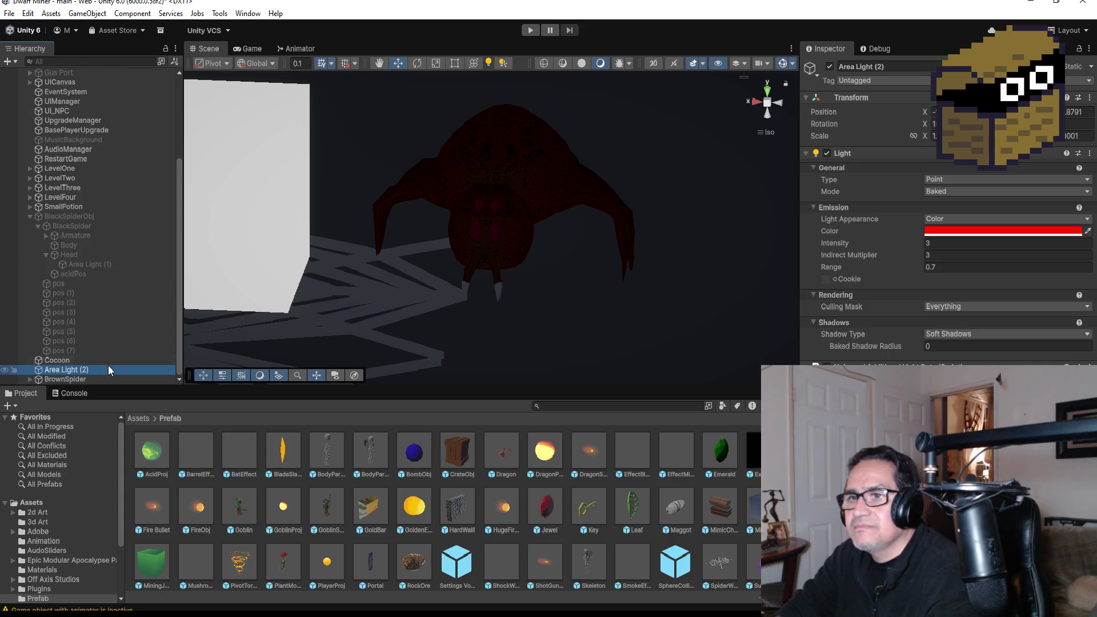
pyautogui.click(31, 216)
# Copy BrownSpider's Transform position and select Area Light (2)
pyautogui.click(77, 370)
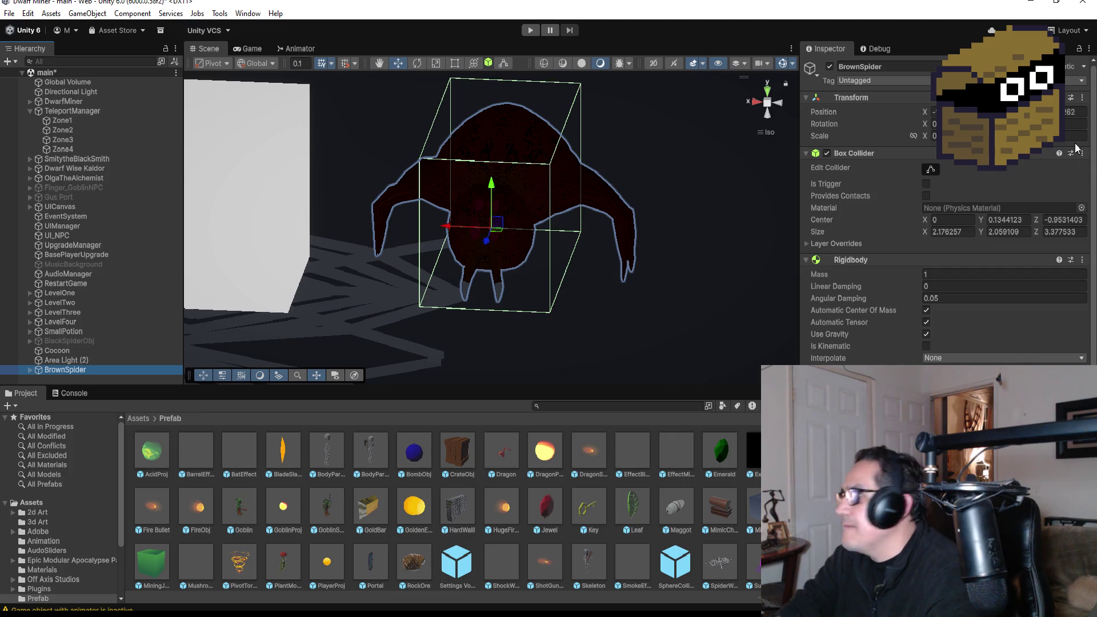
pyautogui.click(1081, 98)
pyautogui.moveTo(1016, 196)
pyautogui.click(933, 194)
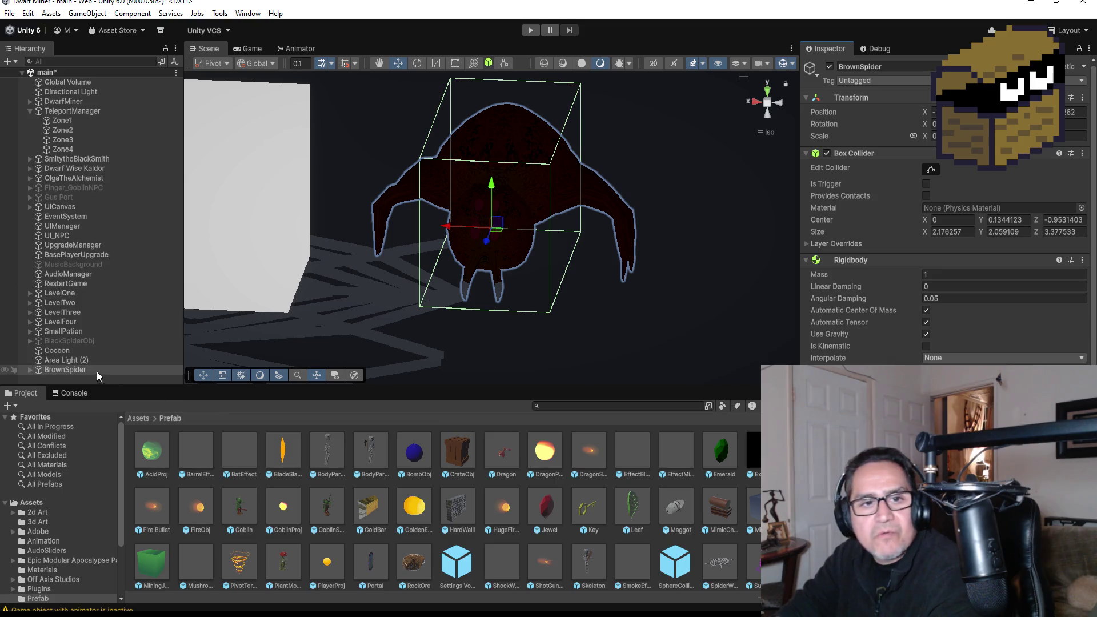
pyautogui.click(80, 362)
# Paste BrownSpider's position onto Area Light (2) and raise the light along Y
pyautogui.click(1089, 98)
pyautogui.moveTo(983, 198)
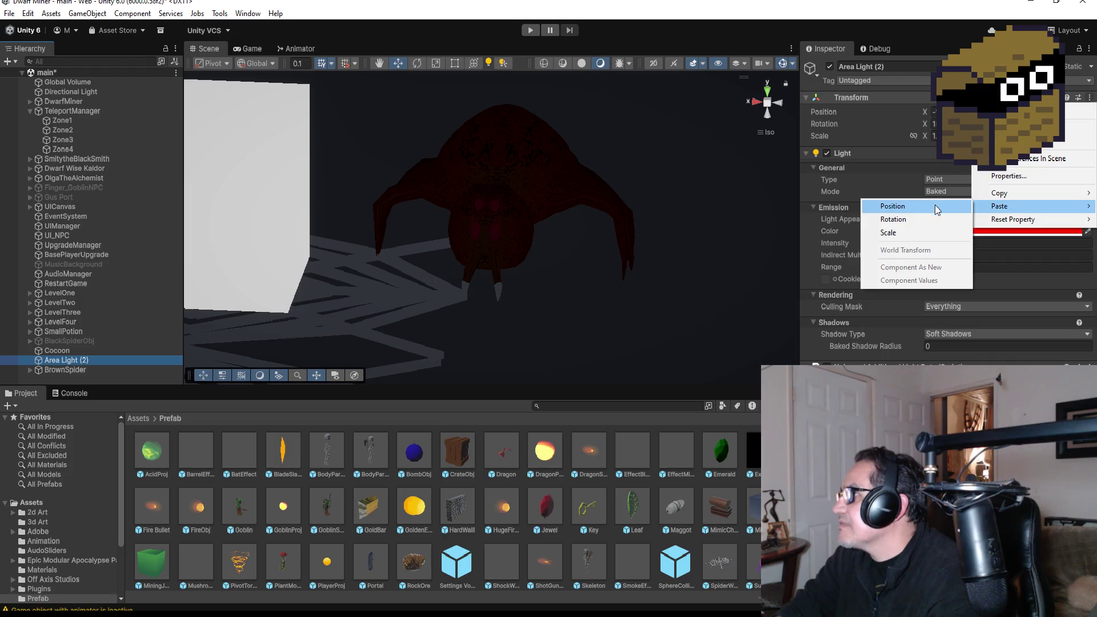
pyautogui.click(934, 205)
pyautogui.moveTo(587, 216)
pyautogui.mouseDown()
pyautogui.moveTo(541, 179)
pyautogui.moveTo(452, 193)
pyautogui.moveTo(451, 227)
pyautogui.moveTo(409, 226)
pyautogui.moveTo(451, 227)
pyautogui.moveTo(445, 184)
pyautogui.mouseUp()
pyautogui.moveTo(477, 223); pyautogui.dragTo(693, 217)
pyautogui.moveTo(490, 187); pyautogui.dragTo(491, 173)
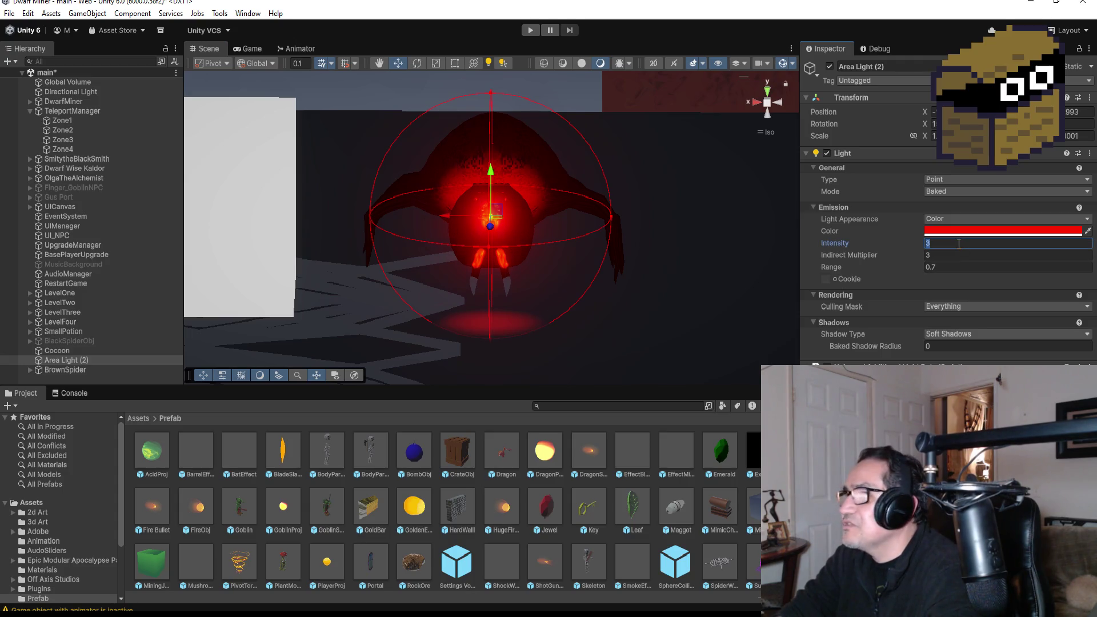
# Set the light's intensity to 1 and rotate the red light toward the spider
pyautogui.press('BackSpace')
pyautogui.write('1')
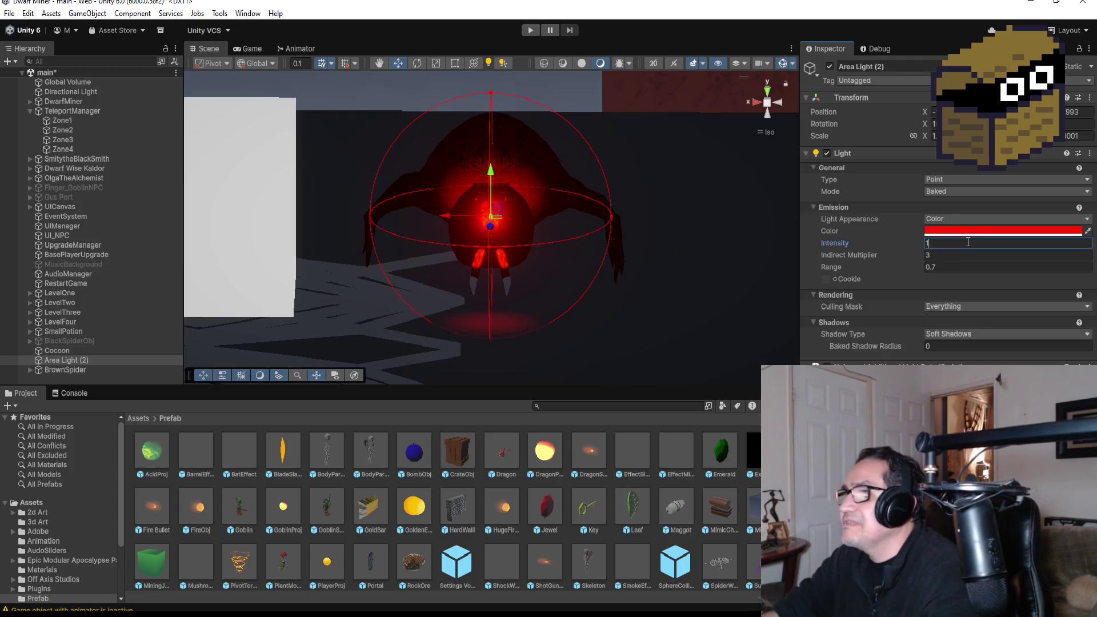
pyautogui.moveTo(667, 200); pyautogui.dragTo(502, 95)
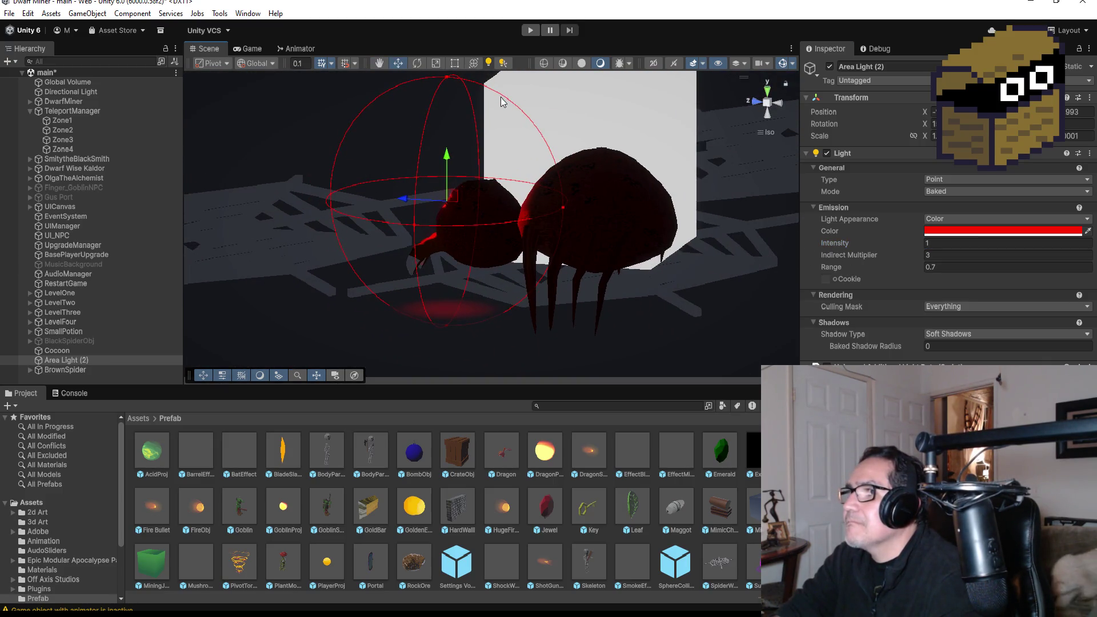
pyautogui.click(508, 100)
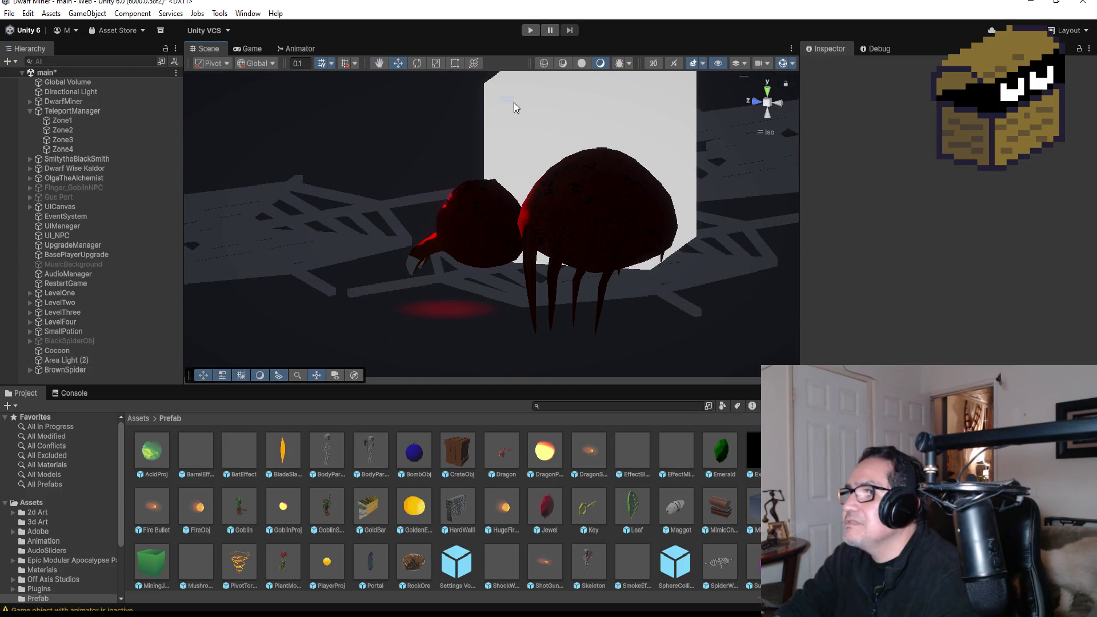
pyautogui.click(88, 361)
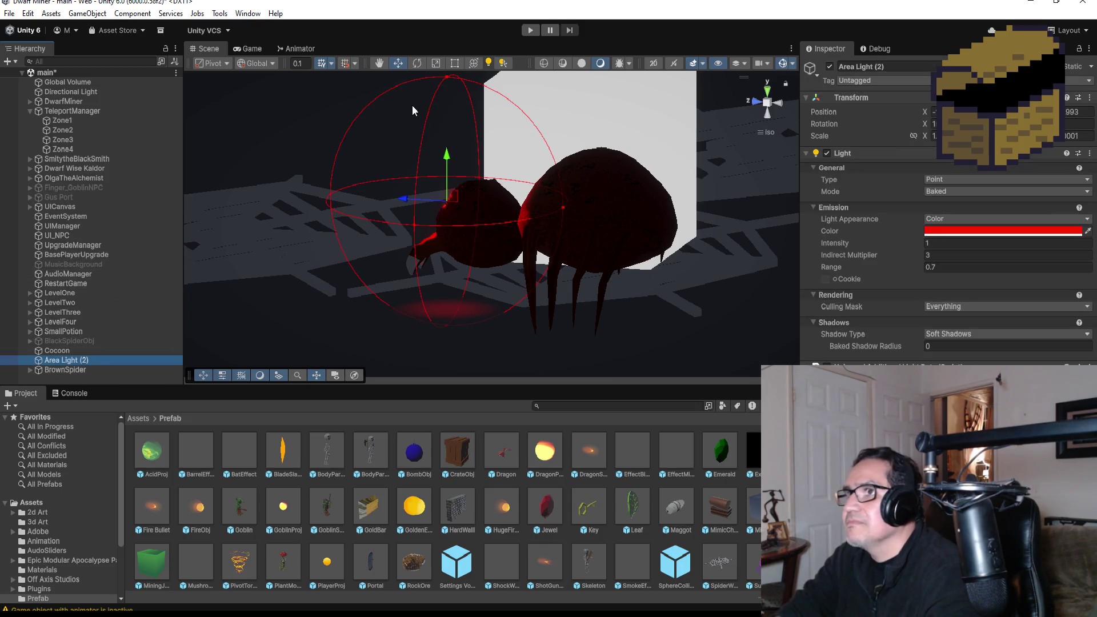
pyautogui.click(419, 63)
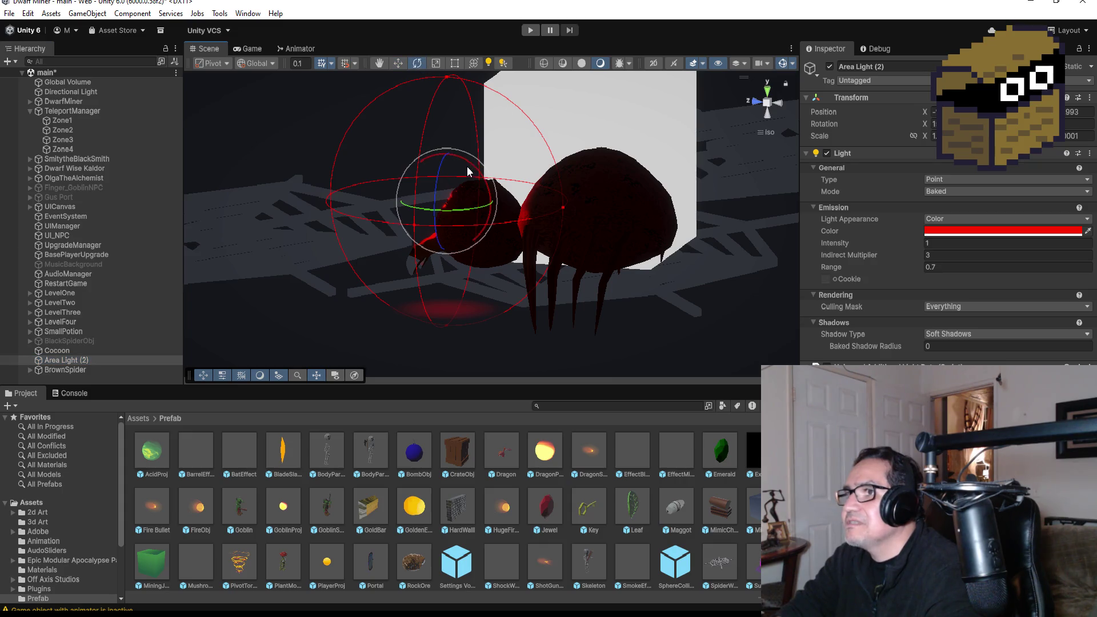
pyautogui.moveTo(473, 160)
pyautogui.mouseDown()
pyautogui.moveTo(494, 177)
pyautogui.moveTo(628, 208)
pyautogui.moveTo(848, 201)
pyautogui.mouseUp()
# Lower Area Light (2)'s intensity through 0.5 and 0.2 down to 0.1
pyautogui.click(951, 244)
pyautogui.write('.5')
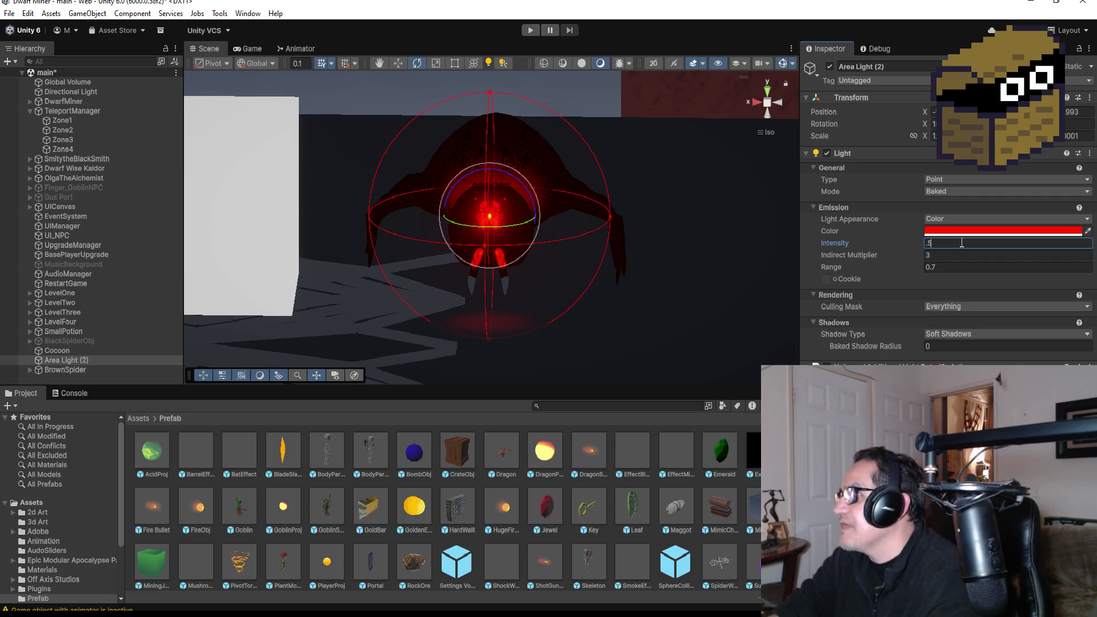
pyautogui.press('Return')
pyautogui.moveTo(685, 187)
pyautogui.mouseDown()
pyautogui.moveTo(345, 171)
pyautogui.moveTo(634, 200)
pyautogui.mouseUp()
pyautogui.click(974, 245)
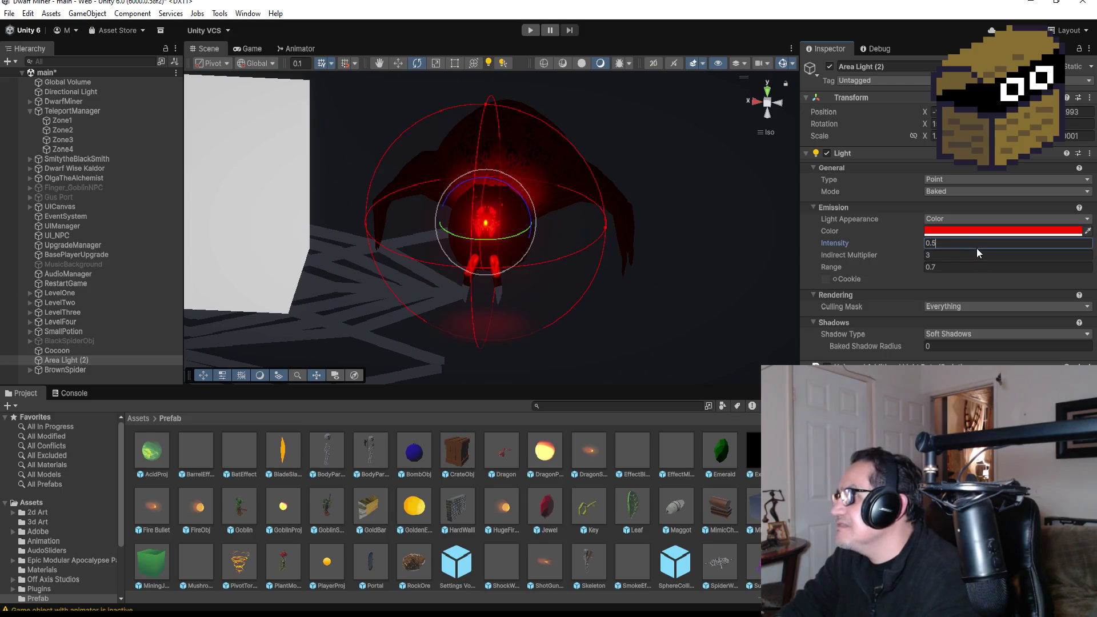
pyautogui.write('0.2')
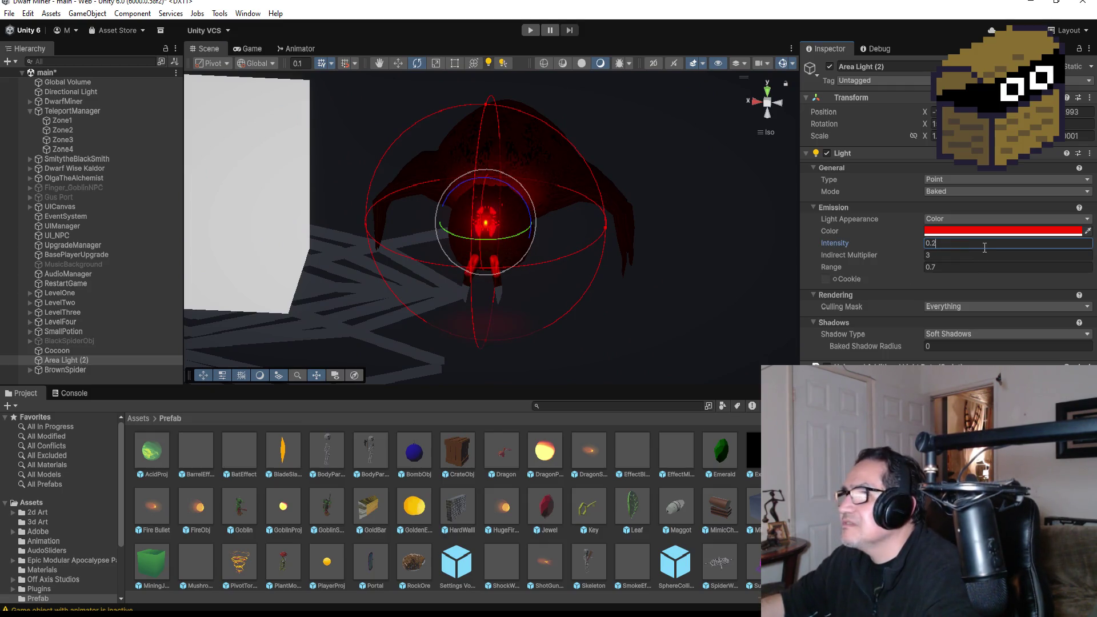
pyautogui.press('BackSpace')
pyautogui.write('1')
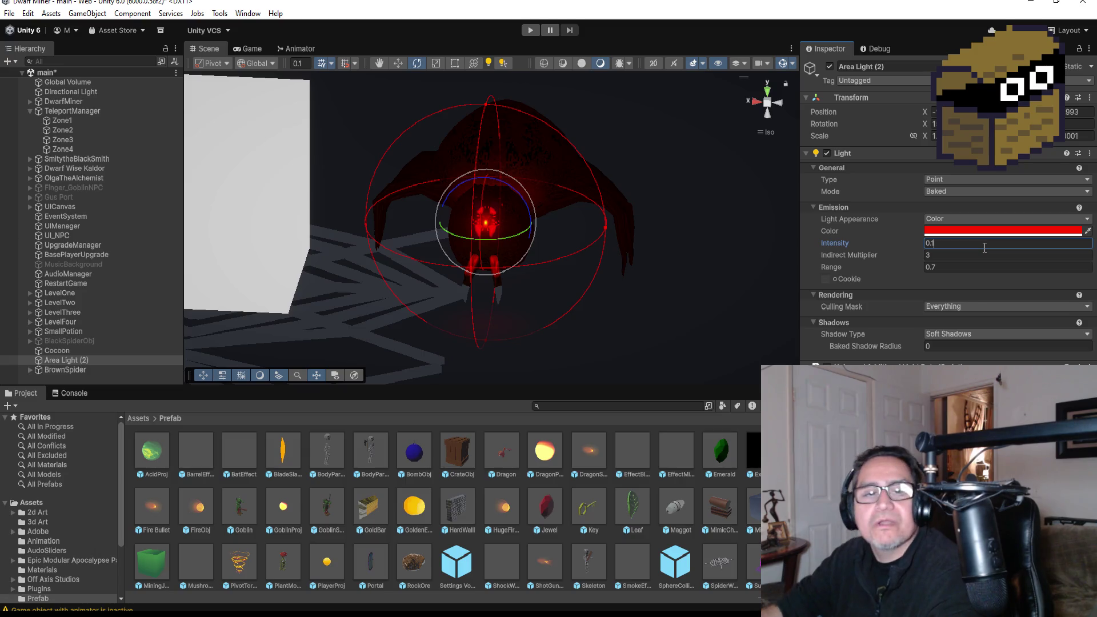
# Parent Area Light (2) under BrownSpider's Head in the Hierarchy
pyautogui.moveTo(67, 360); pyautogui.dragTo(71, 371)
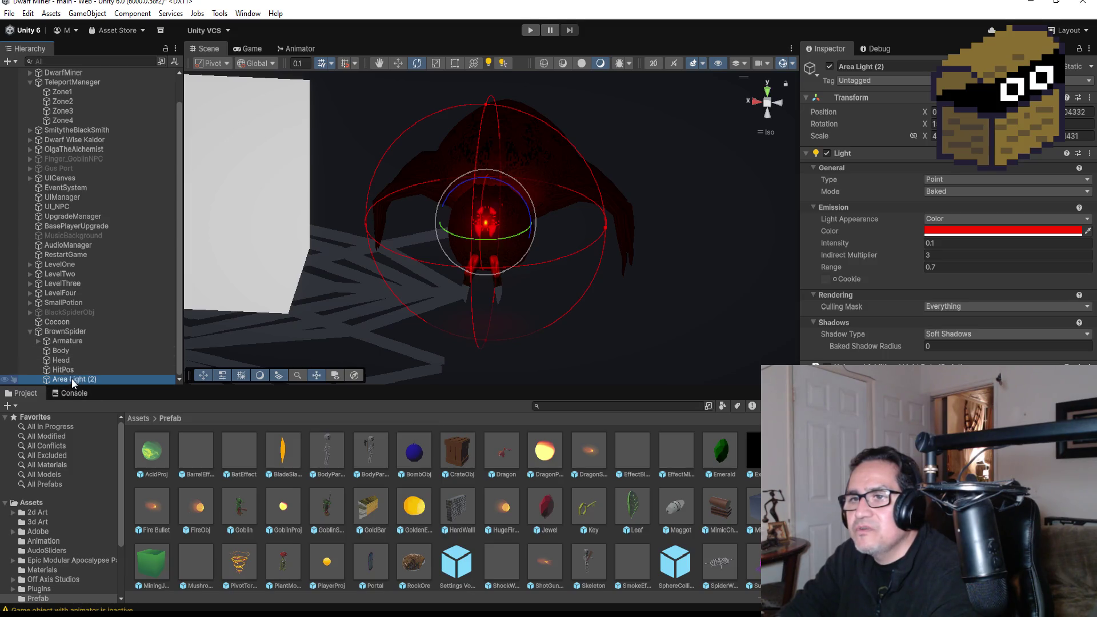
pyautogui.moveTo(73, 383); pyautogui.dragTo(74, 361)
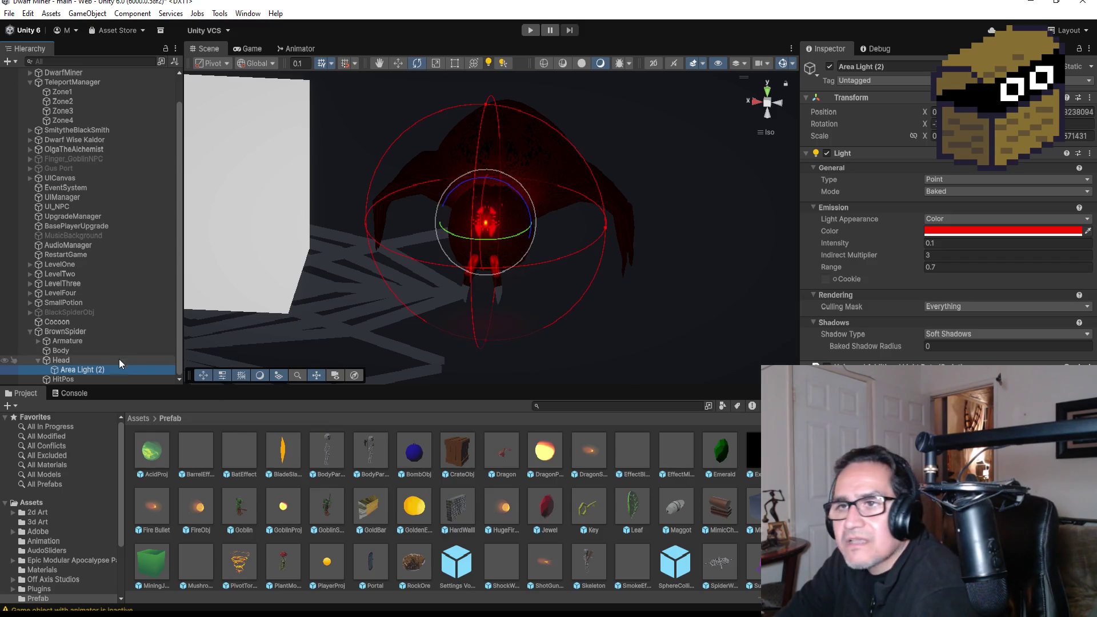
pyautogui.click(39, 358)
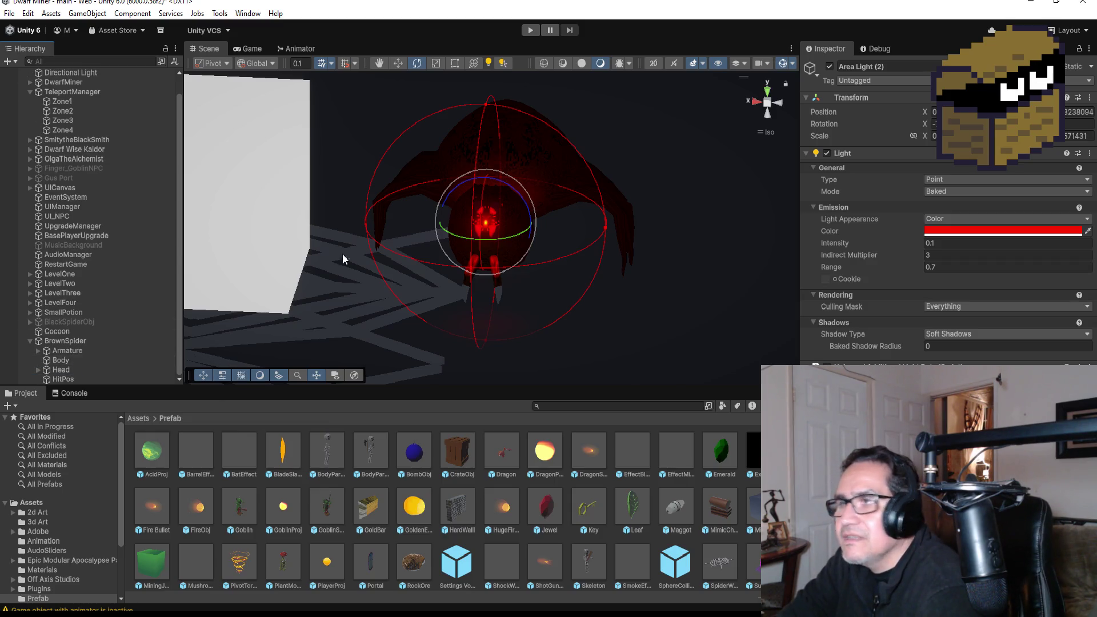
# Select the white Cocoon cube and snap the view to look from the back
pyautogui.scroll(-2, 488, 262)
pyautogui.moveTo(487, 256)
pyautogui.mouseDown()
pyautogui.moveTo(577, 241)
pyautogui.moveTo(628, 205)
pyautogui.moveTo(306, 189)
pyautogui.moveTo(661, 220)
pyautogui.mouseUp()
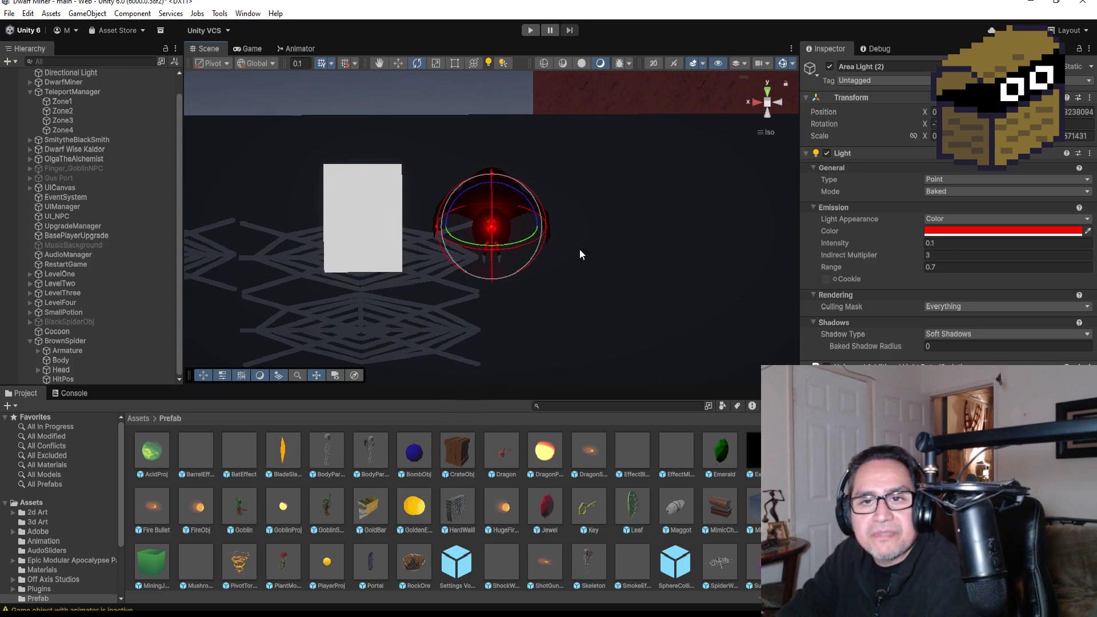
pyautogui.click(75, 343)
pyautogui.click(444, 259)
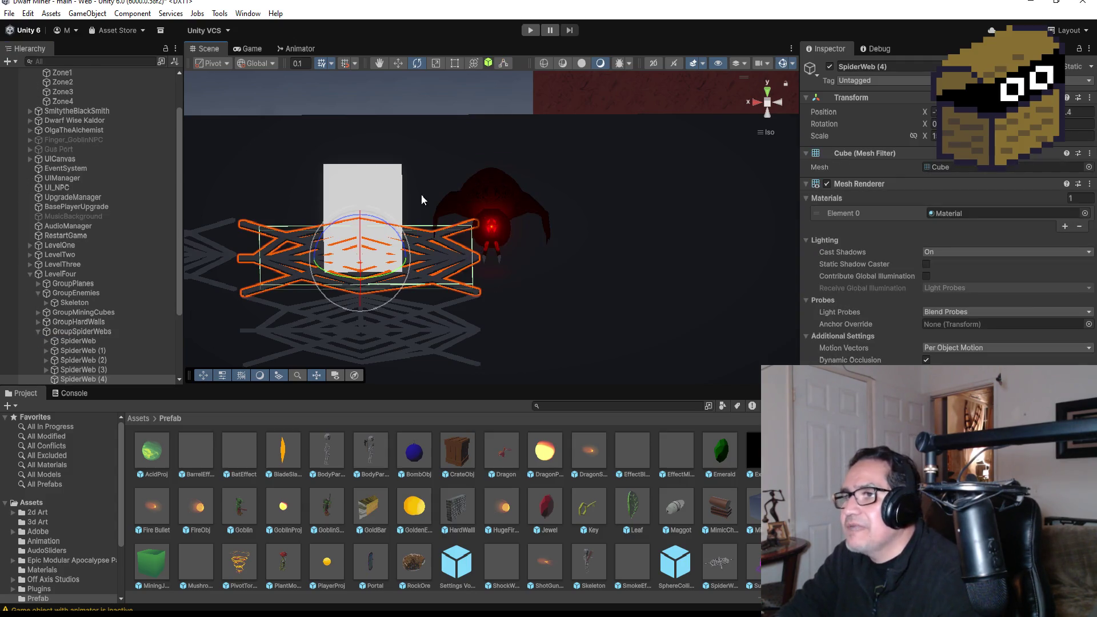
pyautogui.click(378, 186)
pyautogui.click(399, 216)
pyautogui.moveTo(544, 214); pyautogui.dragTo(621, 185)
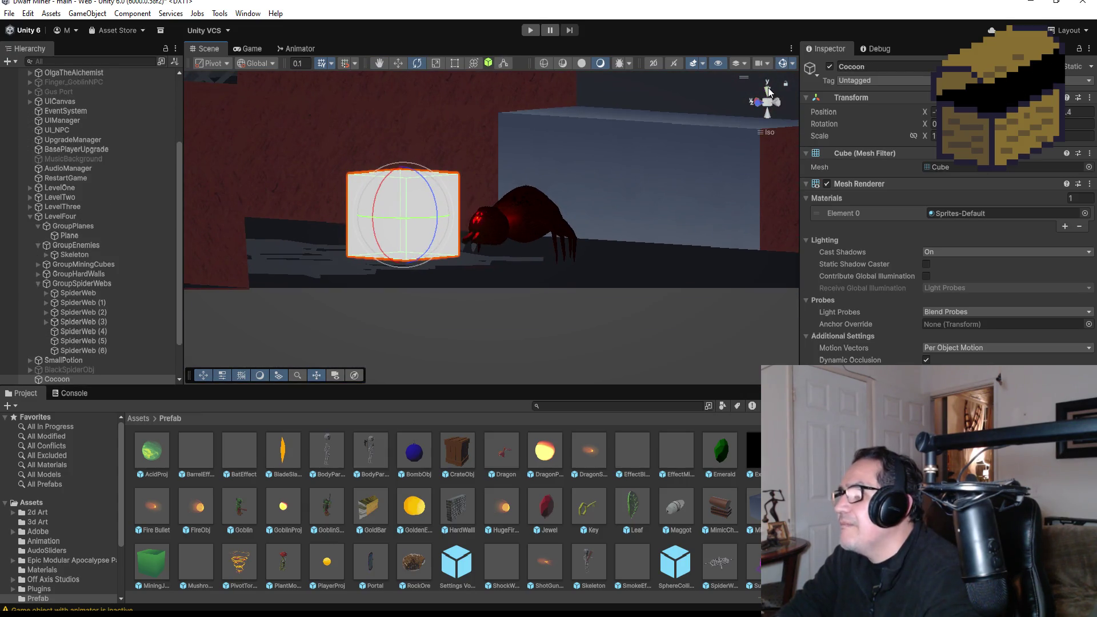
pyautogui.click(767, 91)
pyautogui.click(766, 115)
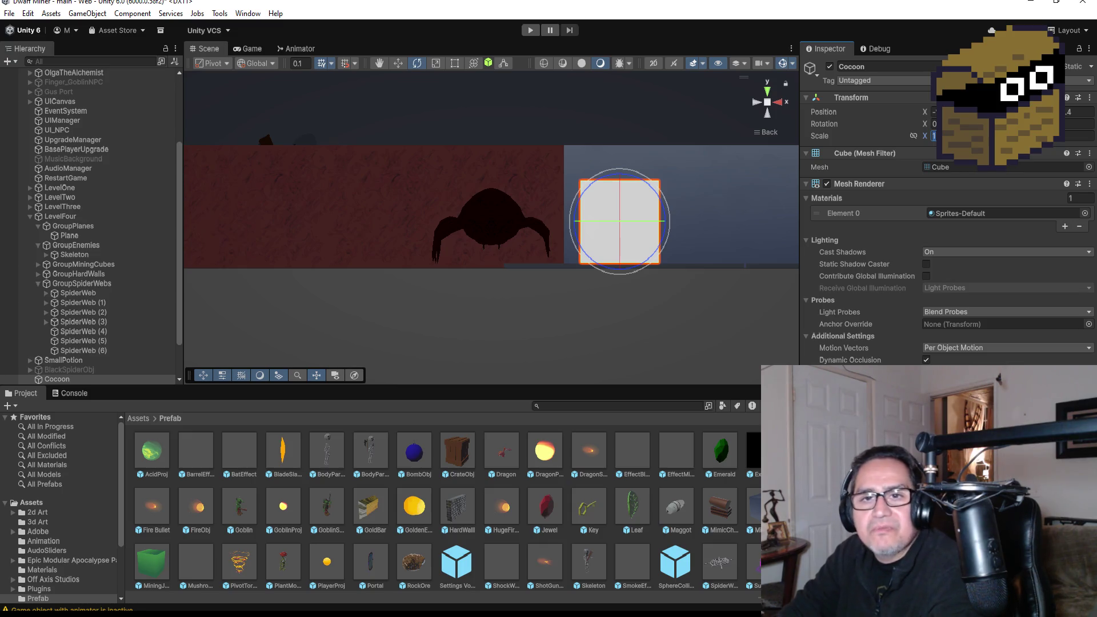
# Enlarge the Cocoon's Scale X and Y to about 1.5 times their size
pyautogui.write('15')
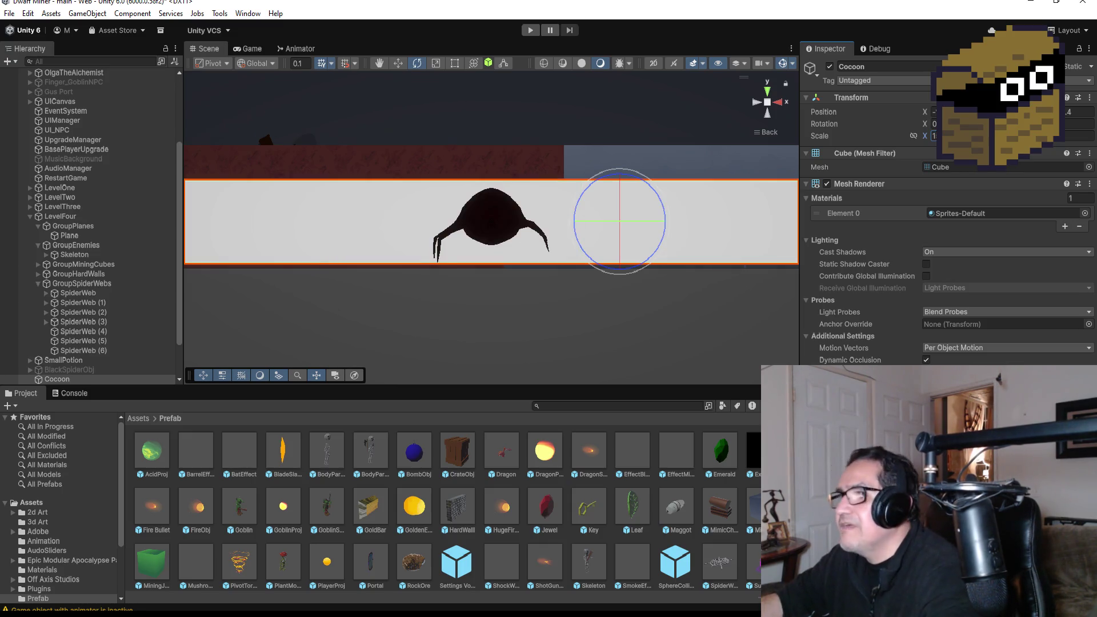
pyautogui.press('BackSpace')
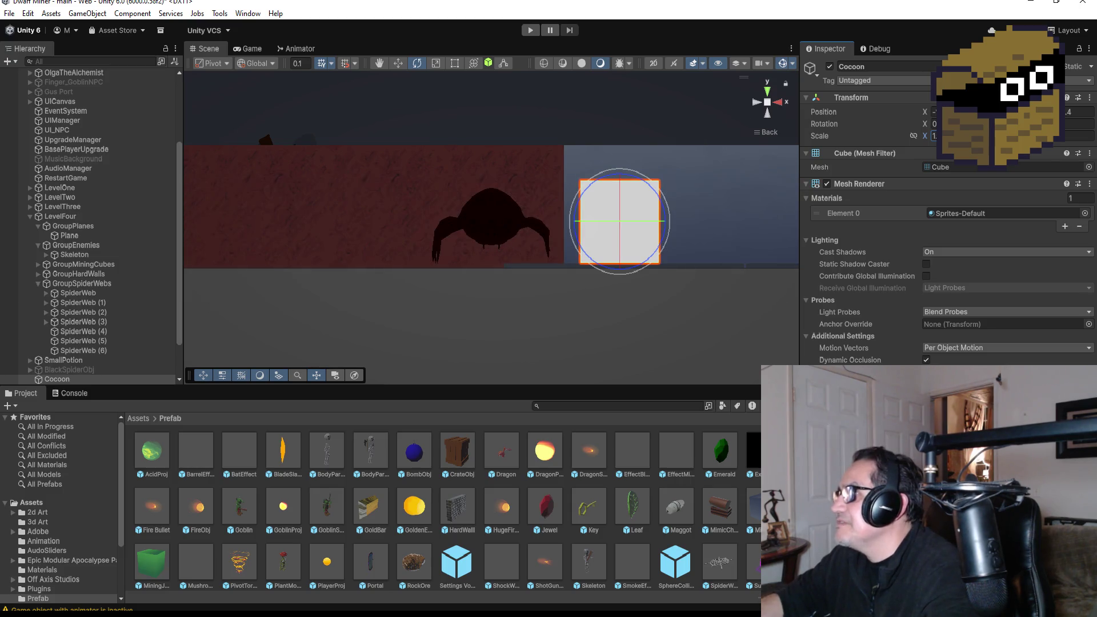
pyautogui.write('.5')
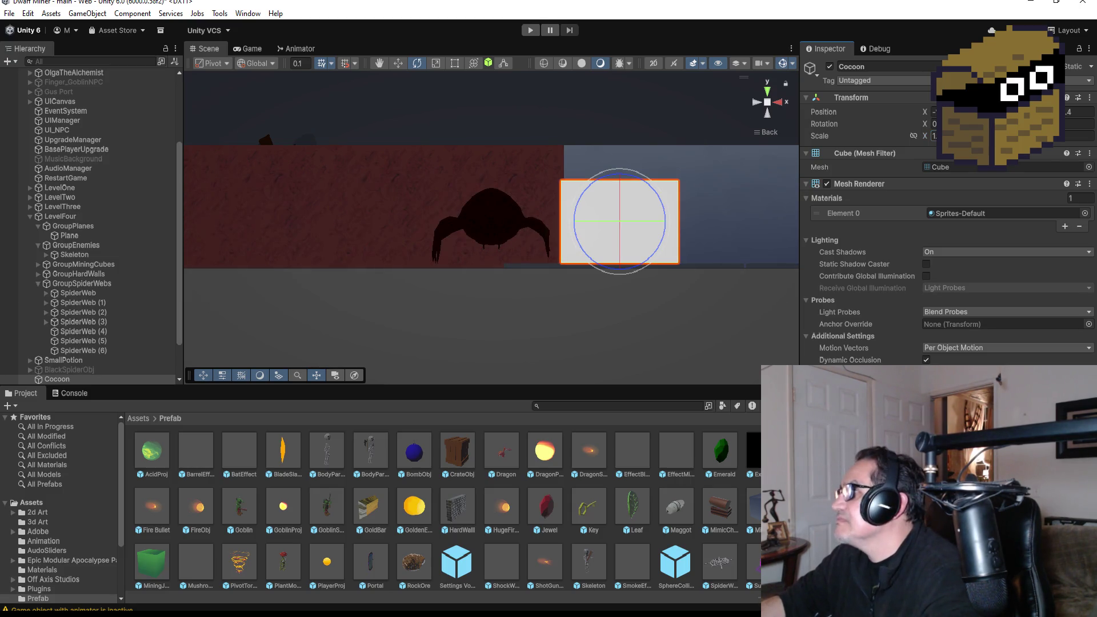
pyautogui.write('5')
pyautogui.press('Tab')
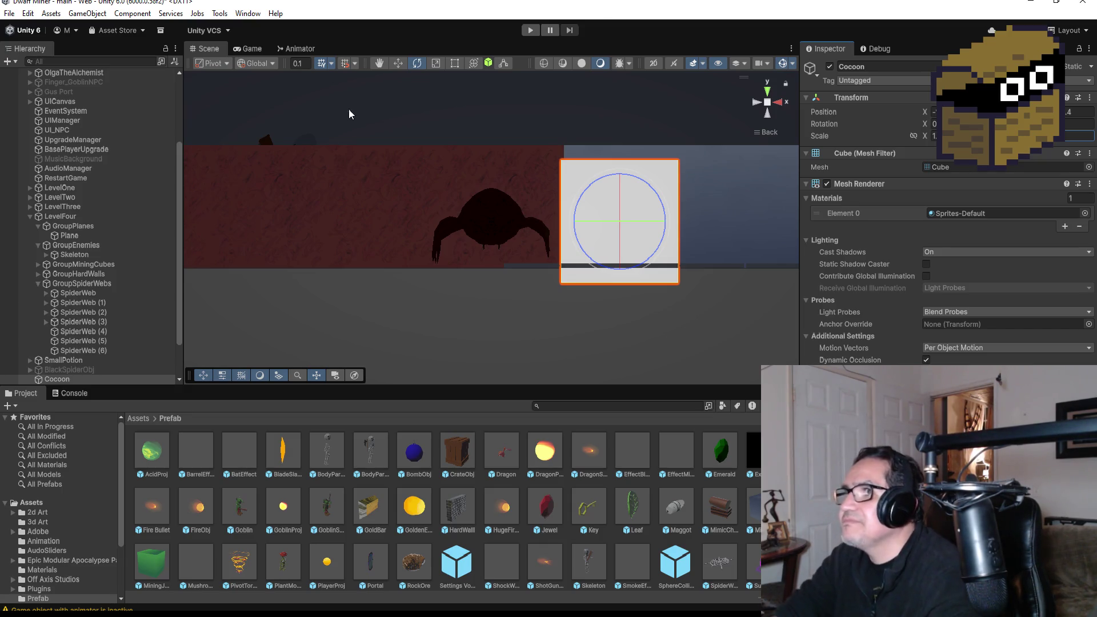
# Raise the Cocoon cube slightly with the Move tool and reselect it
pyautogui.click(398, 64)
pyautogui.moveTo(619, 192); pyautogui.dragTo(615, 164)
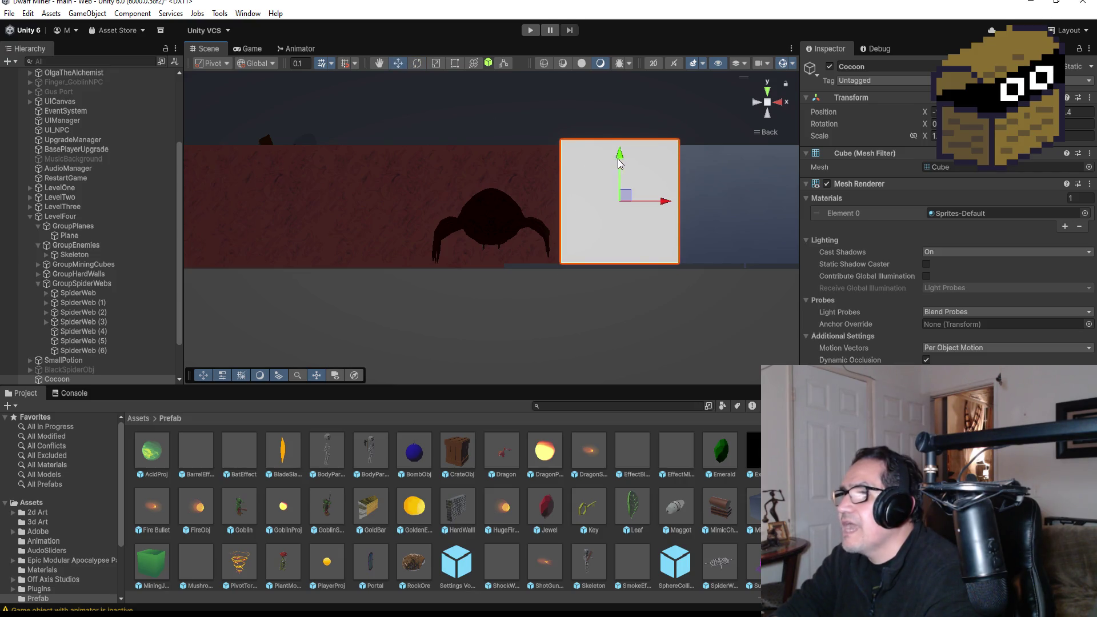
pyautogui.moveTo(609, 237)
pyautogui.mouseDown()
pyautogui.moveTo(677, 286)
pyautogui.moveTo(490, 248)
pyautogui.moveTo(643, 209)
pyautogui.mouseUp()
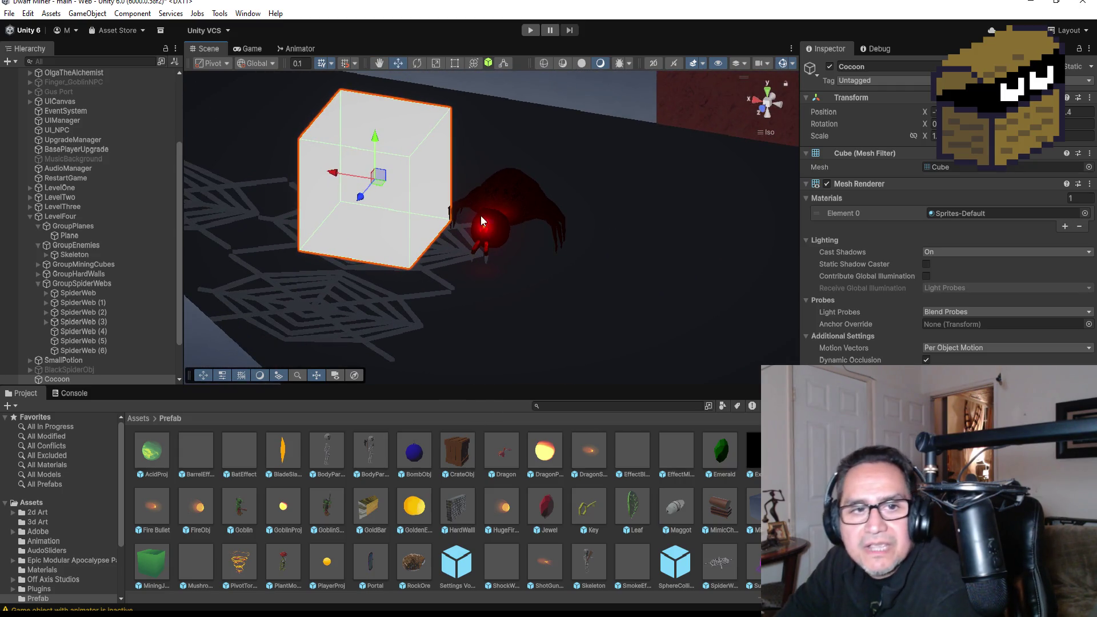
pyautogui.scroll(-3, 474, 244)
pyautogui.click(407, 276)
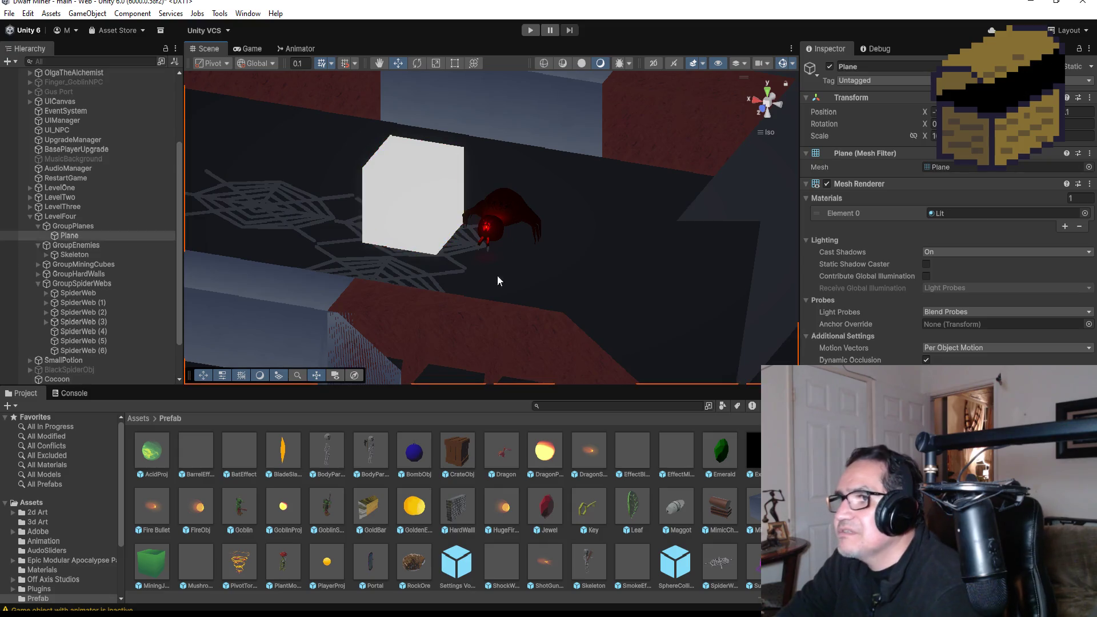
pyautogui.click(424, 193)
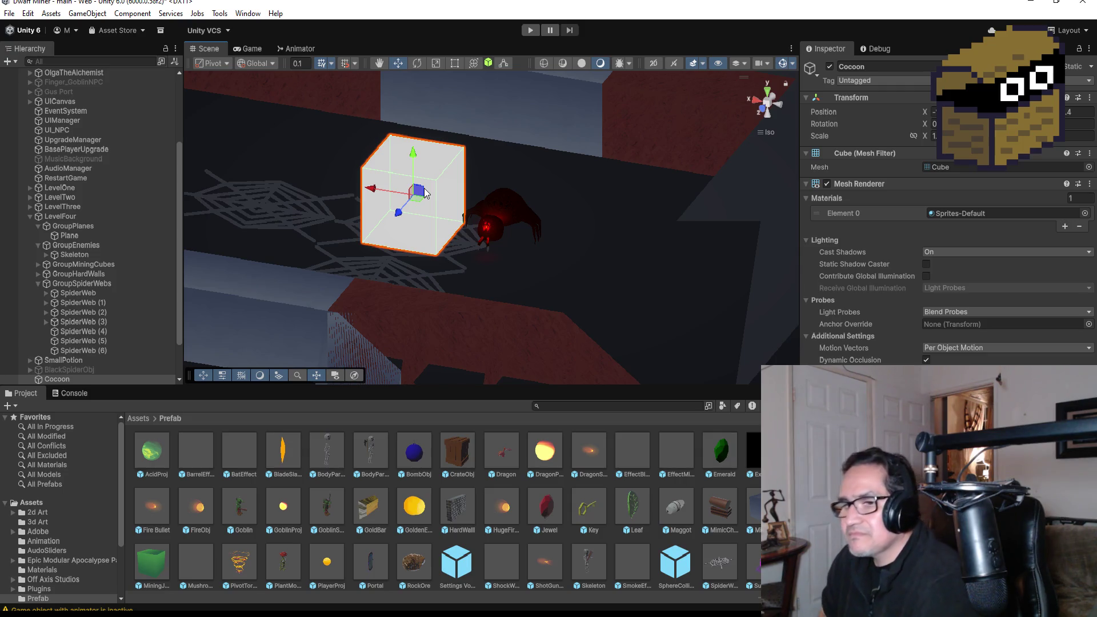
pyautogui.scroll(5, 560, 184)
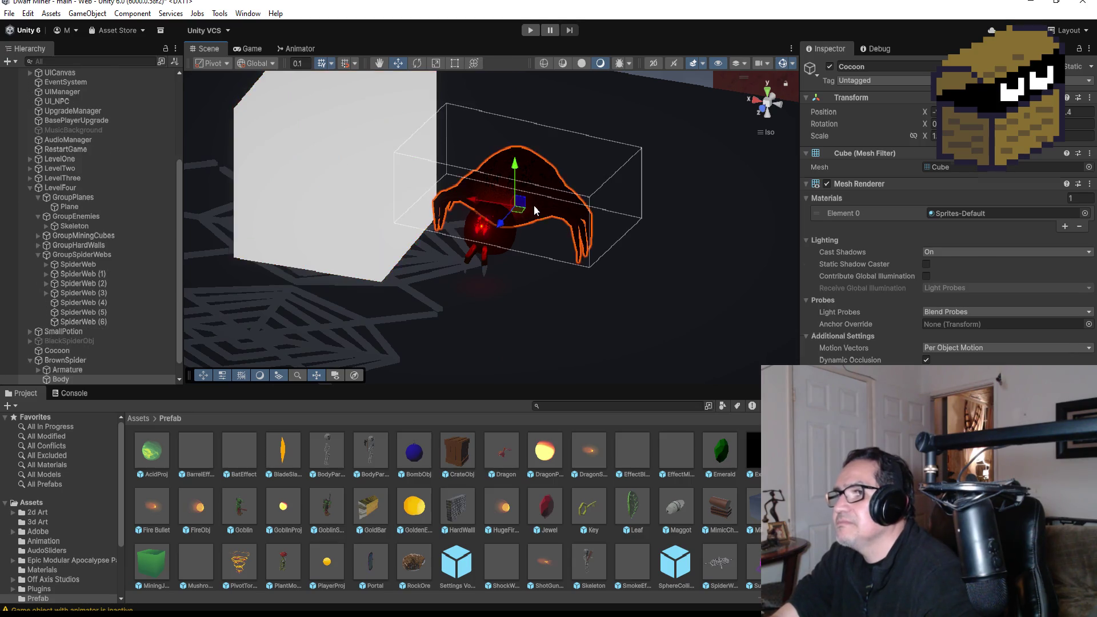
# Frame SpiderWeb (4), inspect the Cocoon's Sprites-Default material, then minimize Unity
pyautogui.scroll(-5, 542, 233)
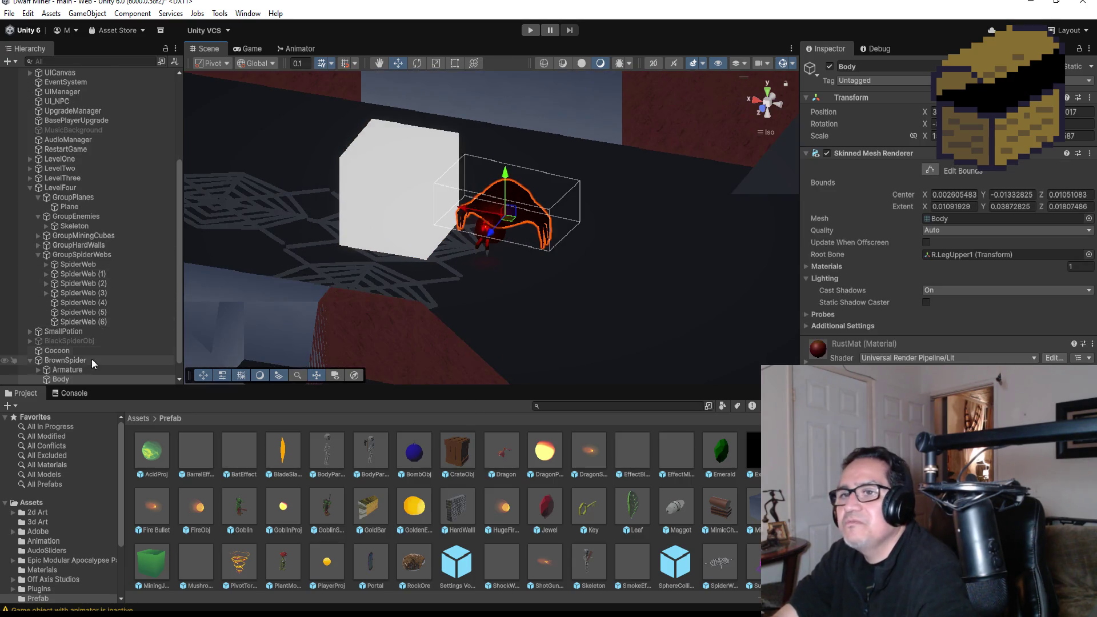
pyautogui.click(60, 361)
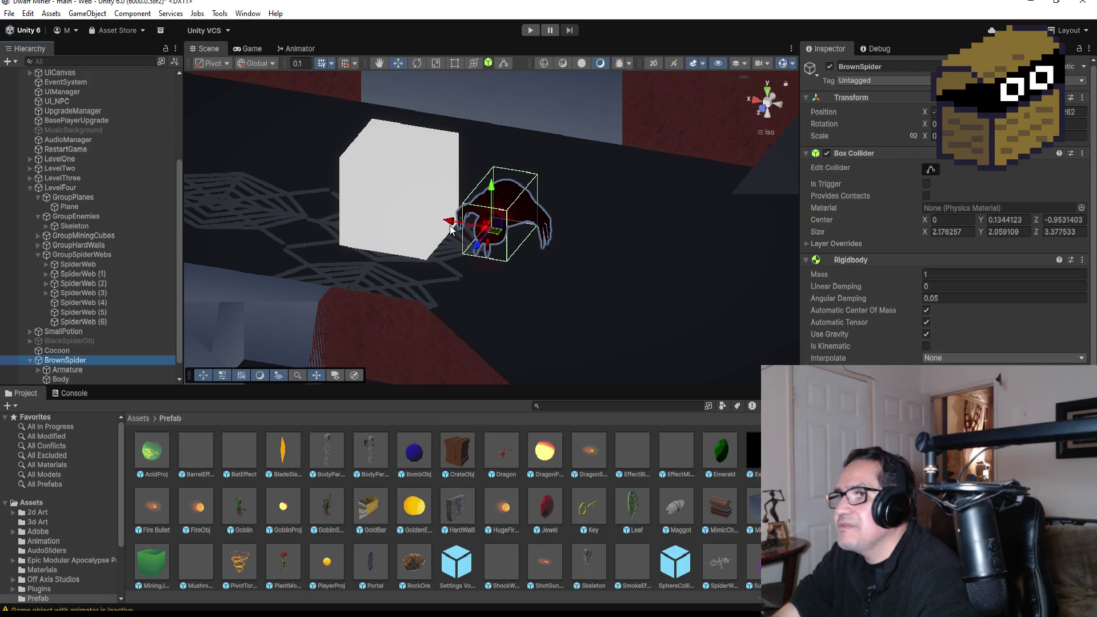
pyautogui.moveTo(659, 228); pyautogui.dragTo(320, 311)
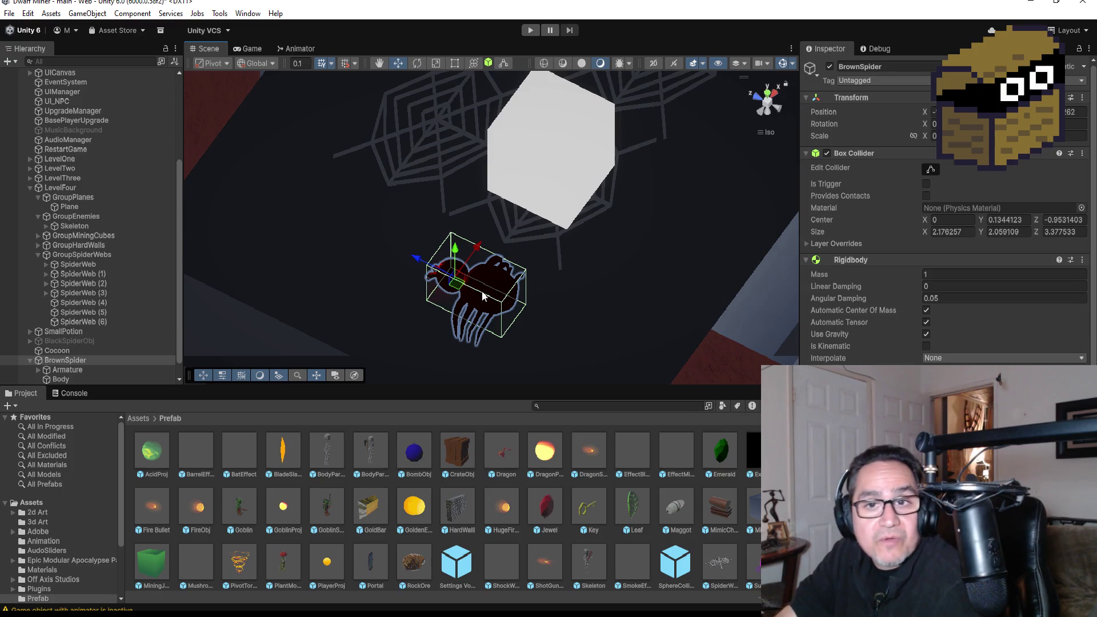
pyautogui.click(542, 161)
pyautogui.press('f')
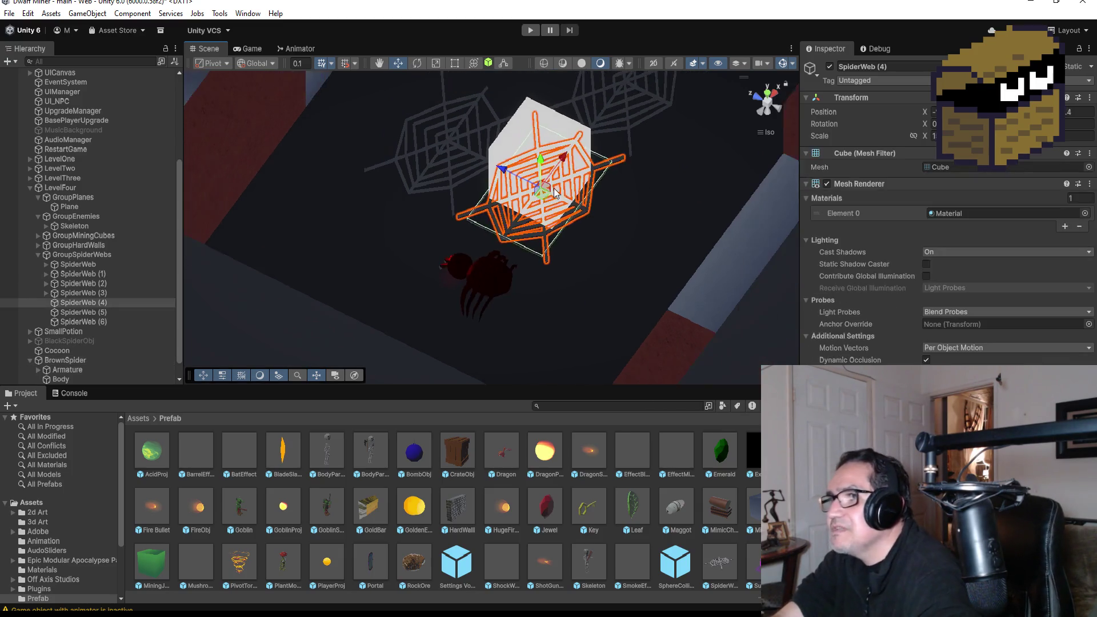
pyautogui.click(538, 162)
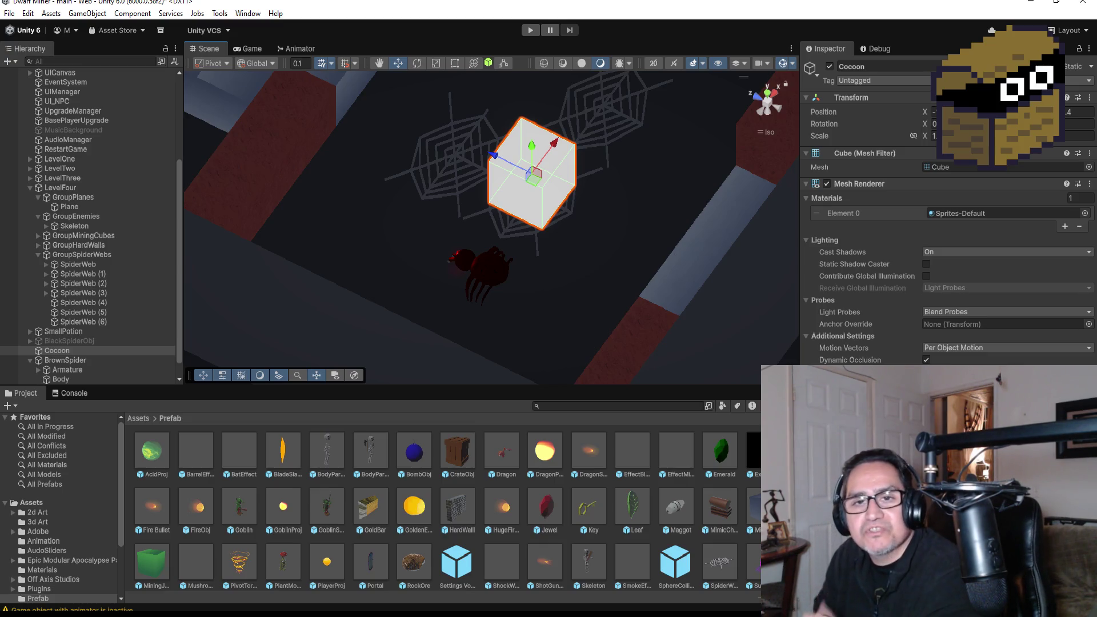
pyautogui.click(1021, 7)
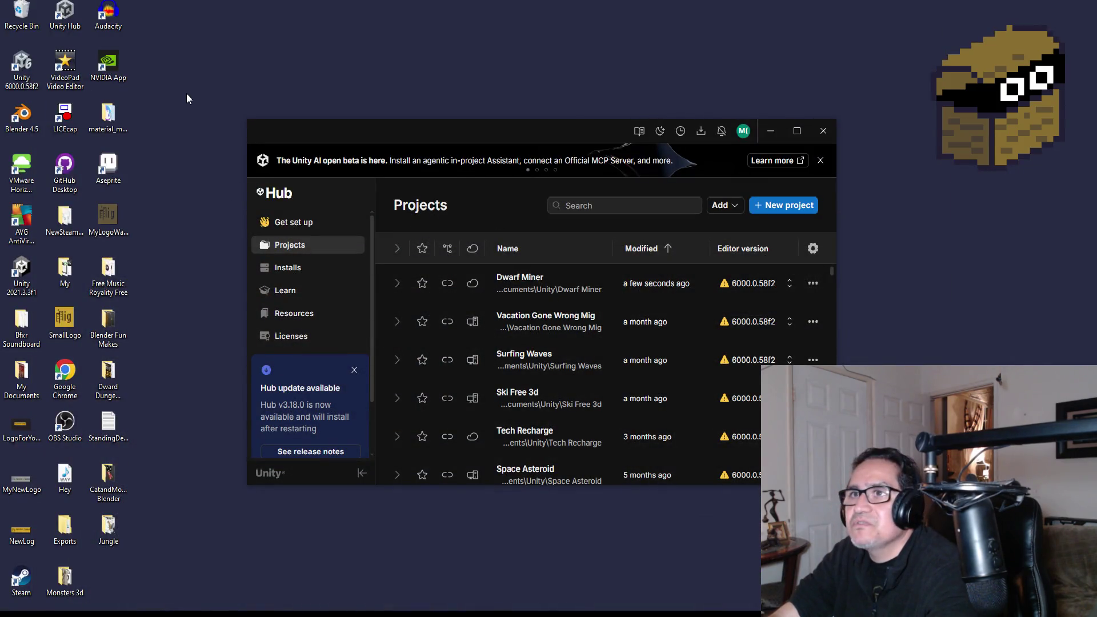
# Launch material_maker from the material_maker_1_3_windows desktop folder
pyautogui.doubleClick(126, 133)
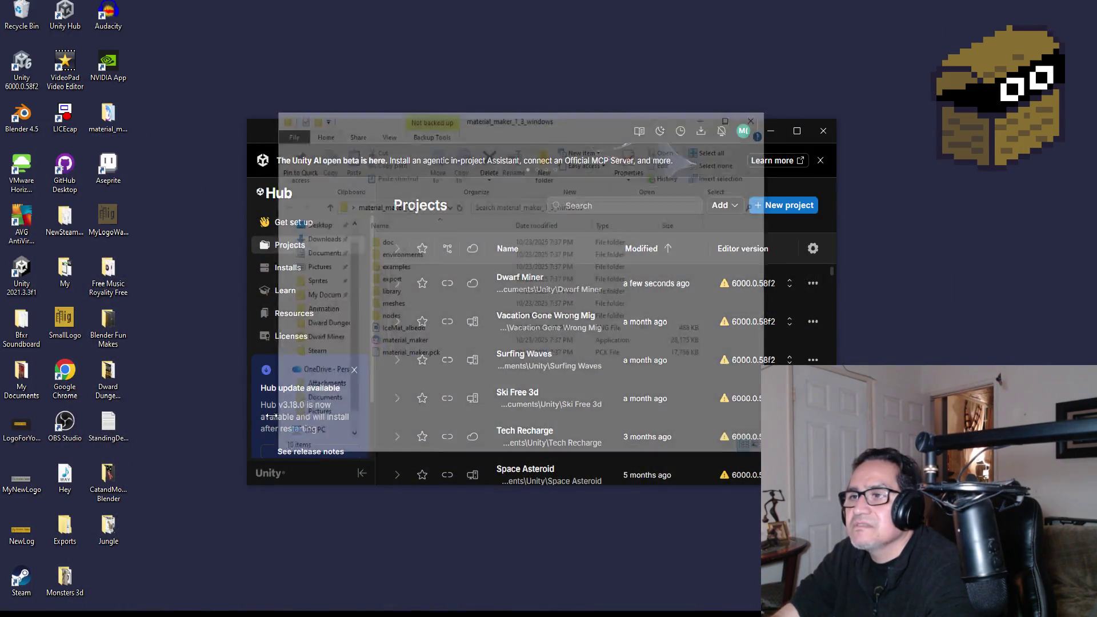
pyautogui.doubleClick(404, 345)
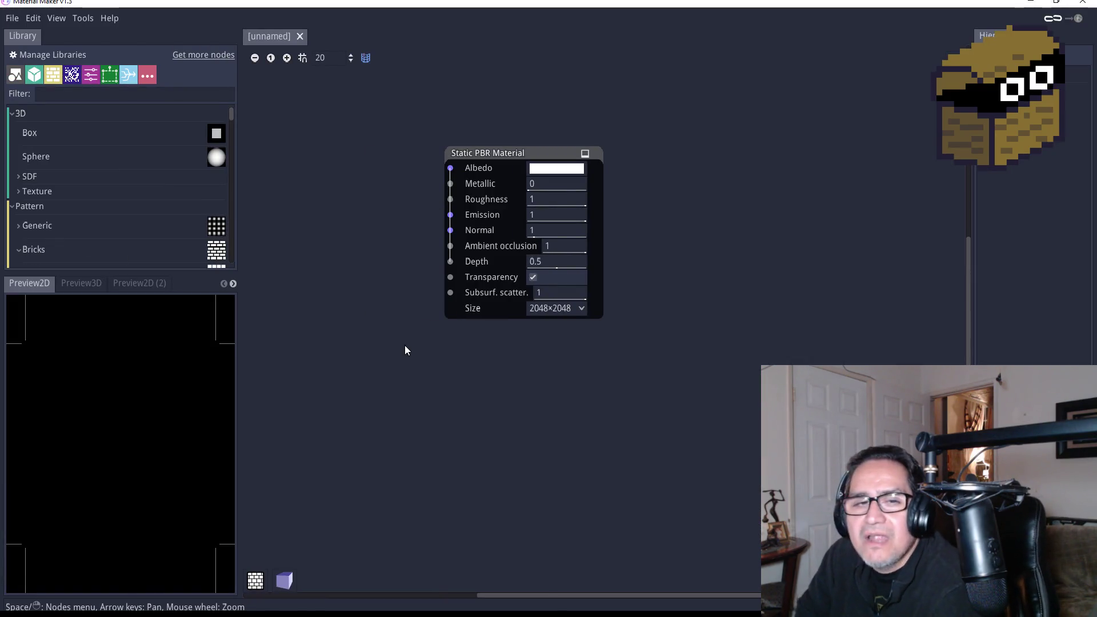
# Enable the 3D cube preview, shift the Static PBR Material node right, and add a Voronoi node
pyautogui.click(282, 583)
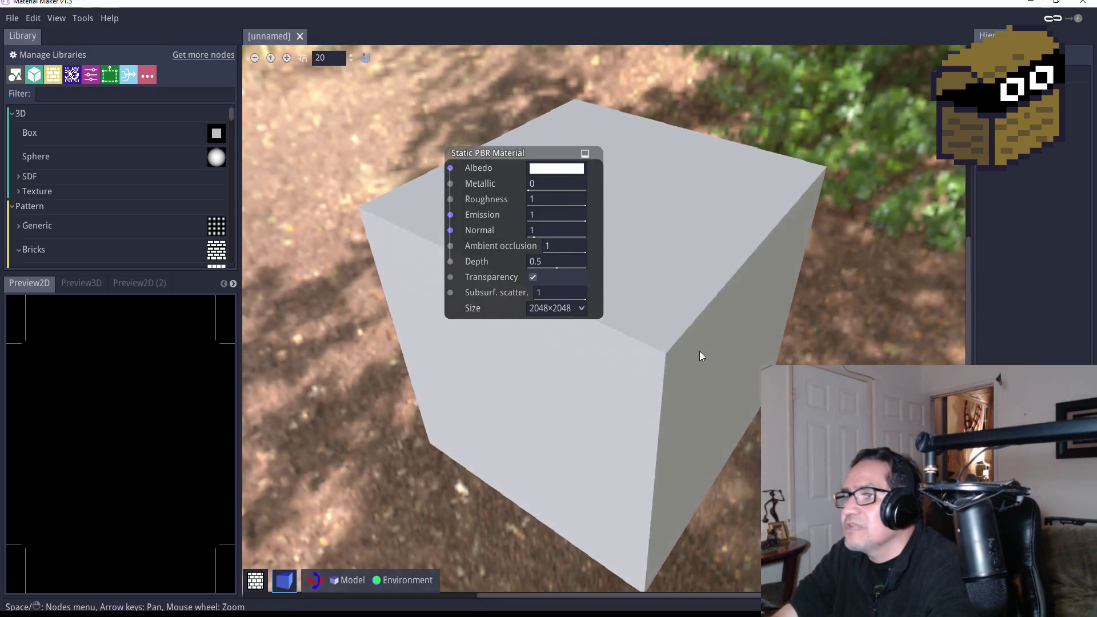
pyautogui.moveTo(529, 152); pyautogui.dragTo(745, 176)
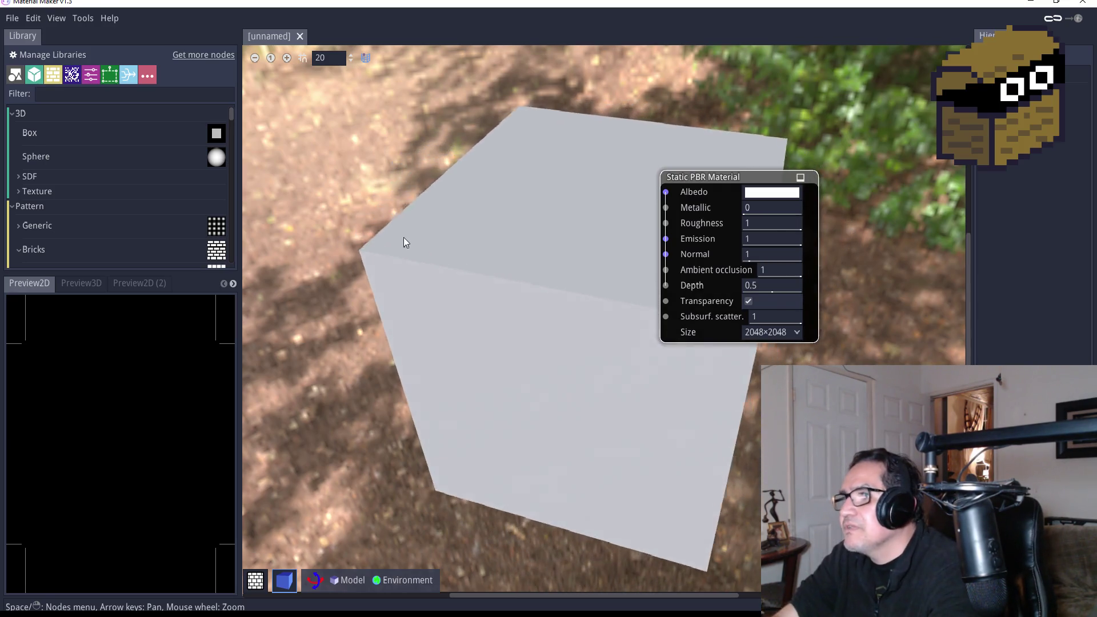
pyautogui.rightClick(400, 232)
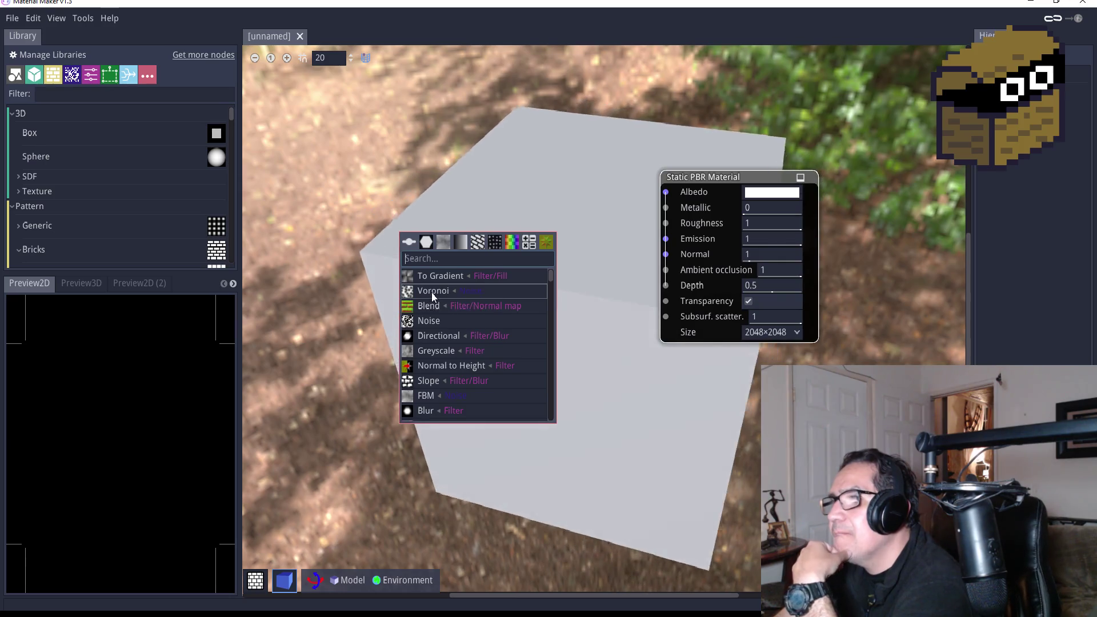
pyautogui.moveTo(463, 239); pyautogui.dragTo(389, 178)
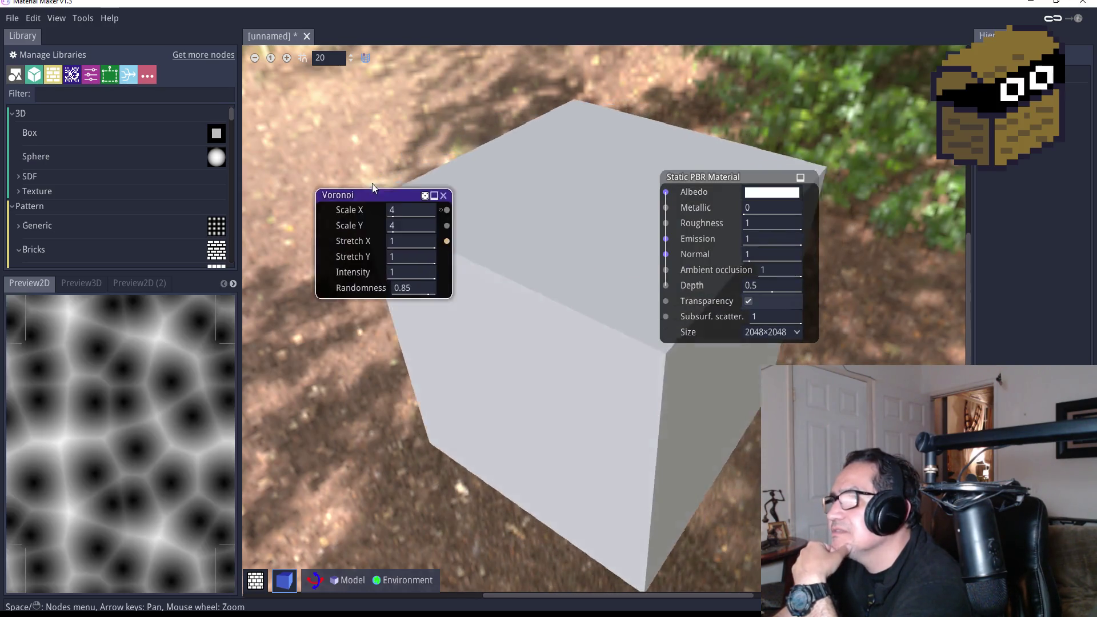
# Connect the Voronoi output to the material's Normal and set Randomness to 0.9
pyautogui.moveTo(455, 193)
pyautogui.mouseDown()
pyautogui.moveTo(675, 233)
pyautogui.moveTo(666, 254)
pyautogui.mouseUp()
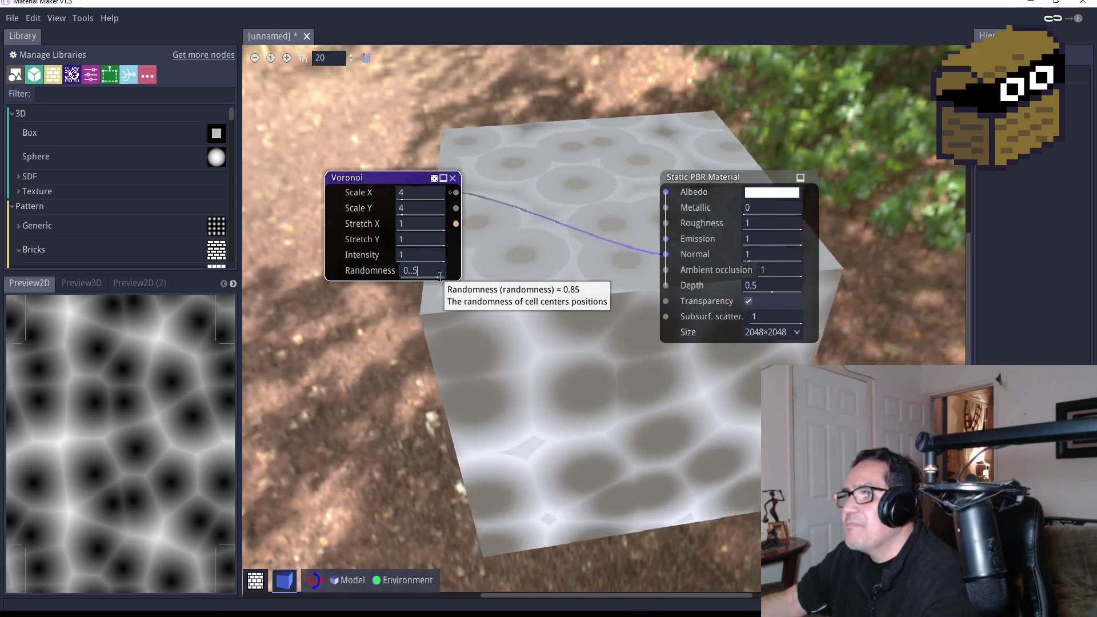
pyautogui.press('Left')
pyautogui.press('BackSpace')
pyautogui.write('.')
pyautogui.press('Return')
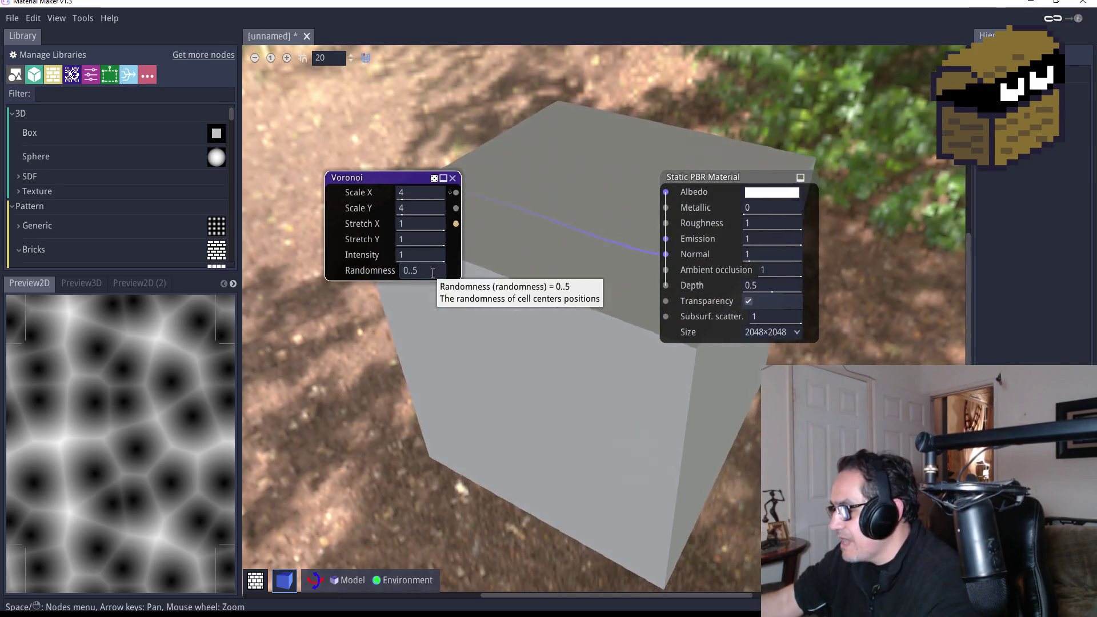
pyautogui.press('Return')
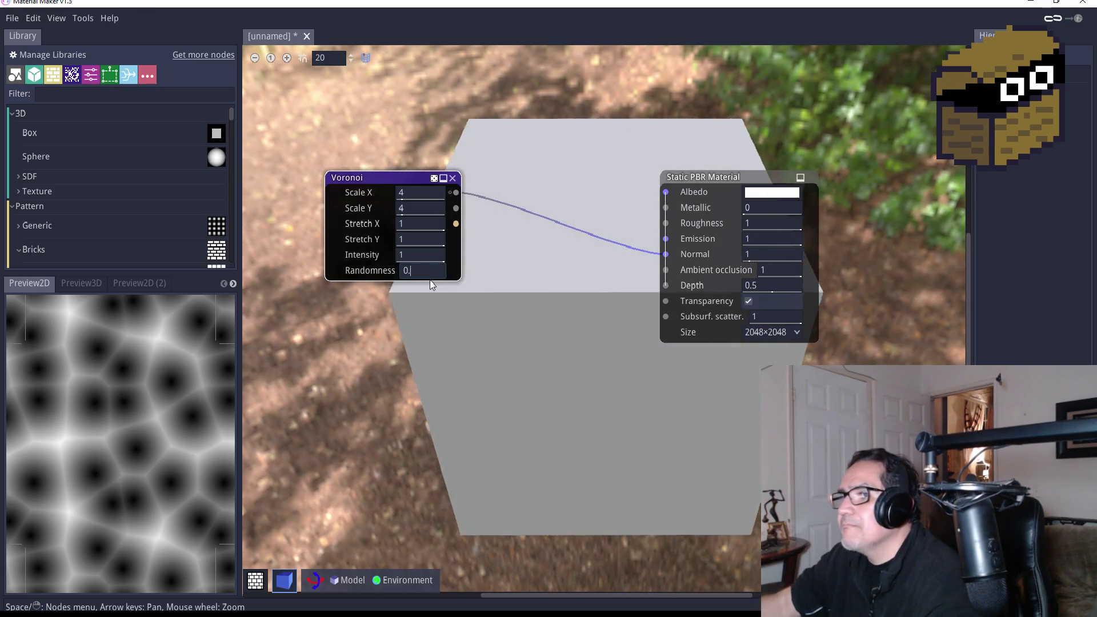
pyautogui.write('9')
pyautogui.press('Return')
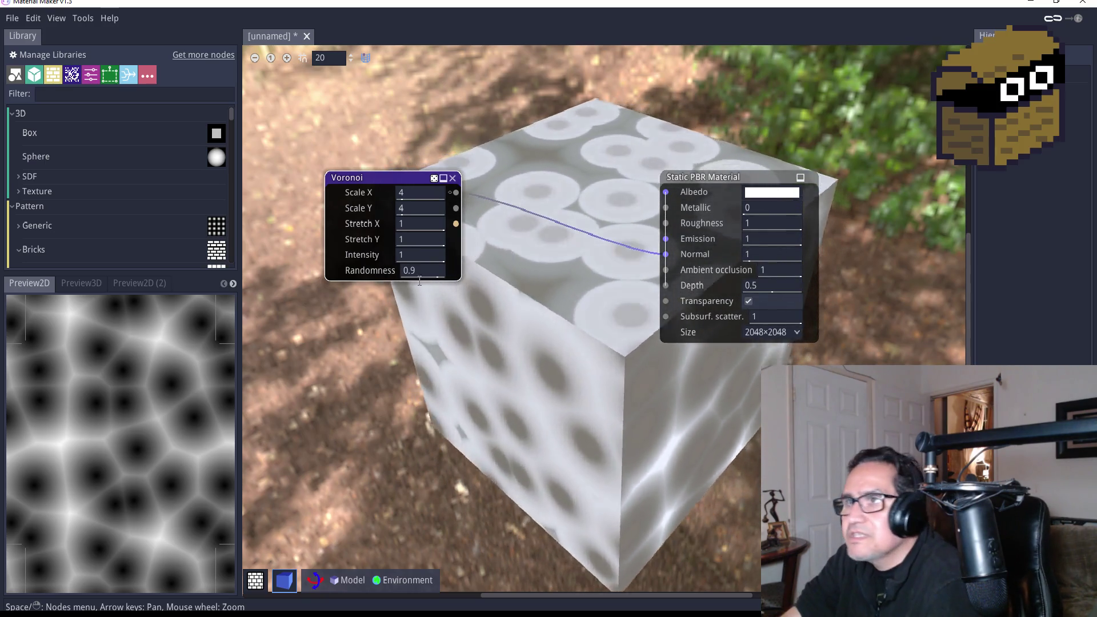
# Move the Voronoi node lower and set its Scale X and Scale Y to 3
pyautogui.moveTo(385, 174)
pyautogui.mouseDown()
pyautogui.moveTo(377, 290)
pyautogui.moveTo(385, 176)
pyautogui.moveTo(391, 282)
pyautogui.moveTo(376, 348)
pyautogui.mouseUp()
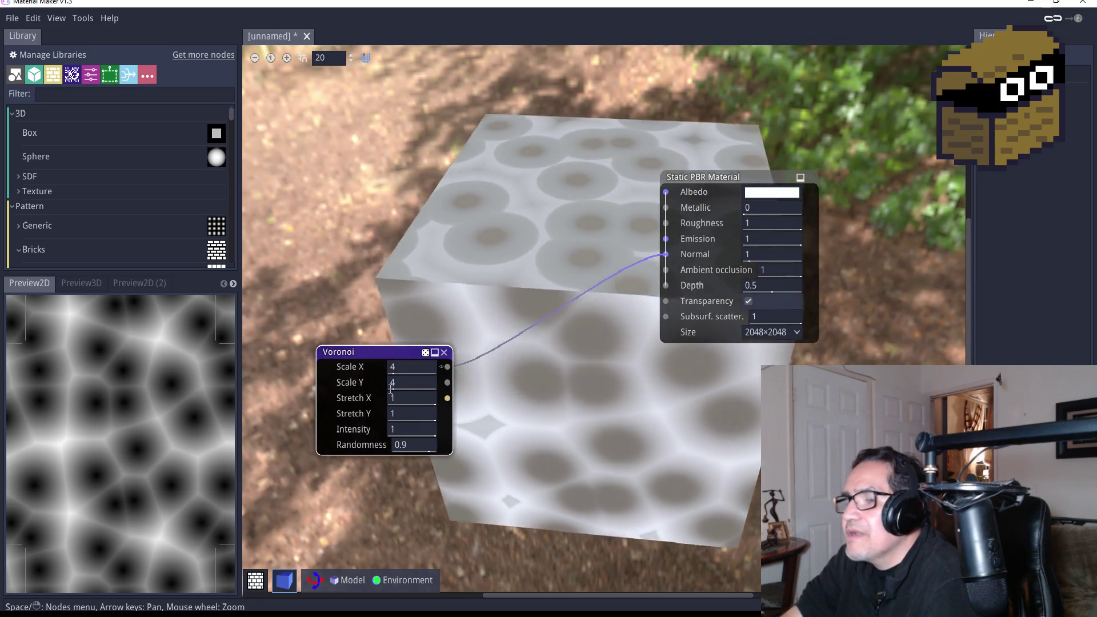
pyautogui.click(408, 368)
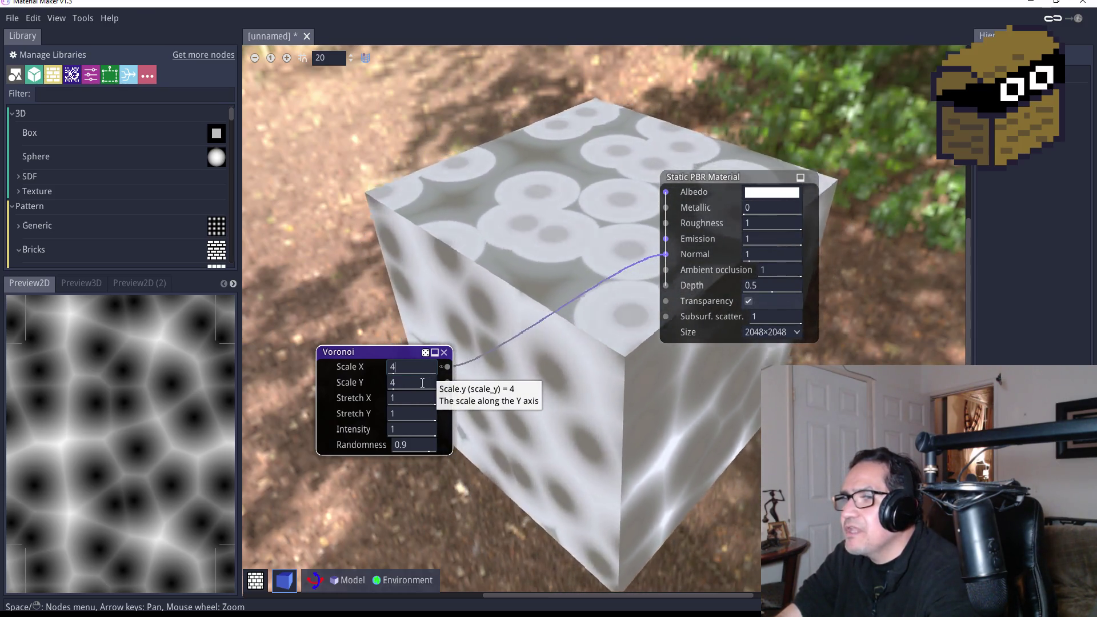
pyautogui.write('3')
pyautogui.press('Left')
pyautogui.press('BackSpace')
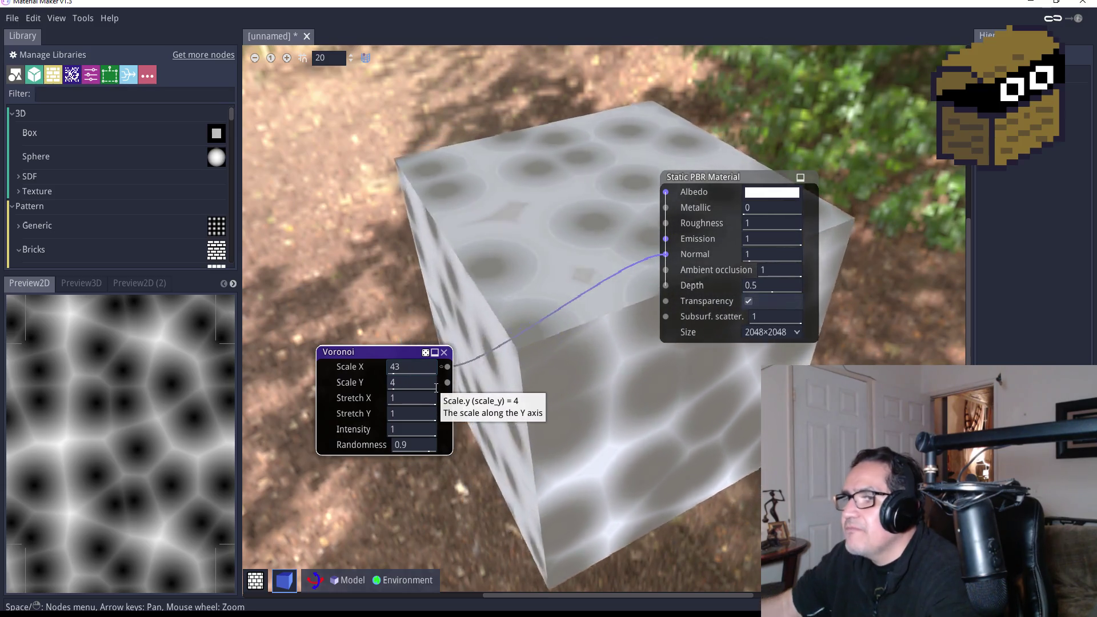
pyautogui.click(434, 385)
pyautogui.write('3')
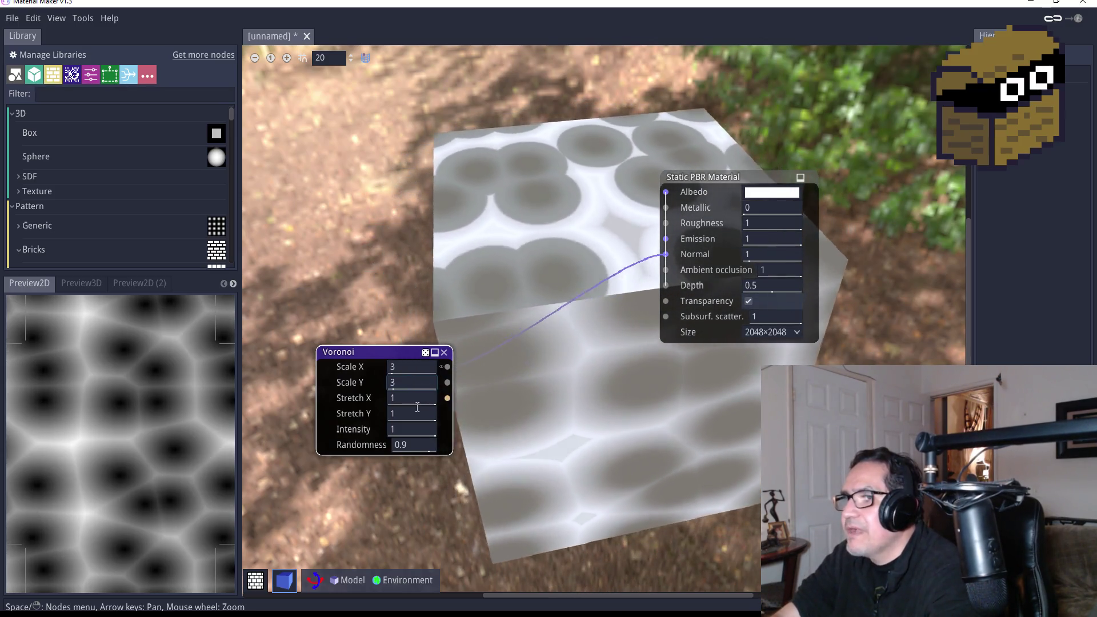
pyautogui.click(425, 398)
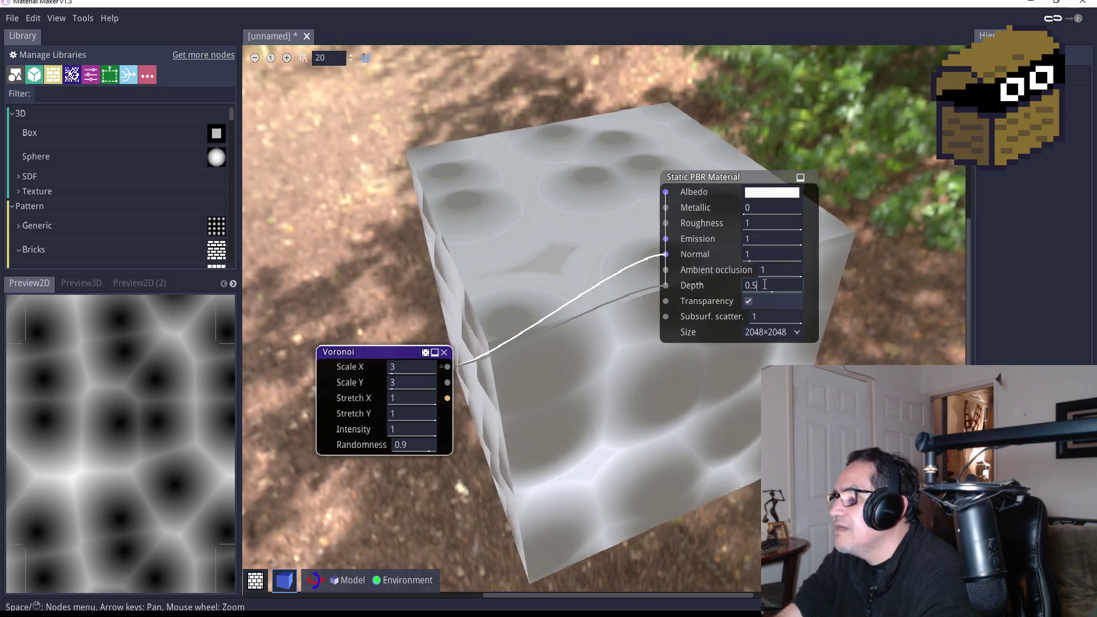
# Set the material Depth from 1 to 0.2, then 0.7, and select Voronoi to preview it
pyautogui.write('1')
pyautogui.press('Return')
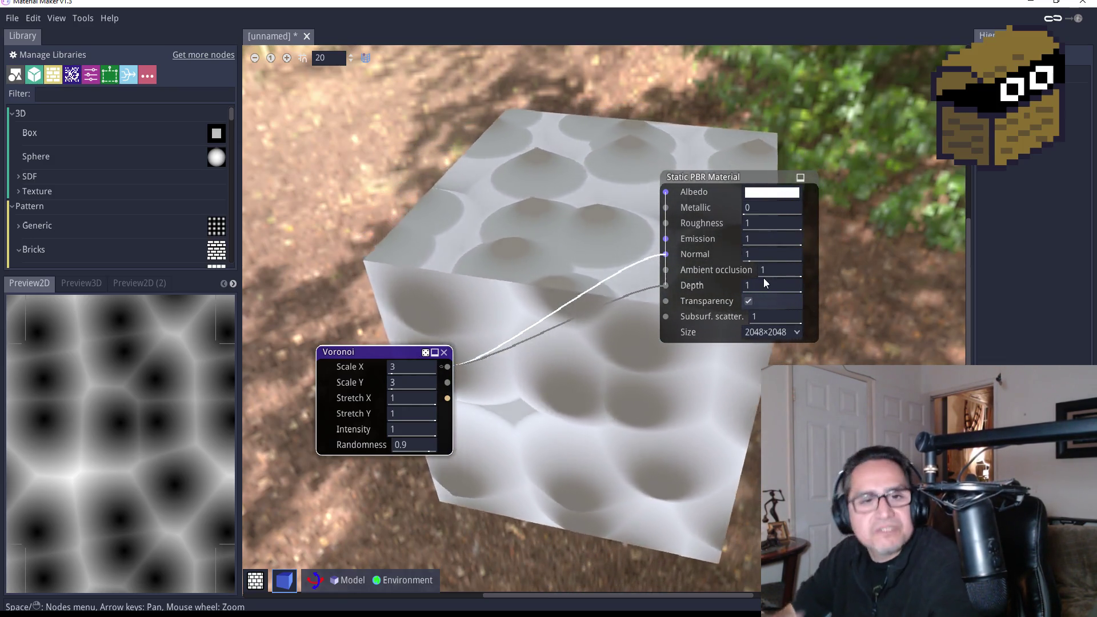
pyautogui.click(764, 284)
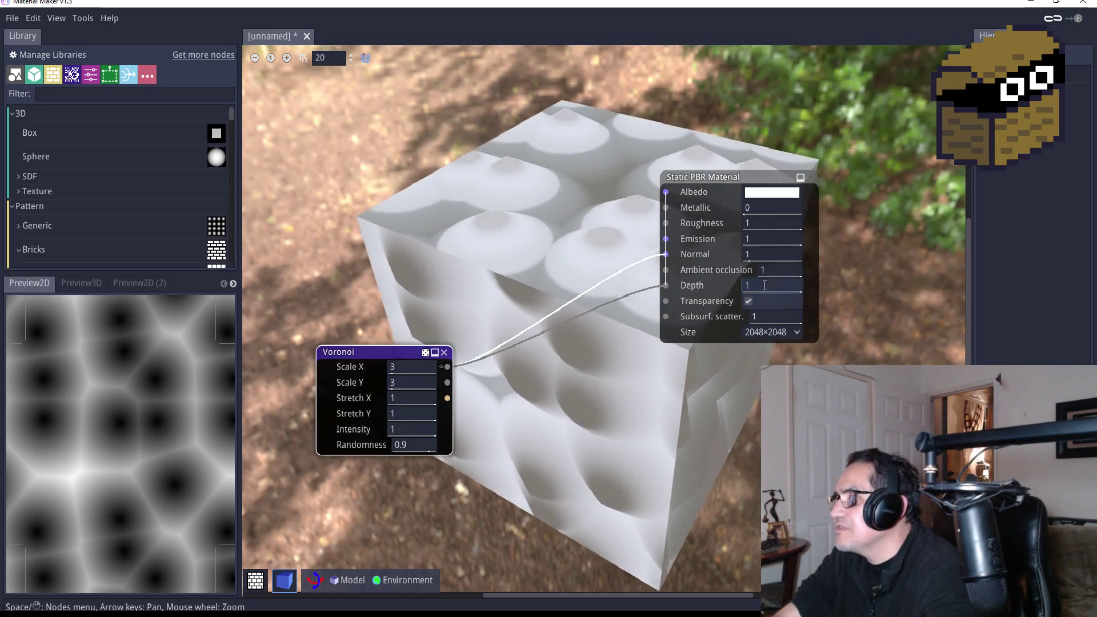
pyautogui.press('BackSpace')
pyautogui.write('.2')
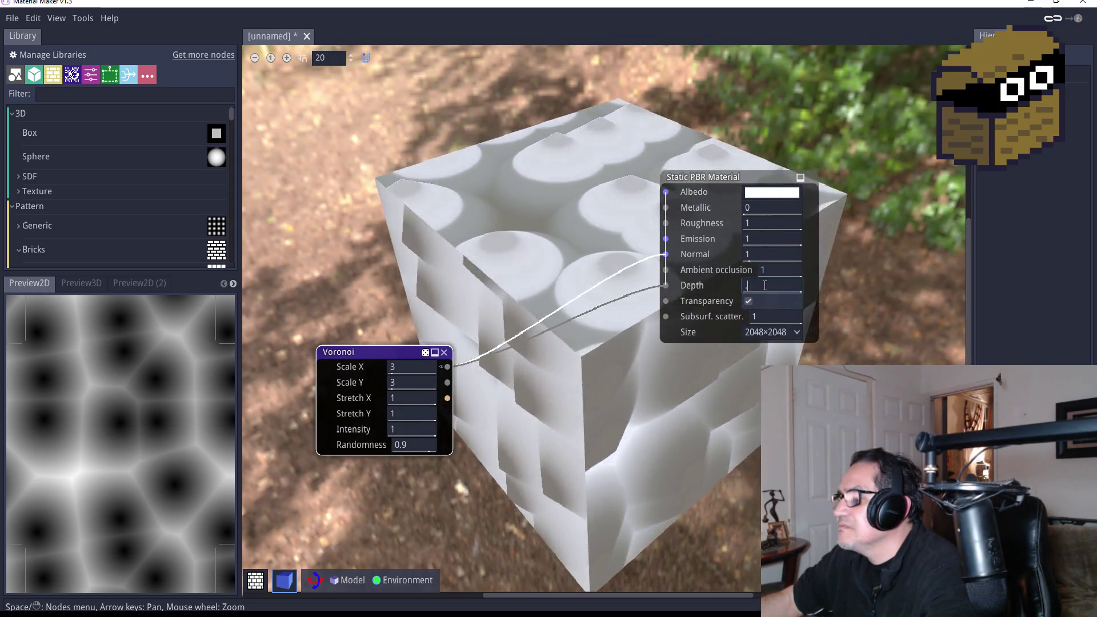
pyautogui.press('Return')
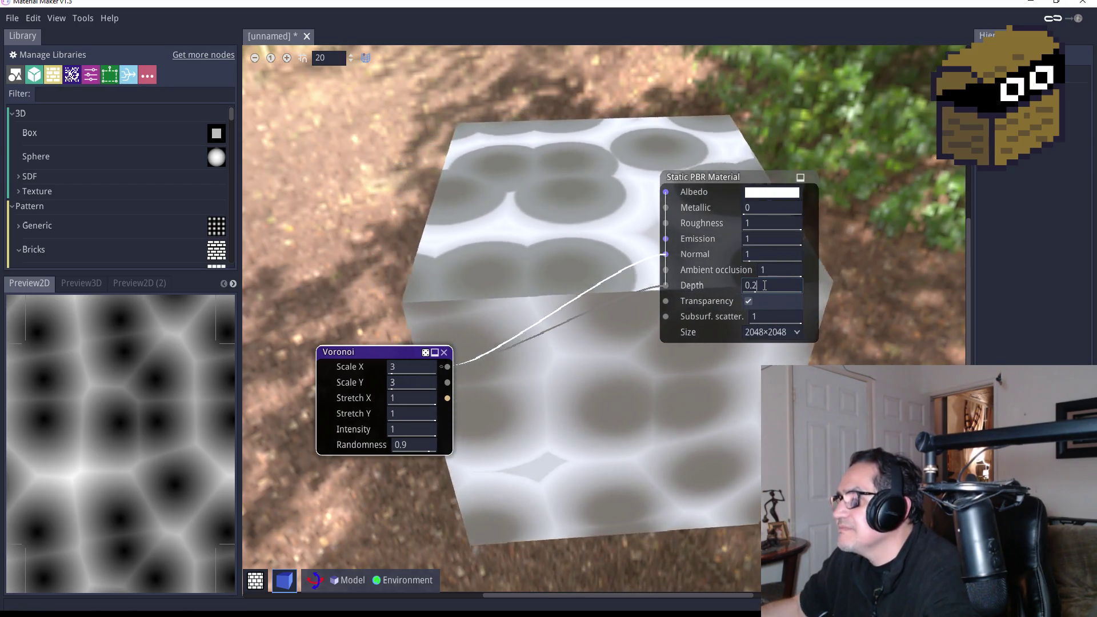
pyautogui.scroll(5, 764, 285)
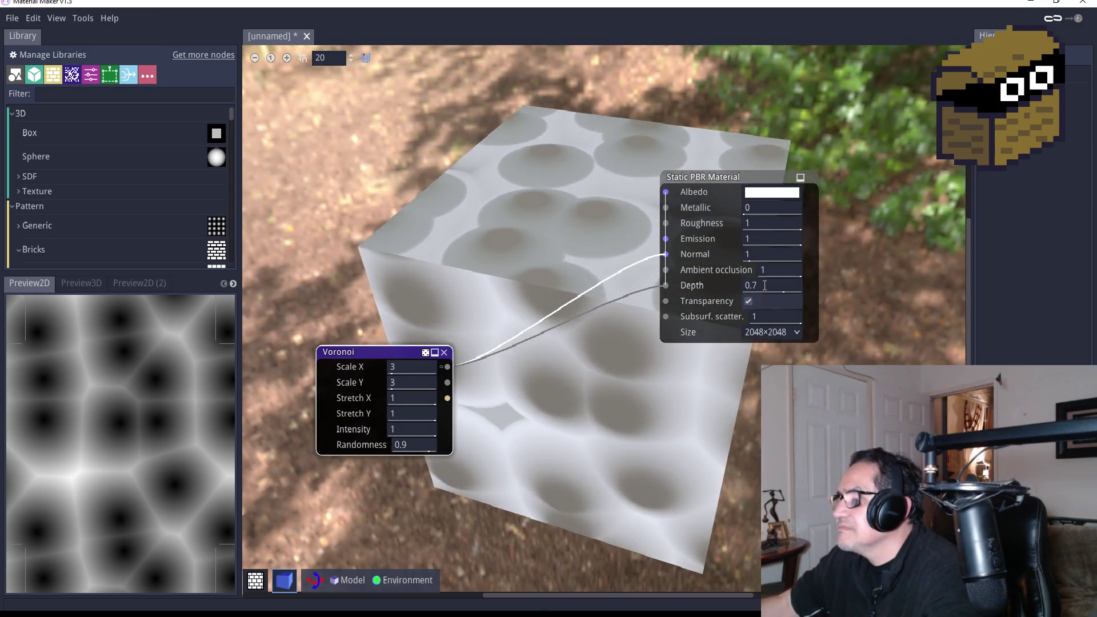
pyautogui.moveTo(576, 416)
pyautogui.mouseDown()
pyautogui.moveTo(657, 297)
pyautogui.moveTo(626, 361)
pyautogui.moveTo(663, 406)
pyautogui.moveTo(711, 360)
pyautogui.moveTo(646, 431)
pyautogui.mouseUp()
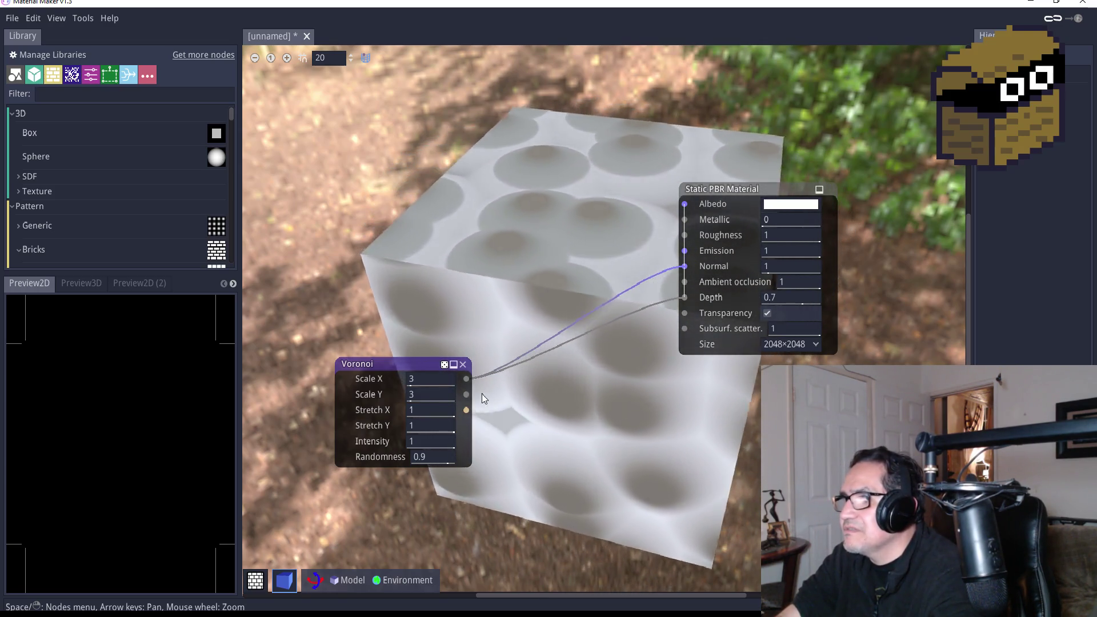
pyautogui.click(383, 365)
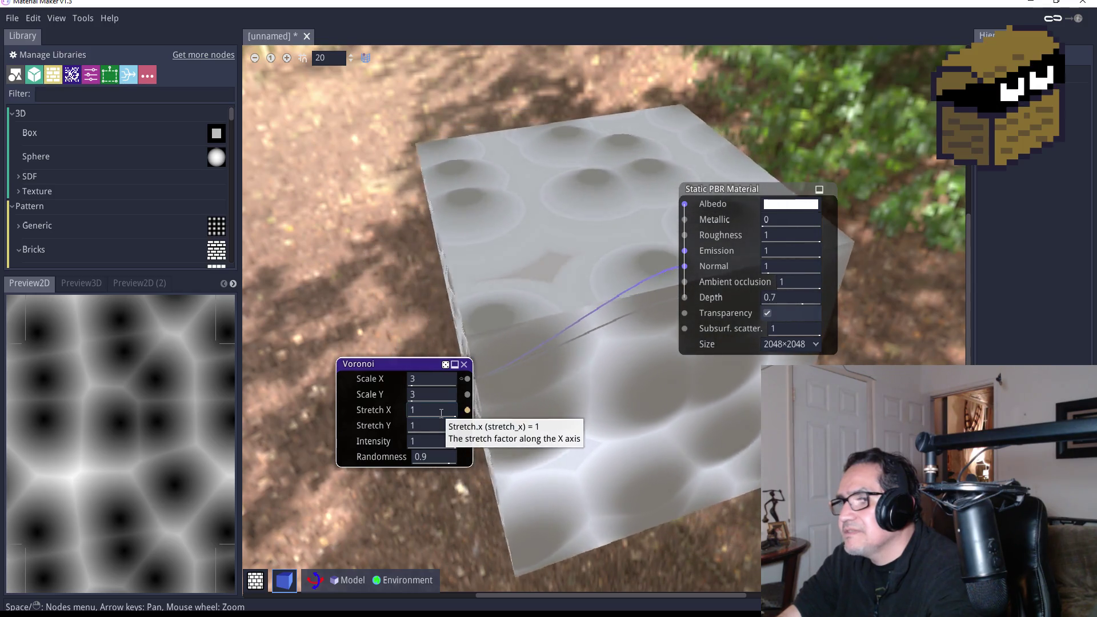
# Adjust the Voronoi Intensity through 3 and 0.5 to a final 0.75
pyautogui.click(434, 440)
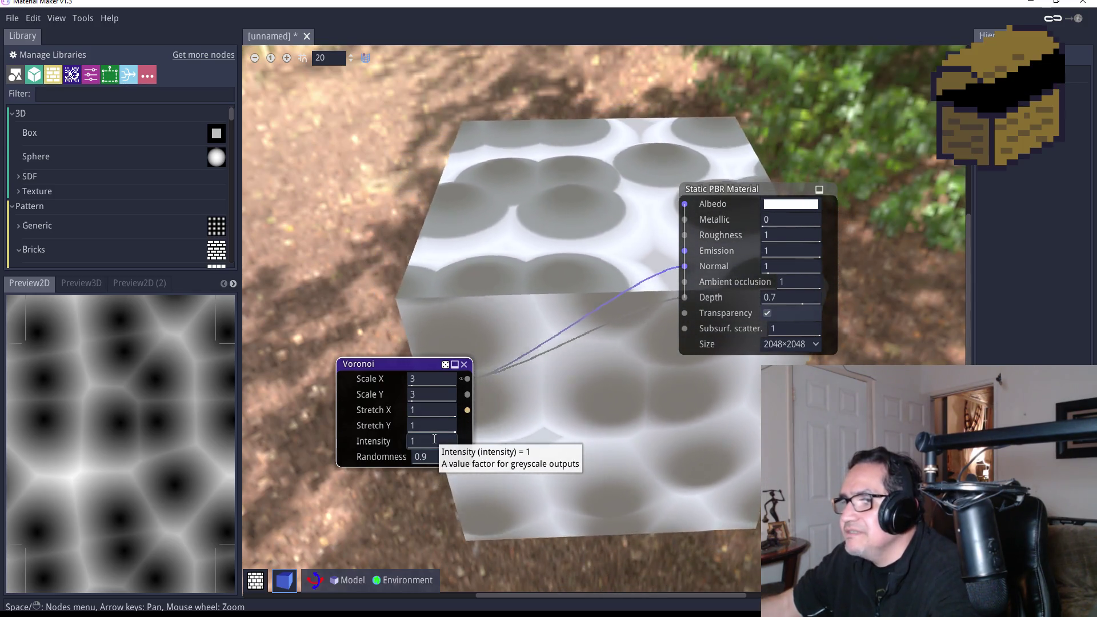
pyautogui.write('3')
pyautogui.press('BackSpace')
pyautogui.write('3')
pyautogui.press('Return')
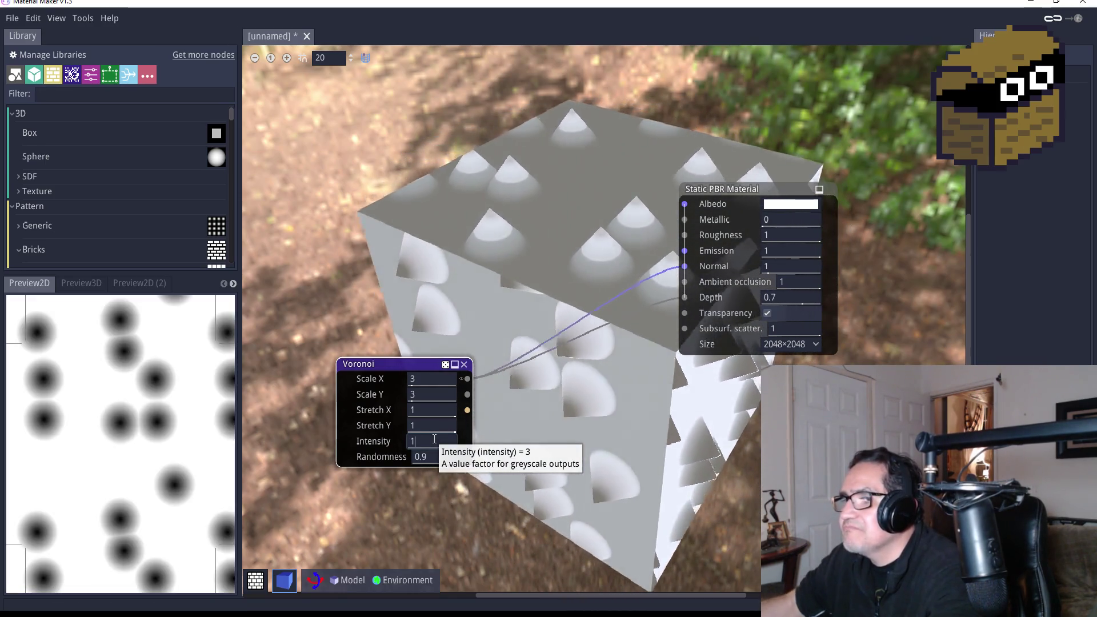
pyautogui.press('Return')
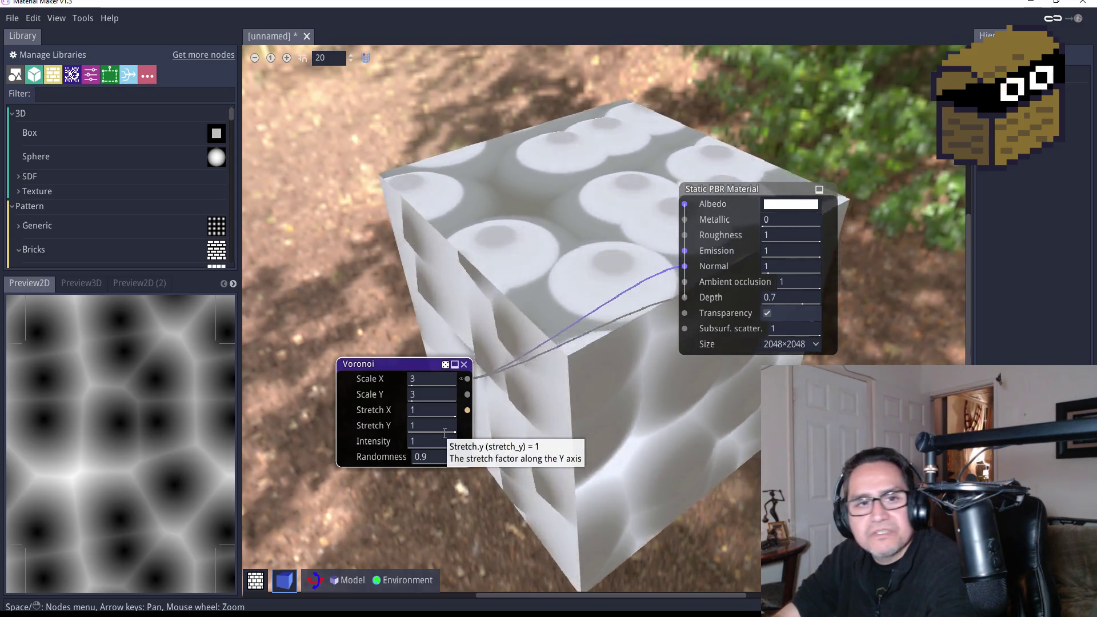
pyautogui.click(444, 433)
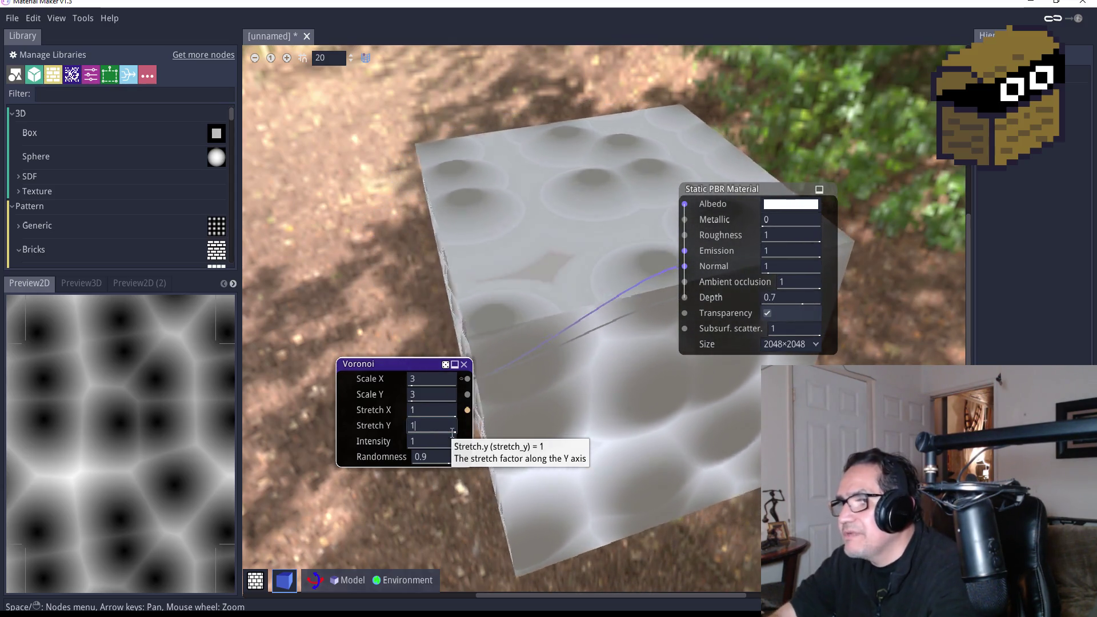
pyautogui.click(440, 438)
pyautogui.press('BackSpace')
pyautogui.write('.5')
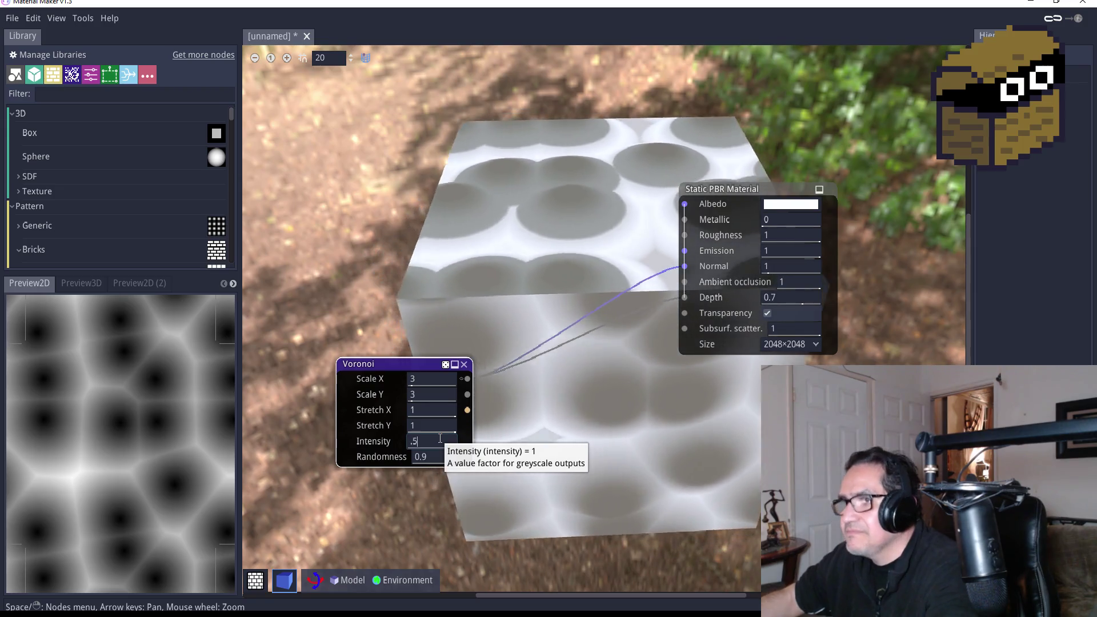
pyautogui.press('Return')
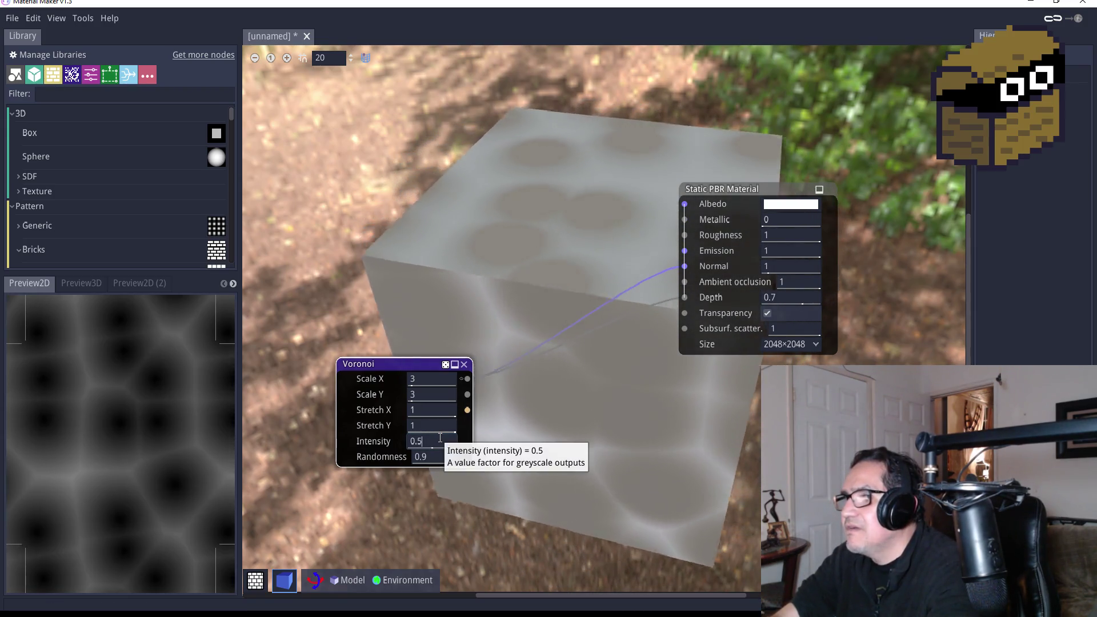
pyautogui.press('BackSpace')
pyautogui.write('7')
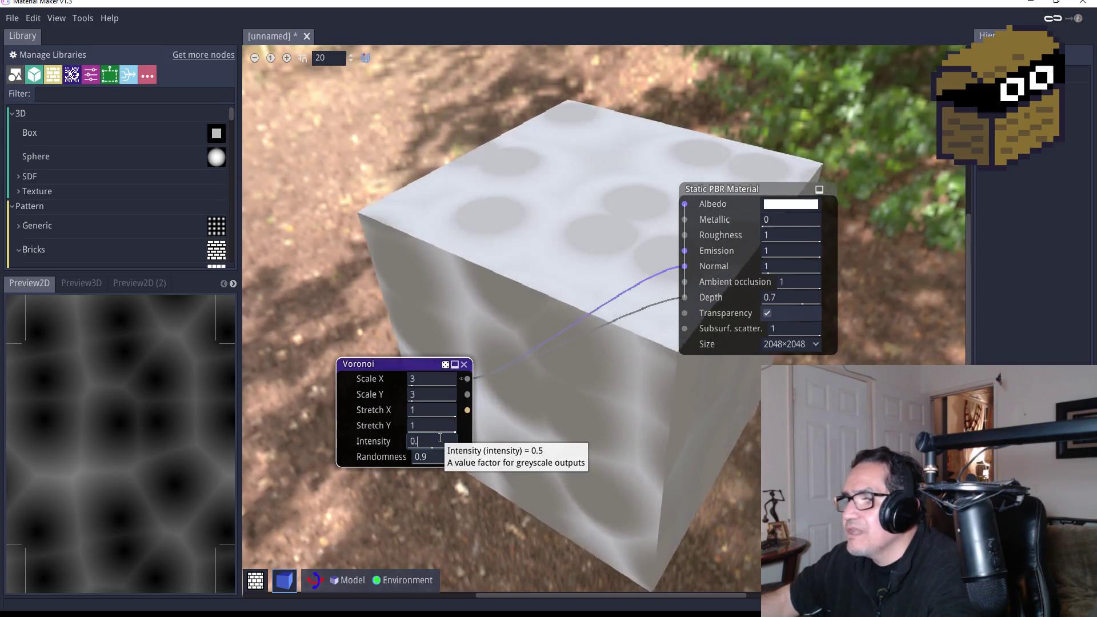
pyautogui.write('5')
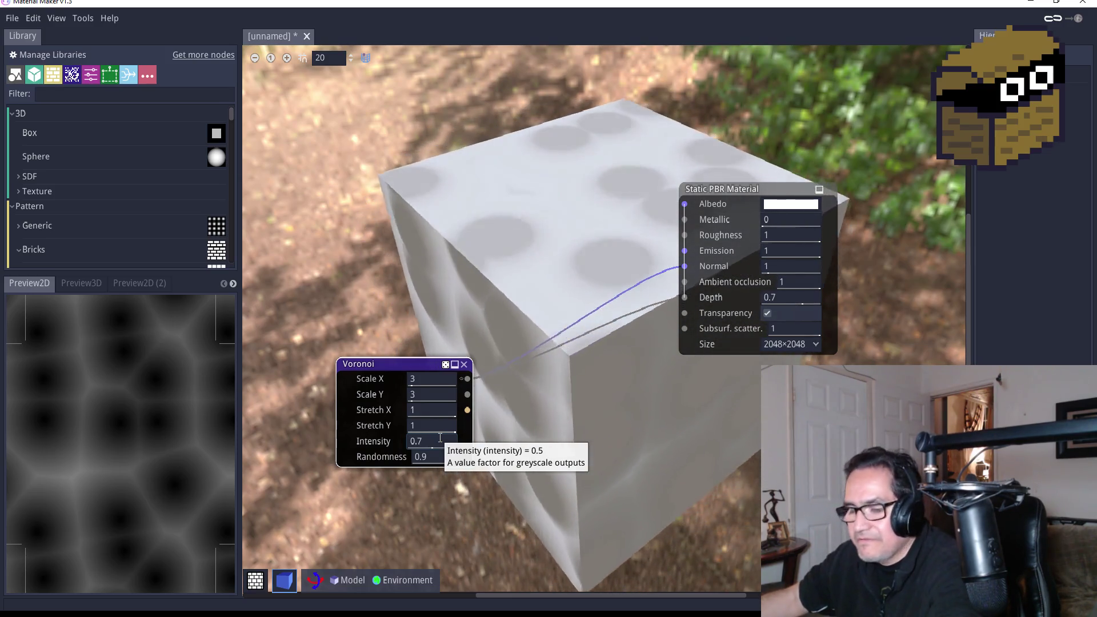
pyautogui.press('Return')
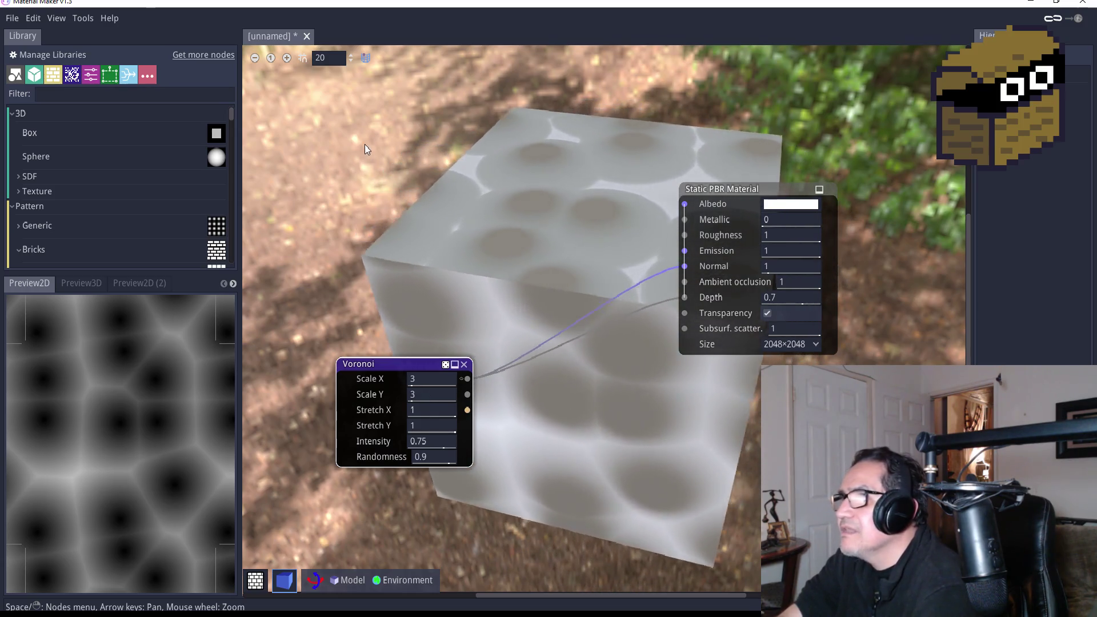
# Bring up the add-node list over the graph
pyautogui.rightClick(367, 145)
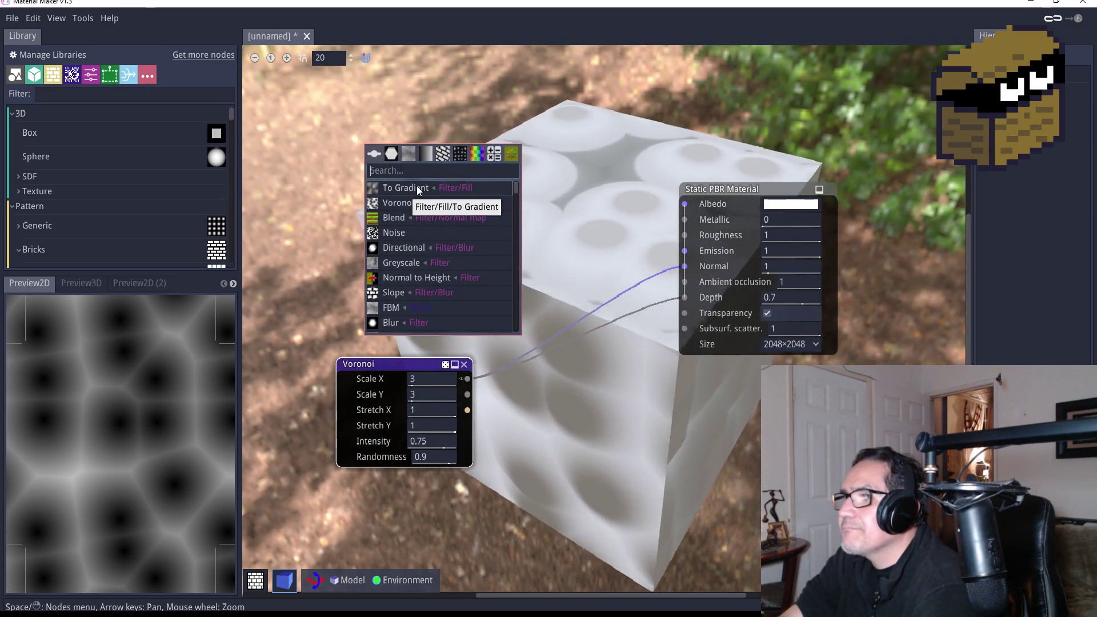
pyautogui.click(355, 129)
pyautogui.rightClick(475, 153)
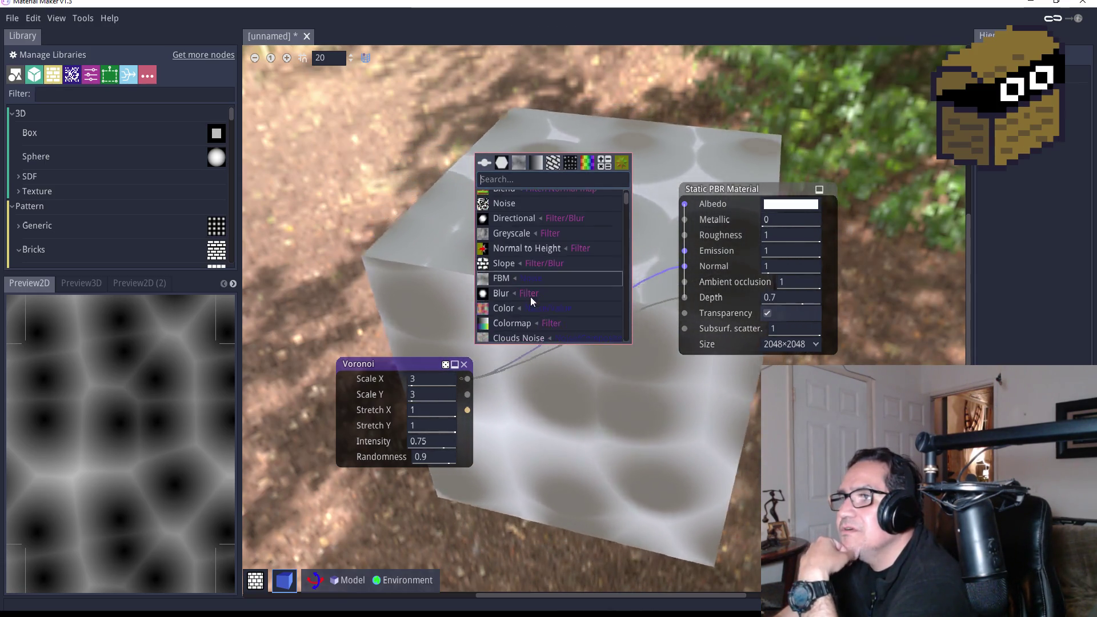
# Add a Clouds Noise node, rearrange it beside Voronoi, and wire it into the material's Normal
pyautogui.scroll(-2, 543, 324)
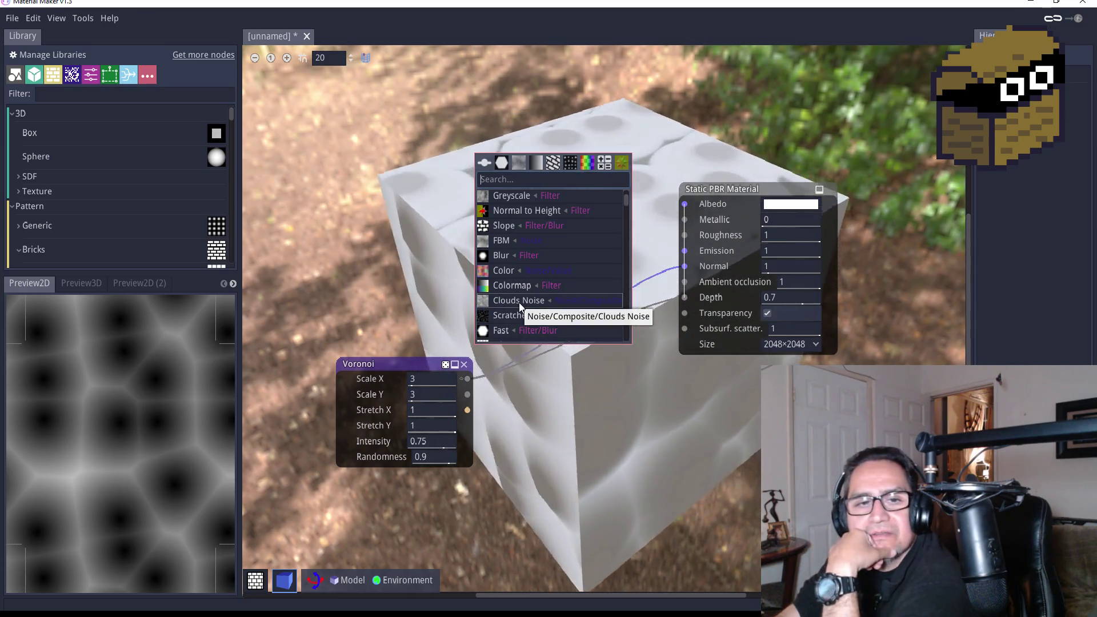
pyautogui.click(520, 301)
pyautogui.moveTo(529, 162); pyautogui.dragTo(517, 224)
pyautogui.moveTo(433, 359); pyautogui.dragTo(380, 329)
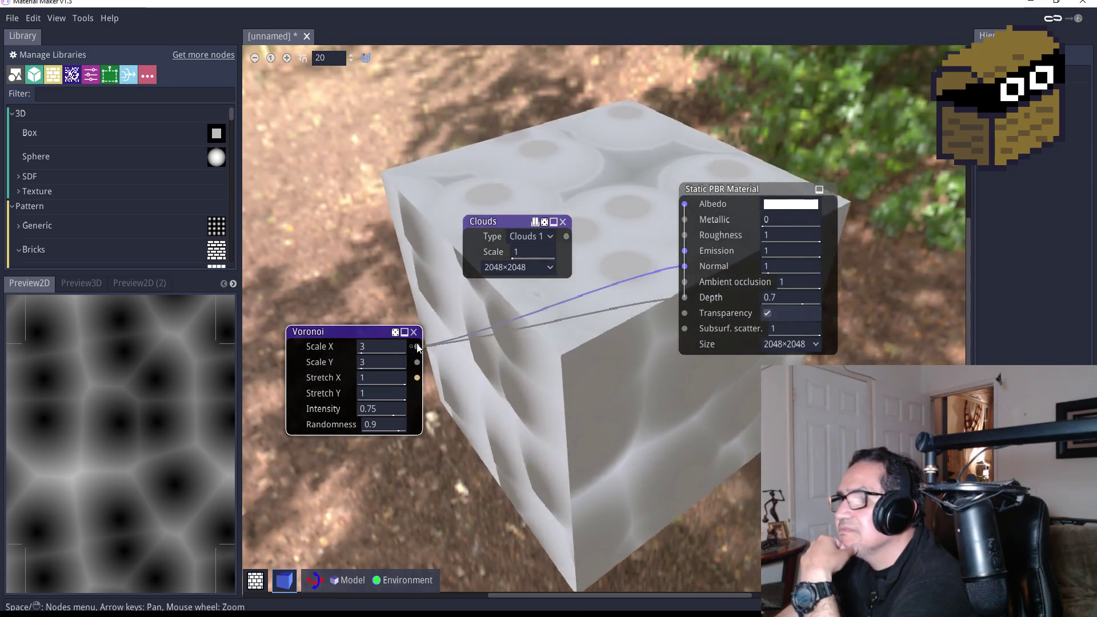
pyautogui.moveTo(509, 222)
pyautogui.mouseDown()
pyautogui.moveTo(412, 238)
pyautogui.moveTo(517, 261)
pyautogui.moveTo(680, 268)
pyautogui.mouseUp()
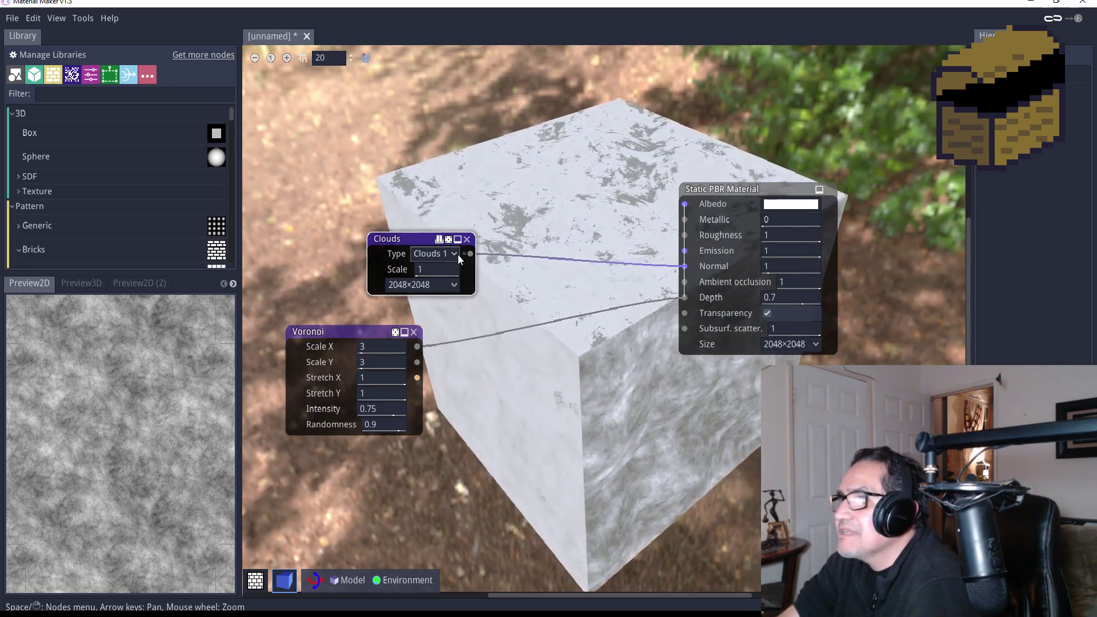
# Set the Clouds node type to Clouds 3 after trying Clouds 2
pyautogui.click(458, 254)
pyautogui.click(443, 283)
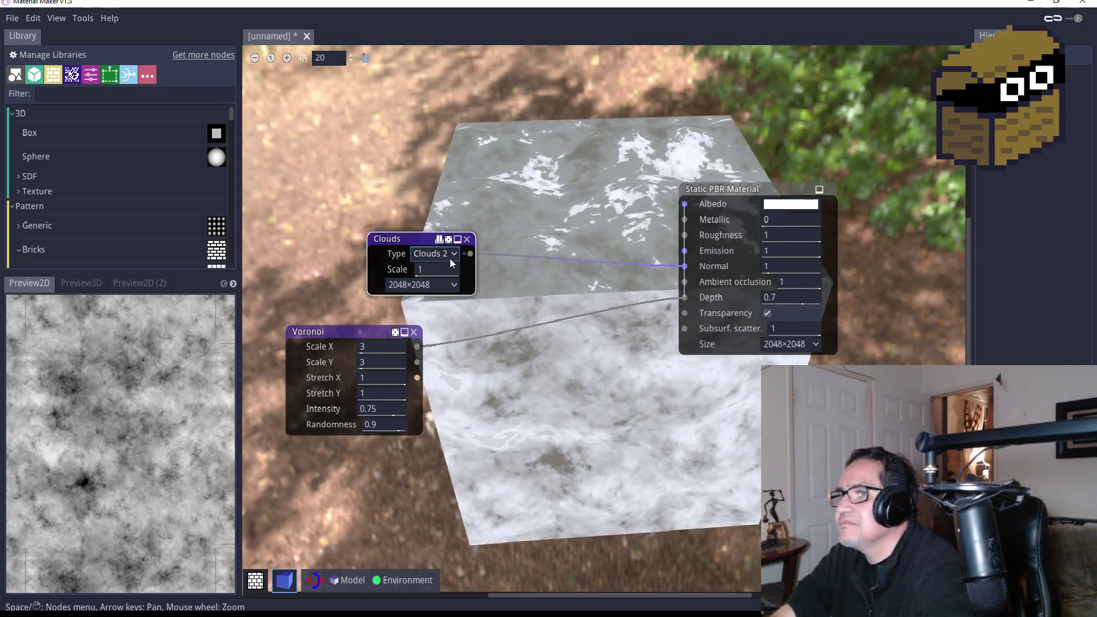
pyautogui.click(450, 253)
pyautogui.click(434, 298)
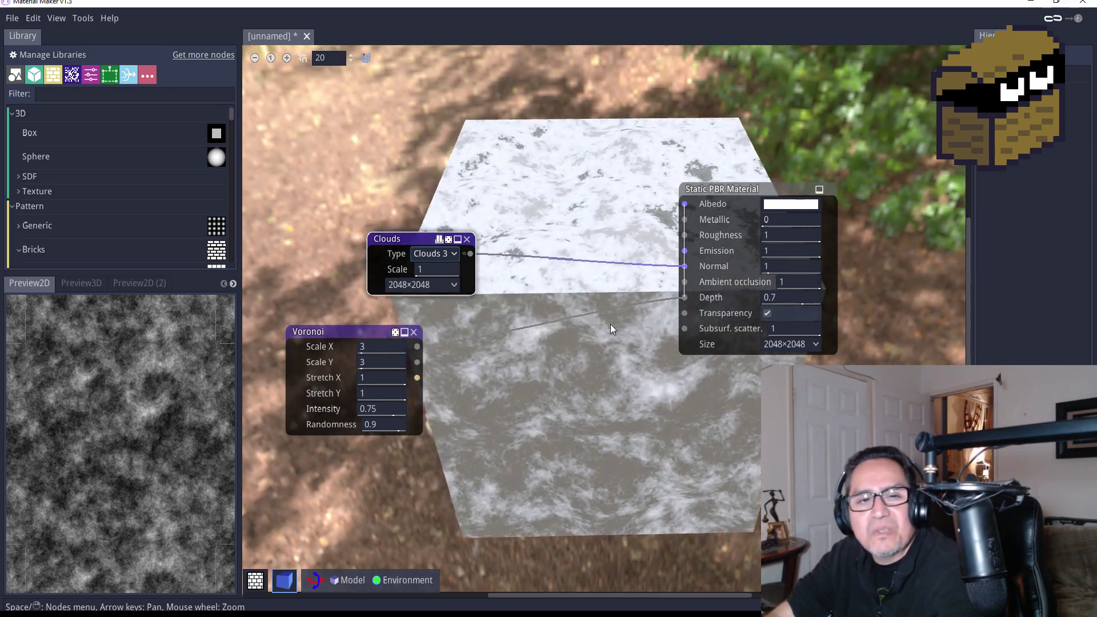
# Place the Clouds node below the Voronoi node and tidy the graph layout
pyautogui.moveTo(409, 235)
pyautogui.mouseDown()
pyautogui.moveTo(425, 240)
pyautogui.moveTo(491, 420)
pyautogui.moveTo(484, 437)
pyautogui.mouseUp()
pyautogui.moveTo(341, 328); pyautogui.dragTo(398, 320)
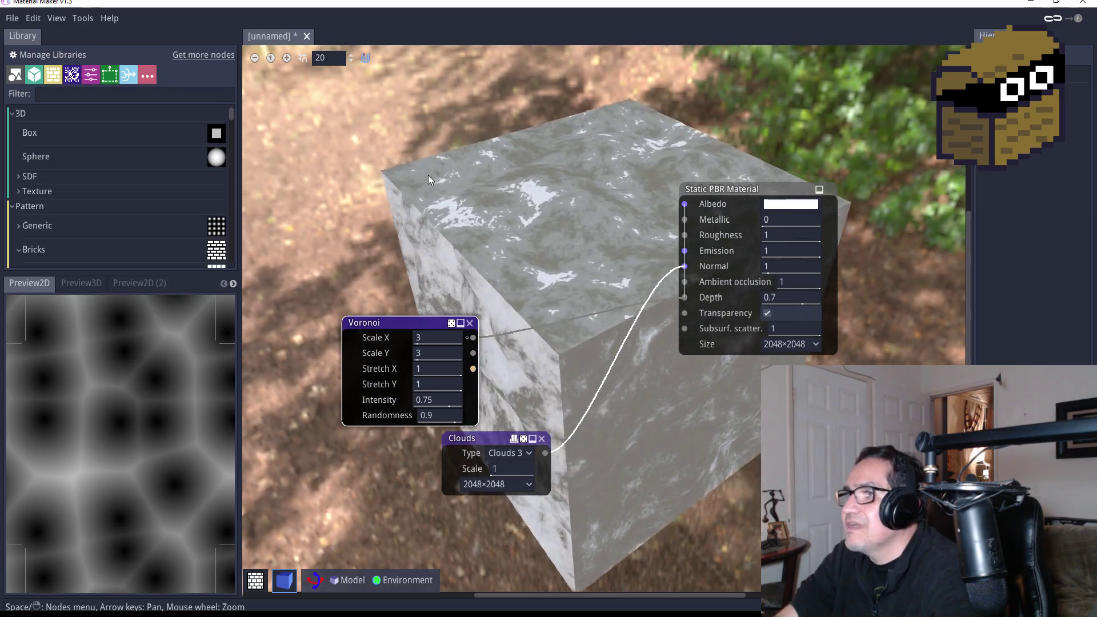
pyautogui.click(423, 177)
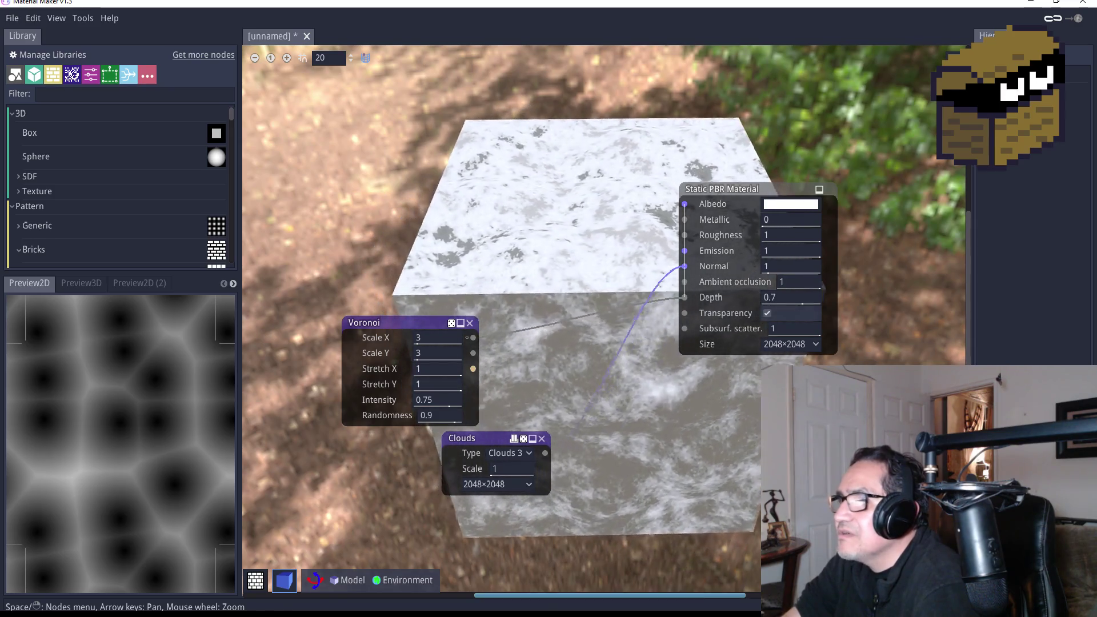
# Switch the 3D preview model to a cylinder, then select the Clouds Scale field
pyautogui.click(352, 580)
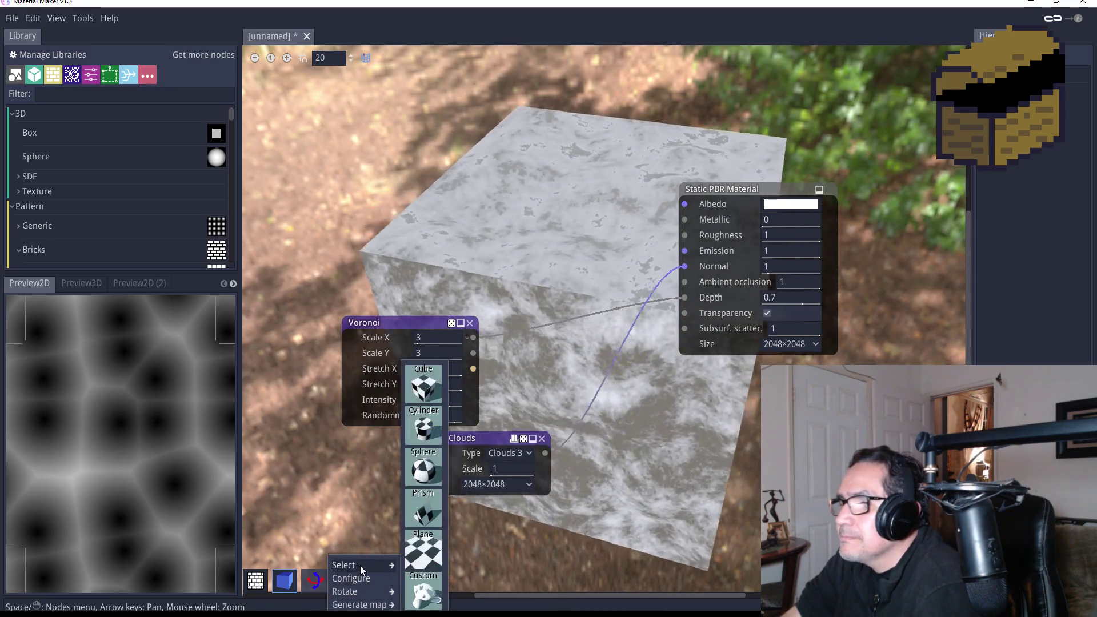
pyautogui.click(414, 560)
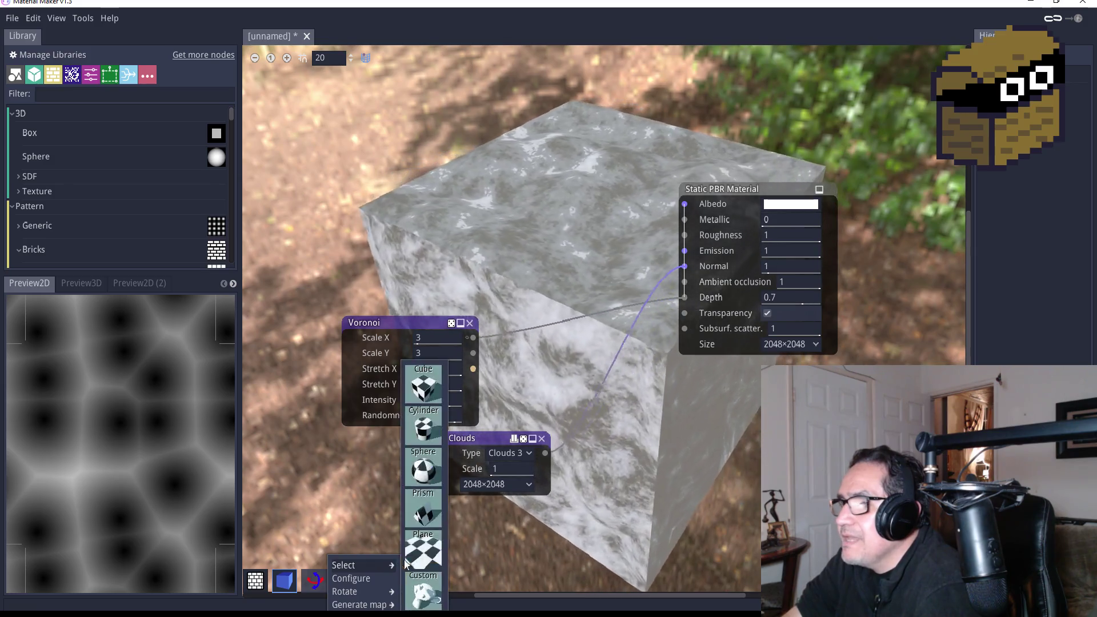
pyautogui.moveTo(393, 562)
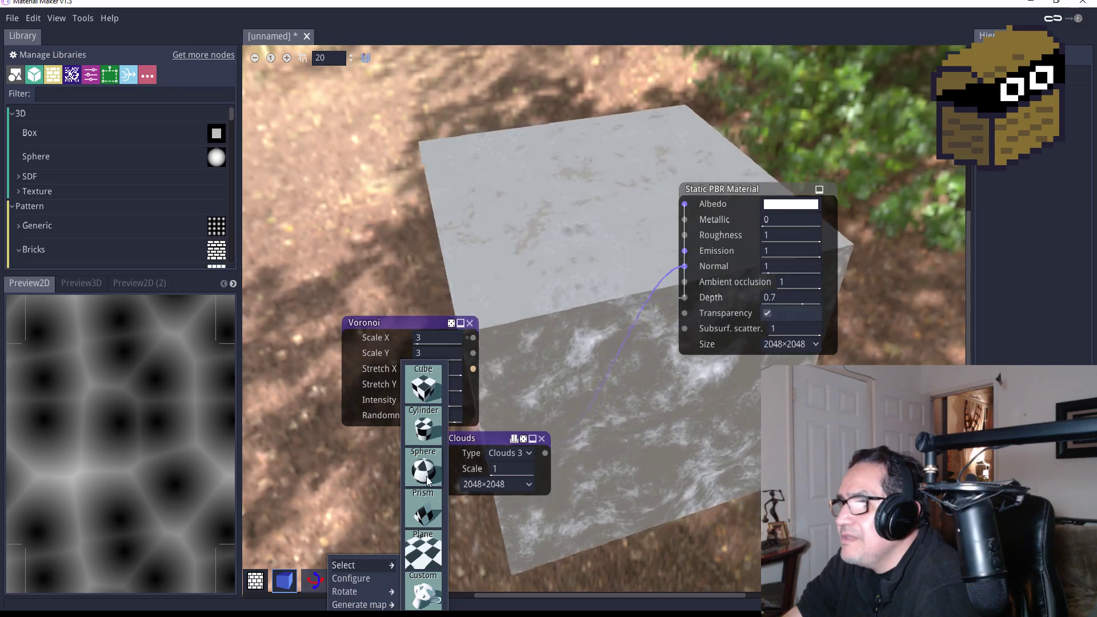
pyautogui.click(422, 429)
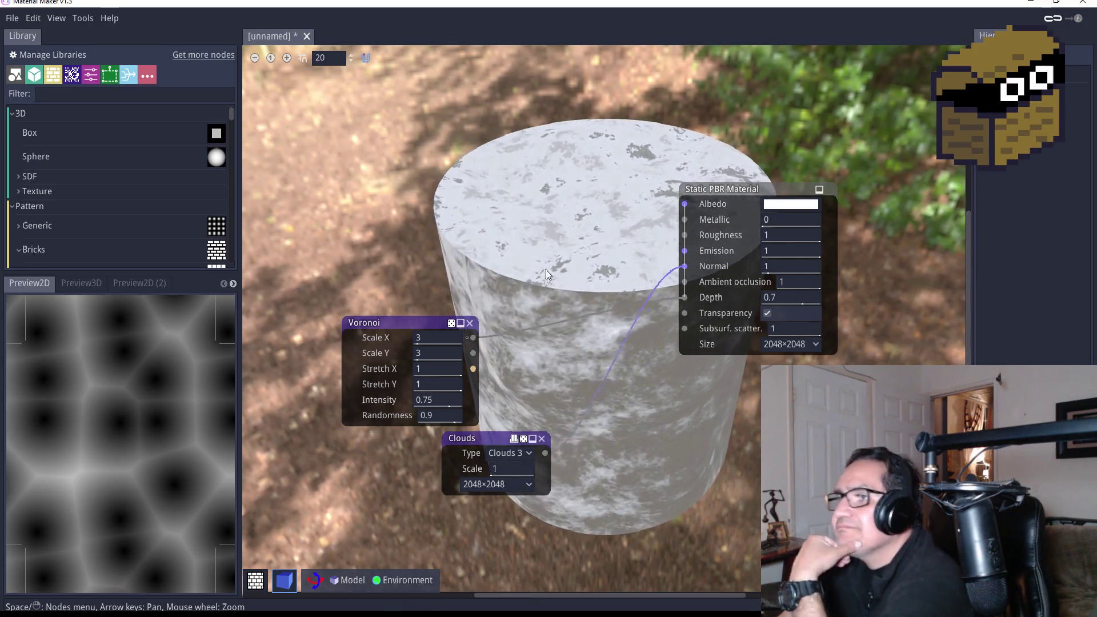
pyautogui.click(512, 469)
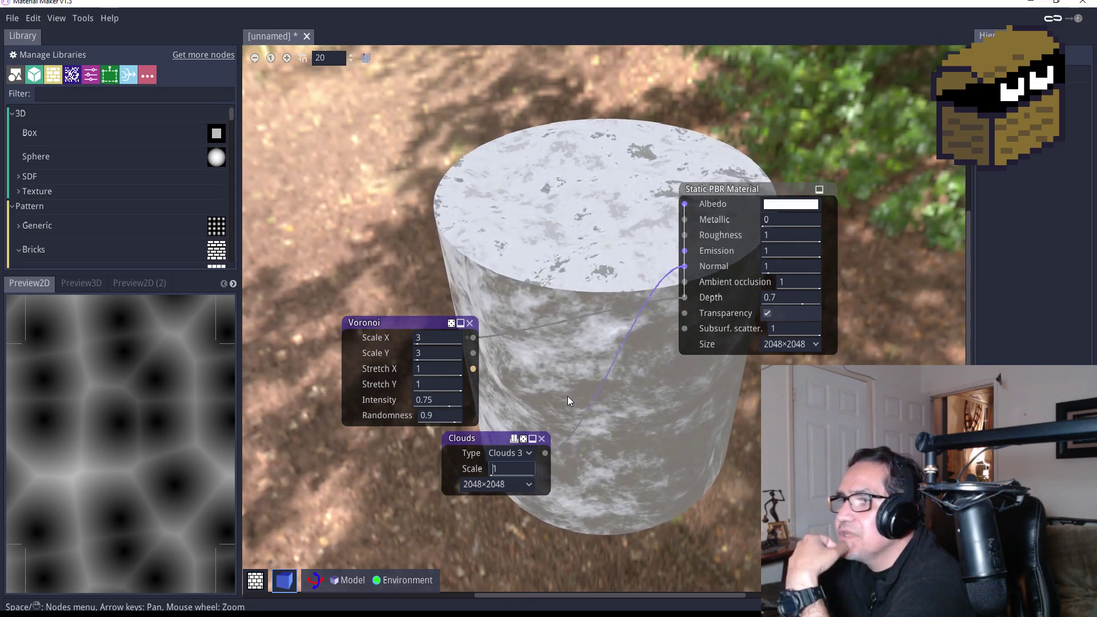
# Add a Greyscale node, try its Lightness and Min modes, then delete it
pyautogui.rightClick(359, 152)
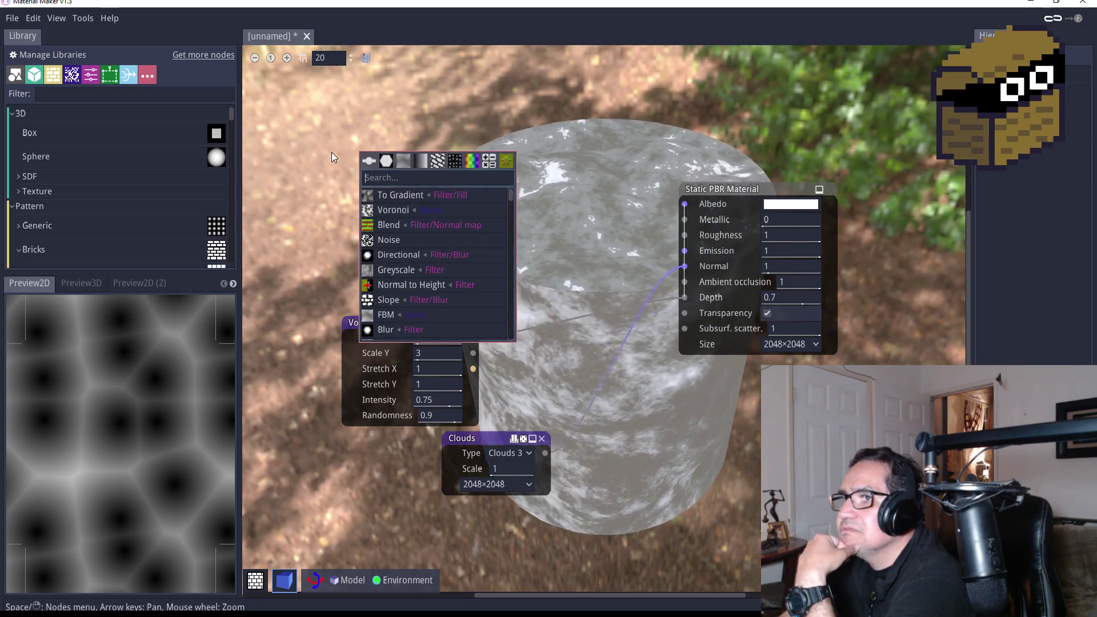
pyautogui.click(396, 270)
pyautogui.moveTo(397, 159)
pyautogui.mouseDown()
pyautogui.moveTo(417, 198)
pyautogui.moveTo(684, 204)
pyautogui.mouseUp()
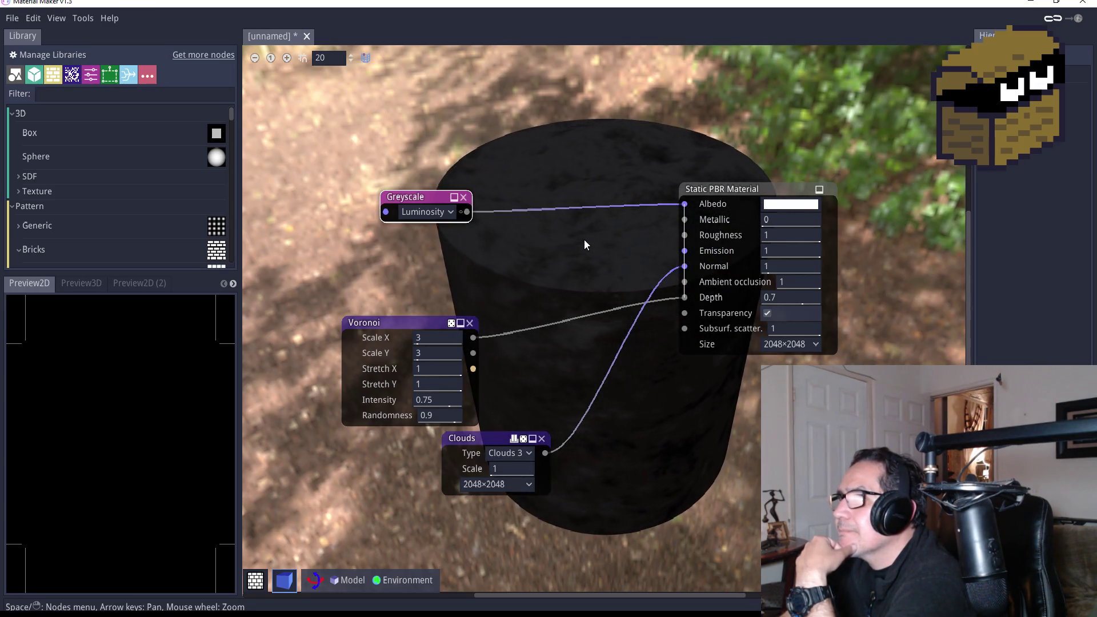
pyautogui.click(451, 209)
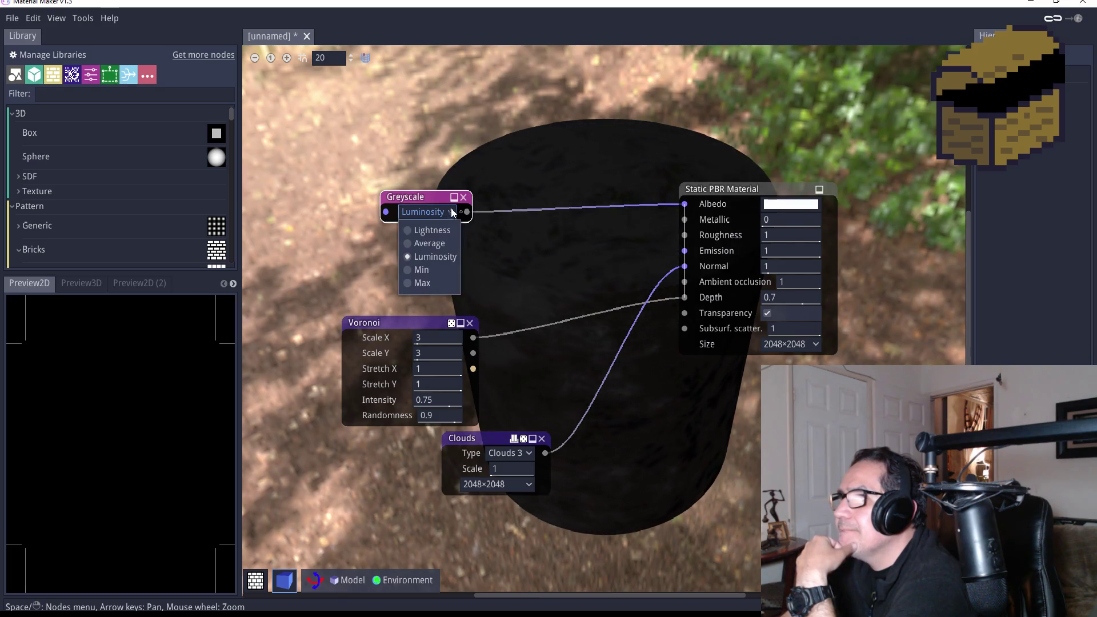
pyautogui.click(436, 230)
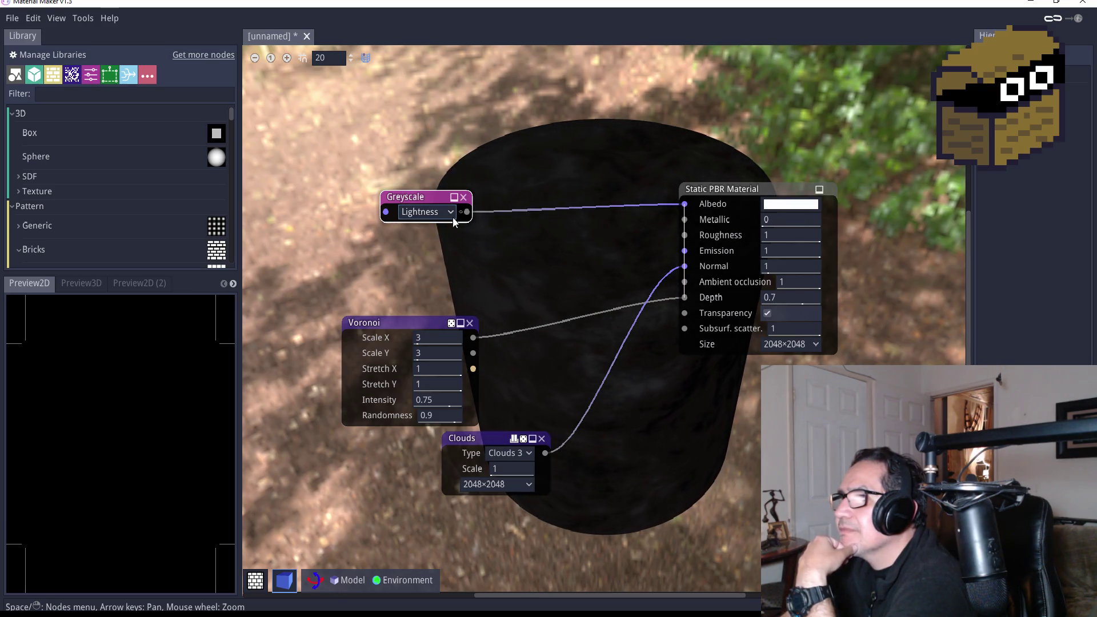
pyautogui.click(451, 212)
pyautogui.click(430, 268)
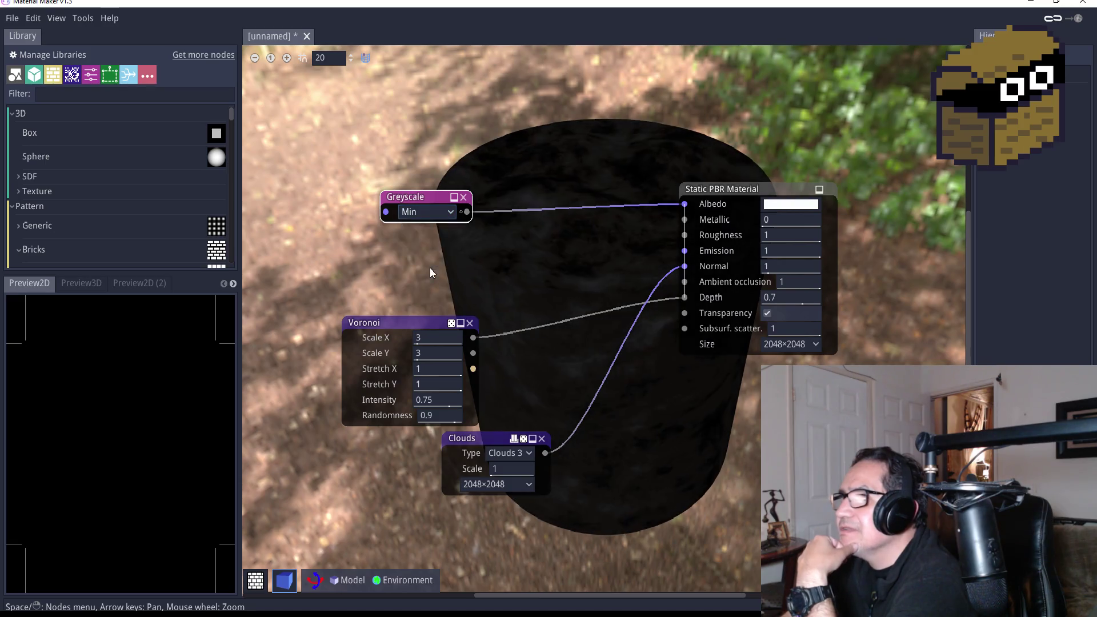
pyautogui.click(464, 198)
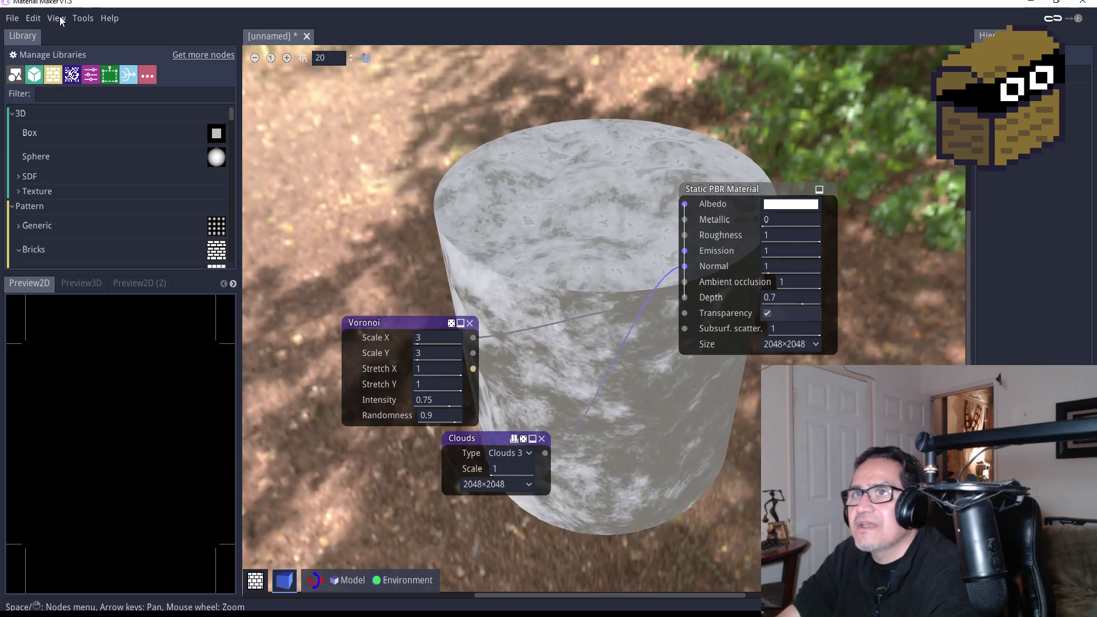
pyautogui.click(22, 18)
pyautogui.moveTo(33, 18)
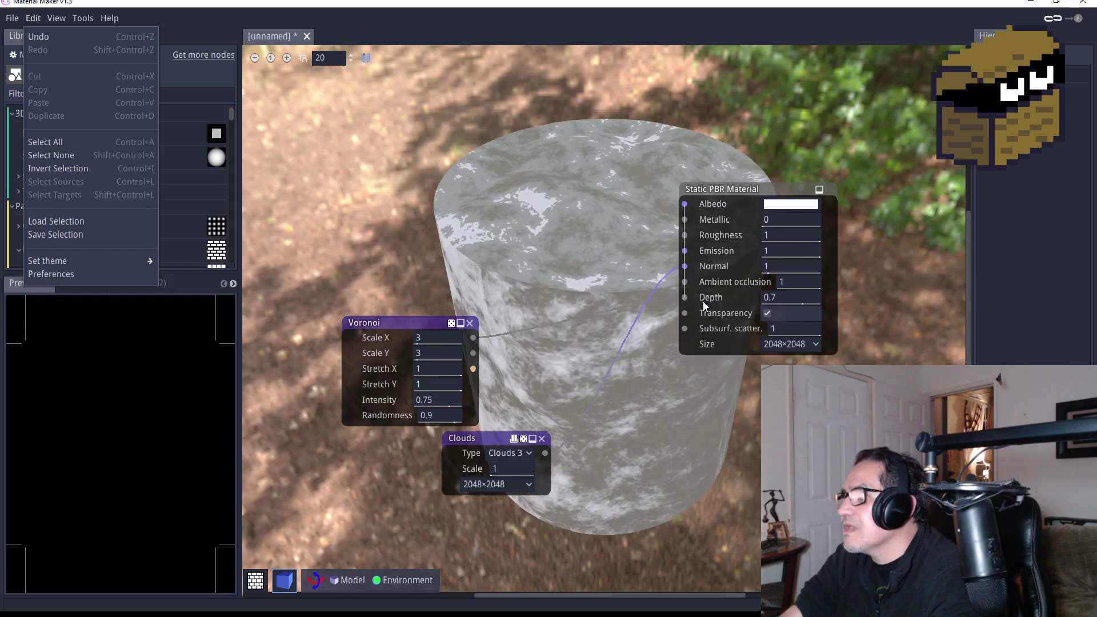
pyautogui.moveTo(684, 299); pyautogui.dragTo(684, 298)
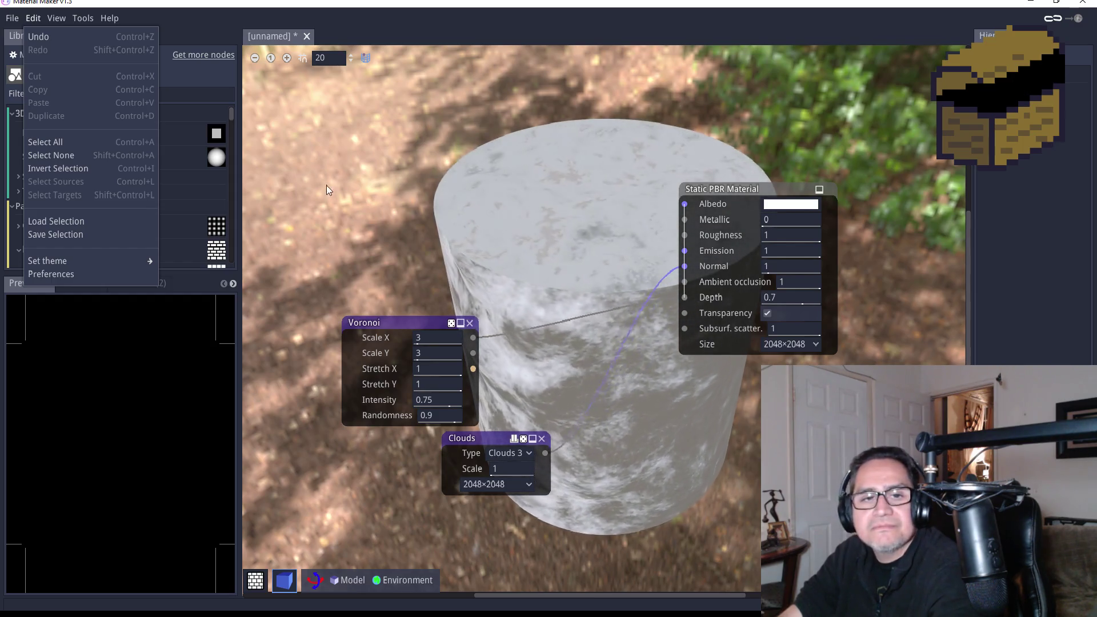
pyautogui.click(395, 177)
pyautogui.rightClick(392, 162)
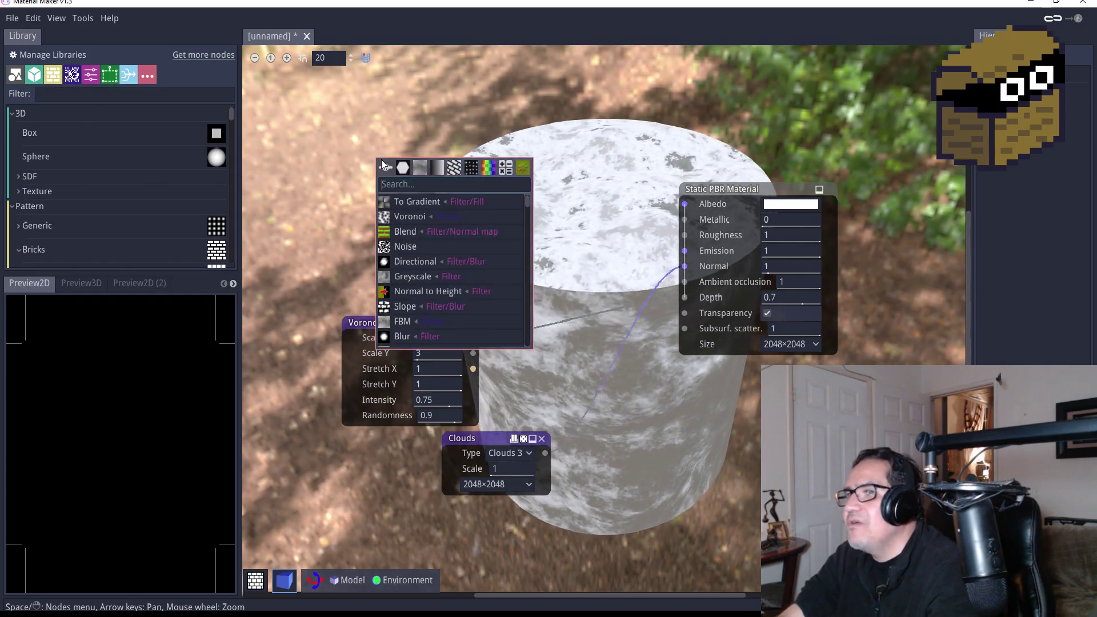
pyautogui.click(428, 203)
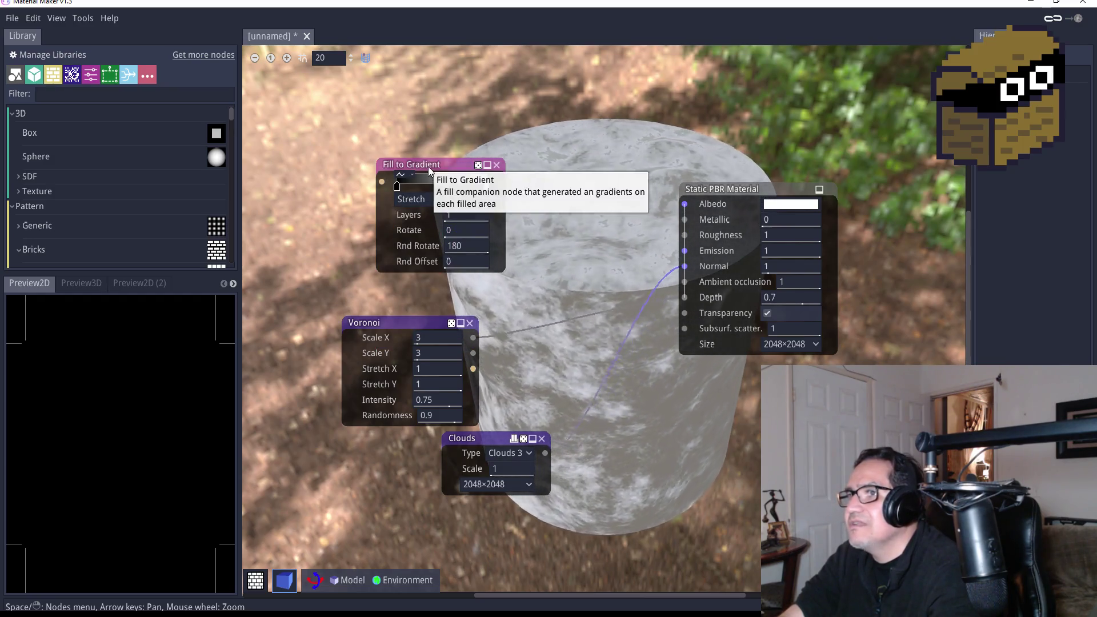
pyautogui.moveTo(427, 166); pyautogui.dragTo(427, 152)
pyautogui.moveTo(498, 170); pyautogui.dragTo(684, 204)
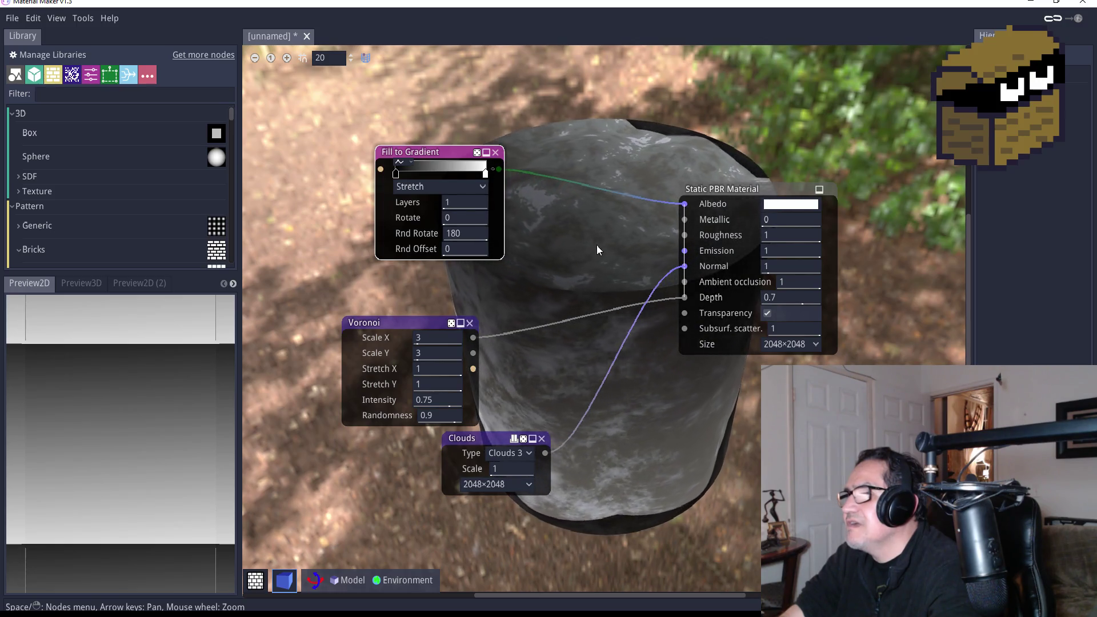
pyautogui.doubleClick(395, 172)
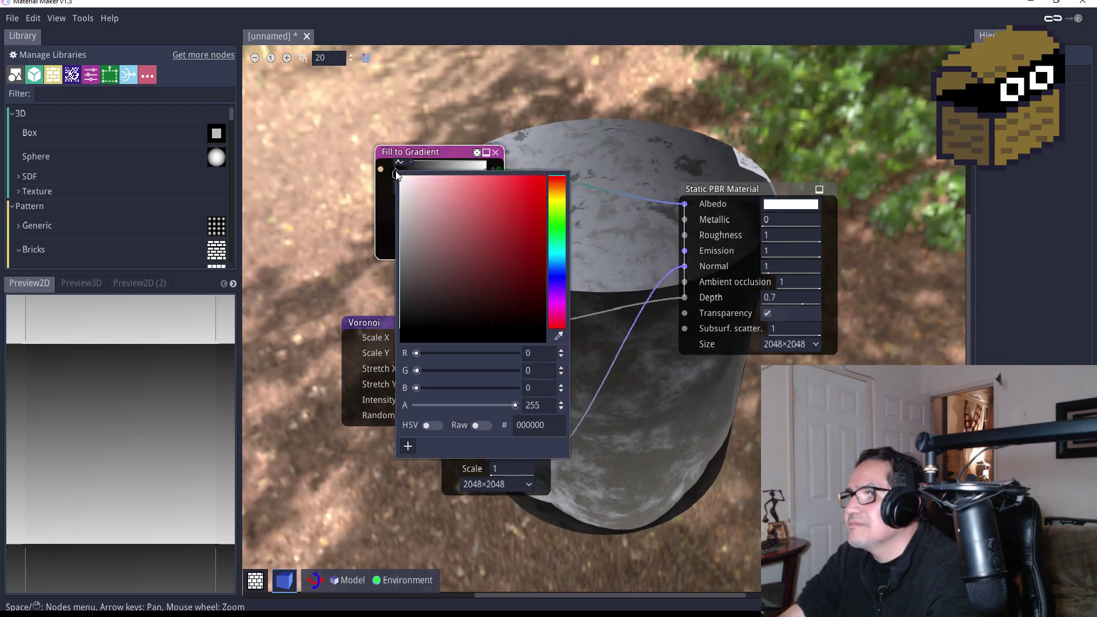
pyautogui.moveTo(434, 229); pyautogui.dragTo(395, 243)
pyautogui.click(441, 150)
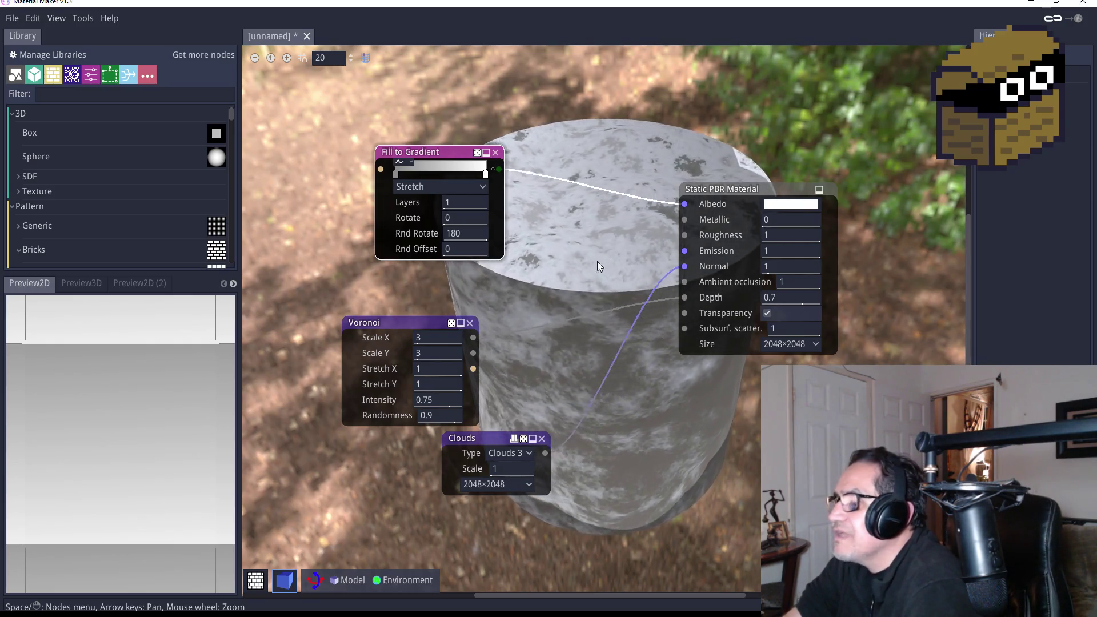
pyautogui.click(497, 151)
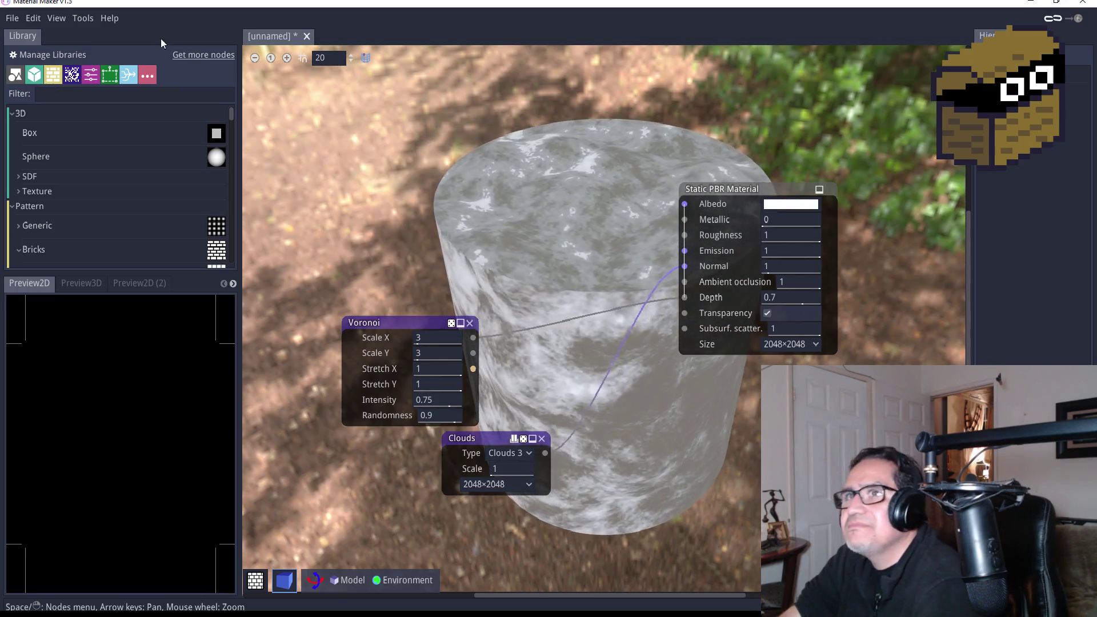
# Choose File > Export material > Unity > 3D
pyautogui.click(12, 20)
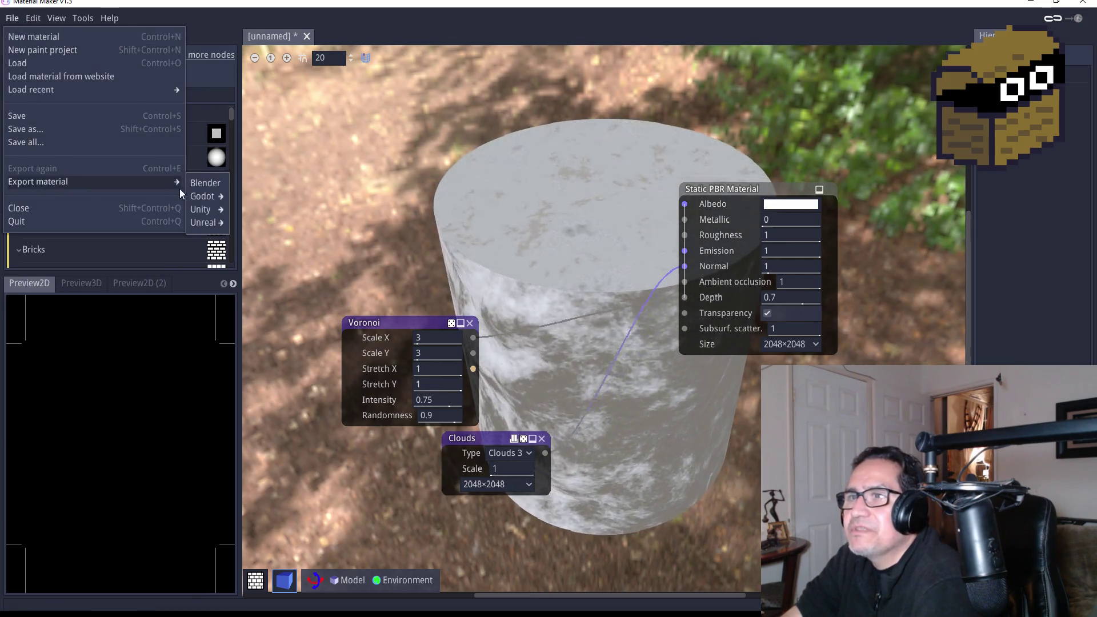
pyautogui.moveTo(147, 180)
pyautogui.moveTo(208, 210)
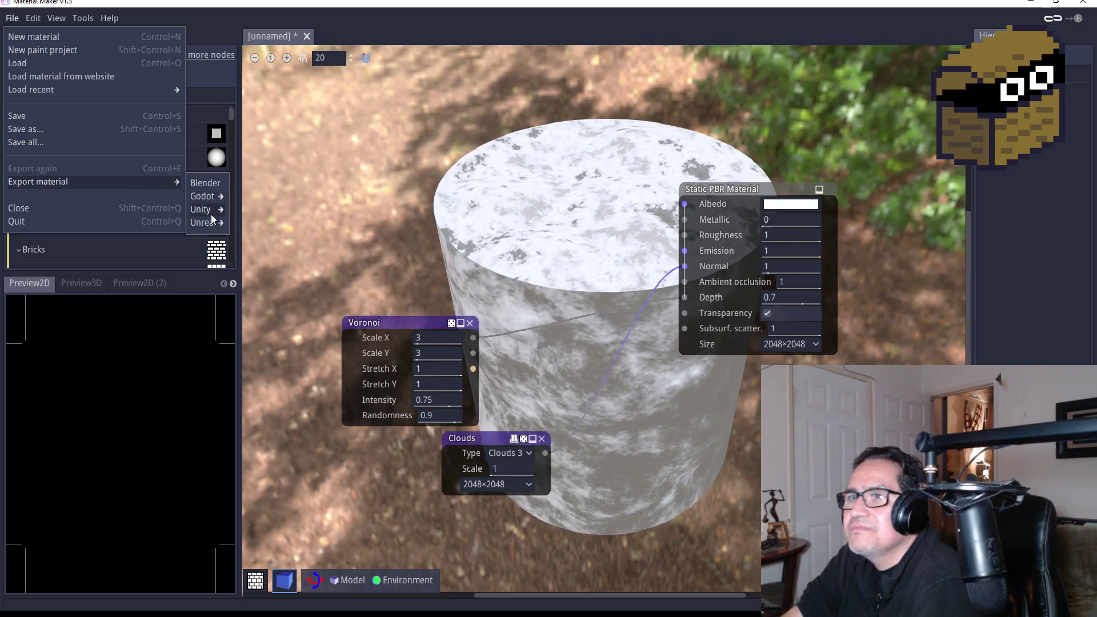
pyautogui.click(239, 211)
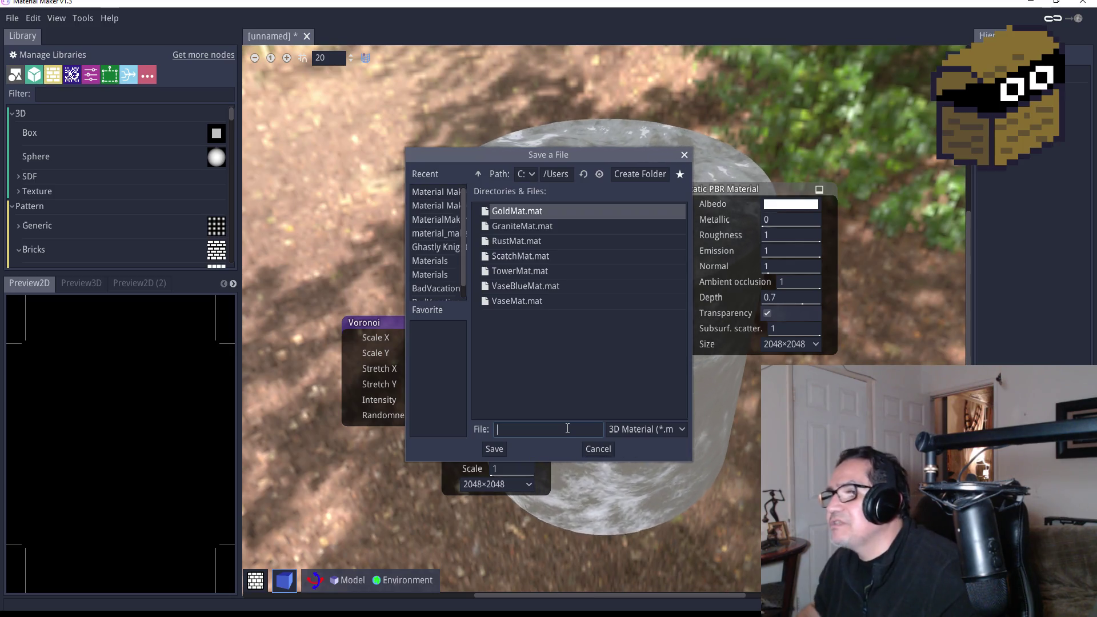
# Name the export file CocoonMat and save it
pyautogui.write('Spider')
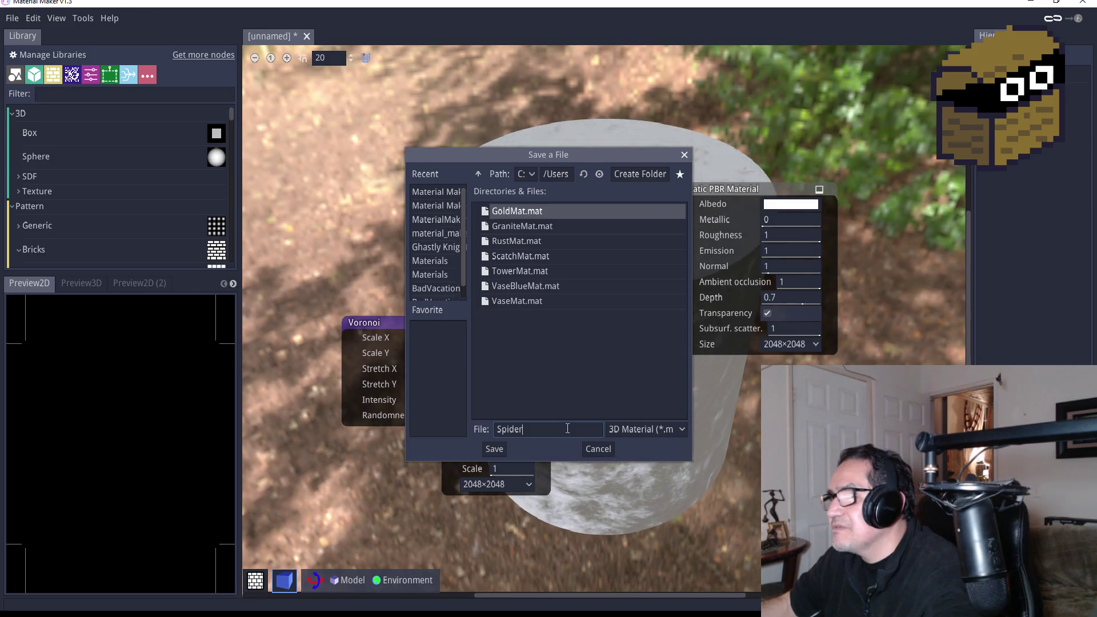
pyautogui.press('BackSpace')
pyautogui.press('BackSpace')
pyautogui.press('BackSpace')
pyautogui.press('BackSpace')
pyautogui.press('BackSpace')
pyautogui.write('CocoonMat')
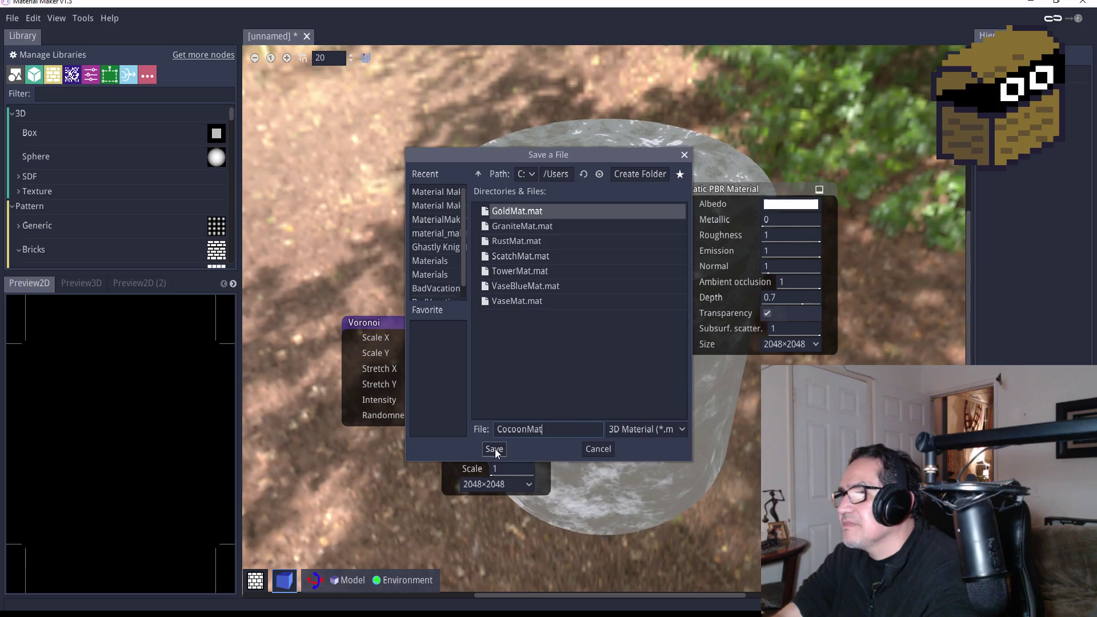
pyautogui.click(494, 448)
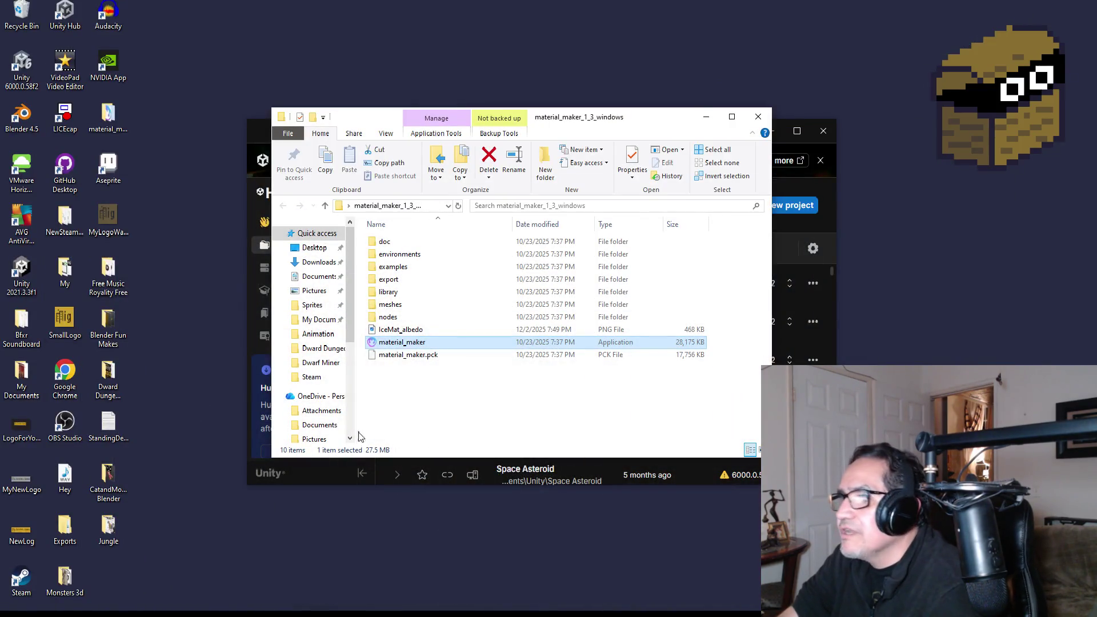
# Locate the CocoonMat_height texture in My Documents > Material Maker Mat
pyautogui.click(309, 321)
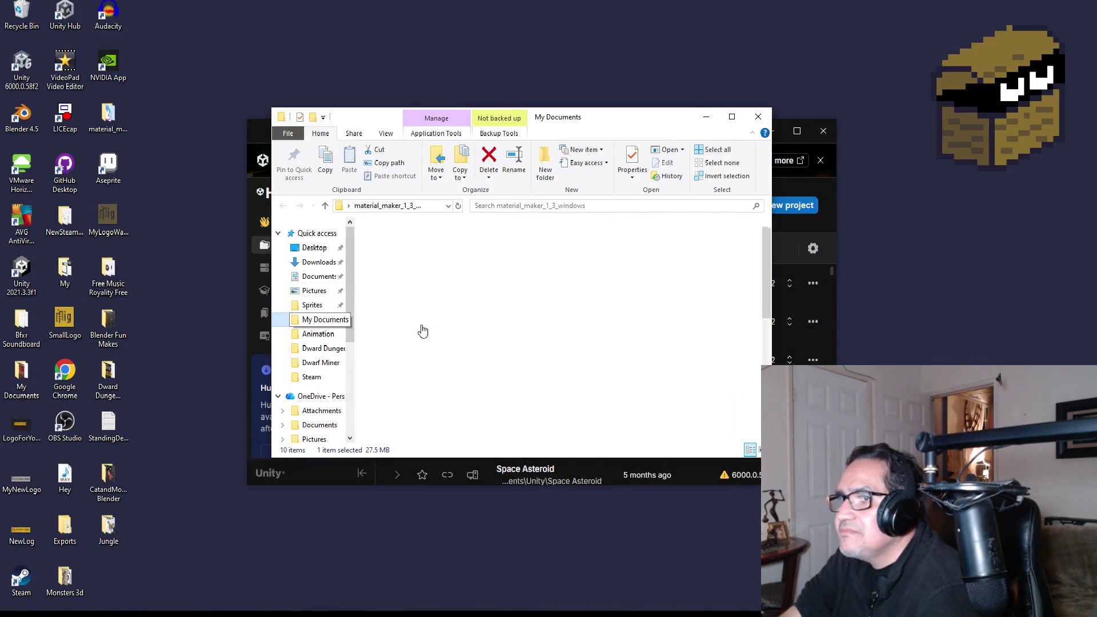
pyautogui.scroll(-5, 452, 343)
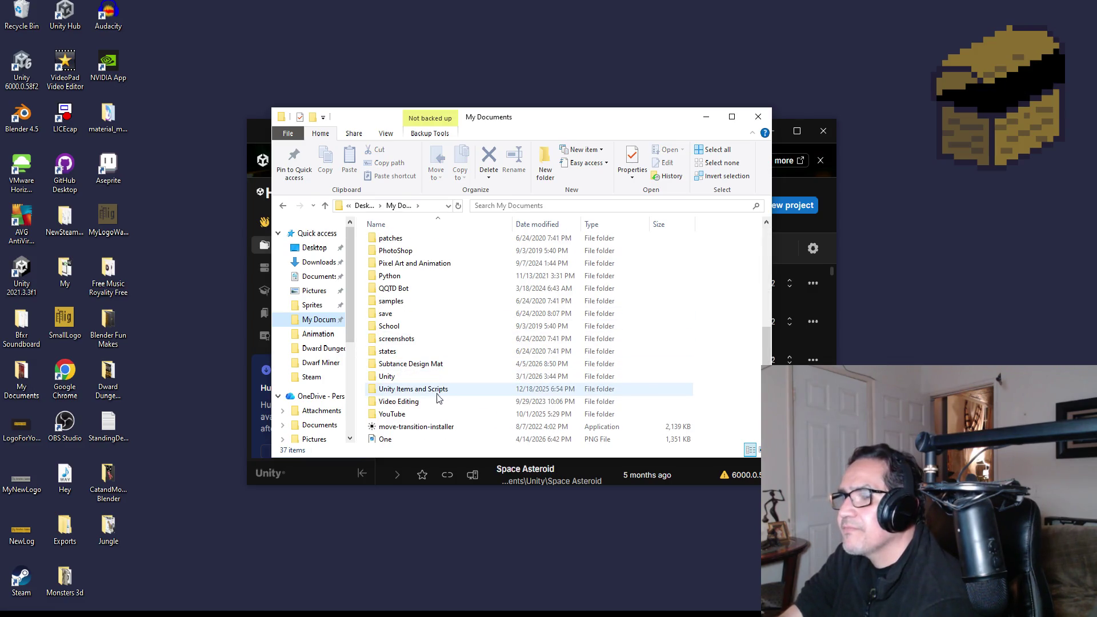
pyautogui.click(437, 370)
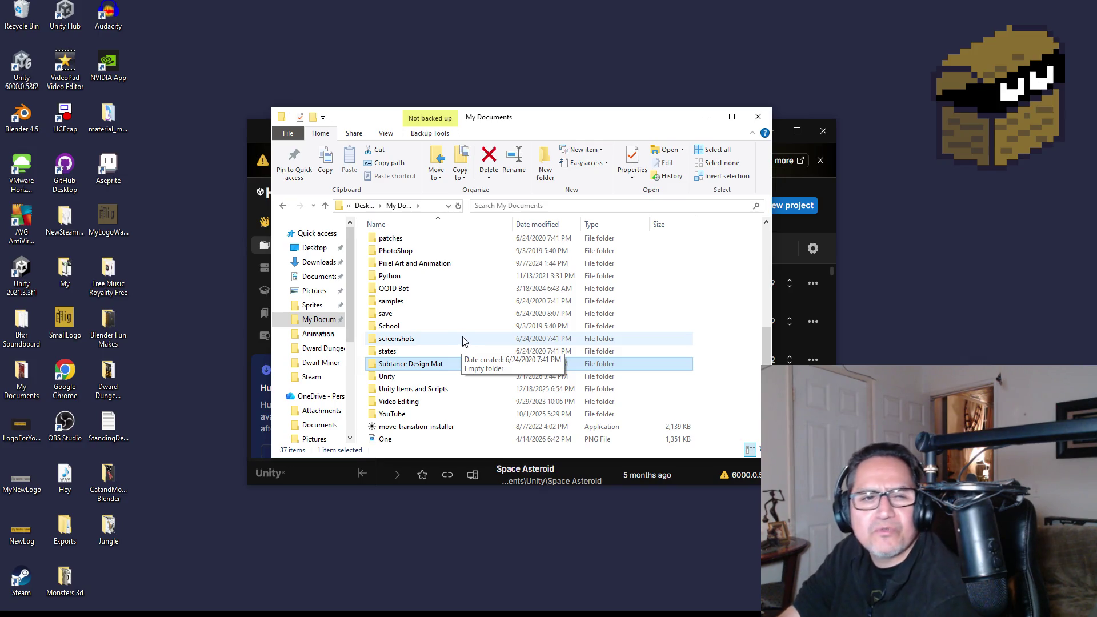
pyautogui.click(399, 313)
pyautogui.scroll(2, 423, 326)
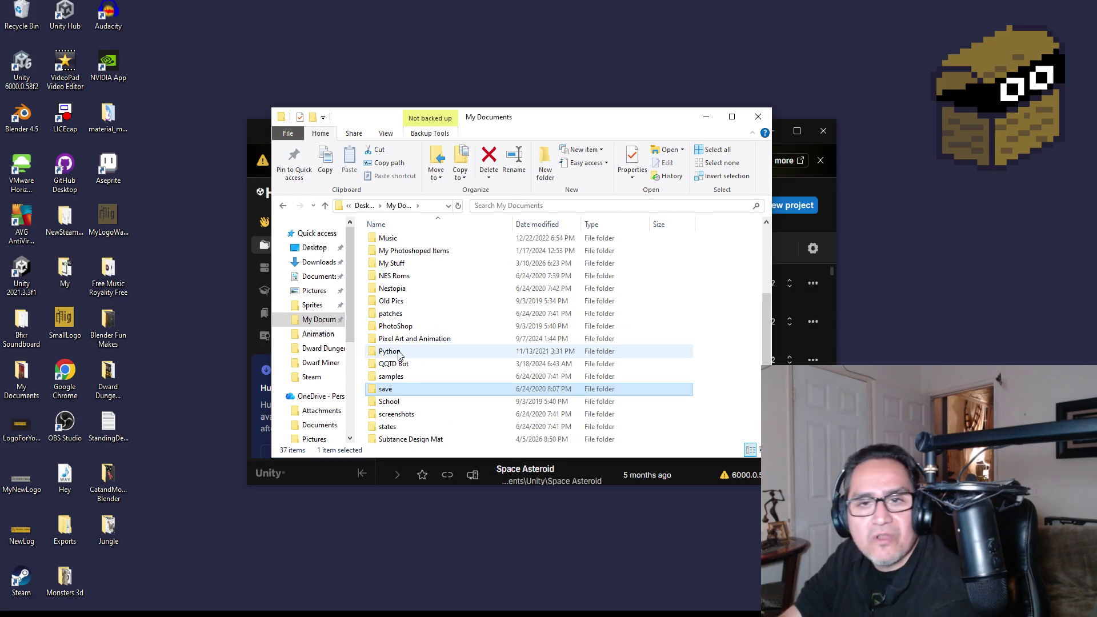
pyautogui.scroll(4, 417, 365)
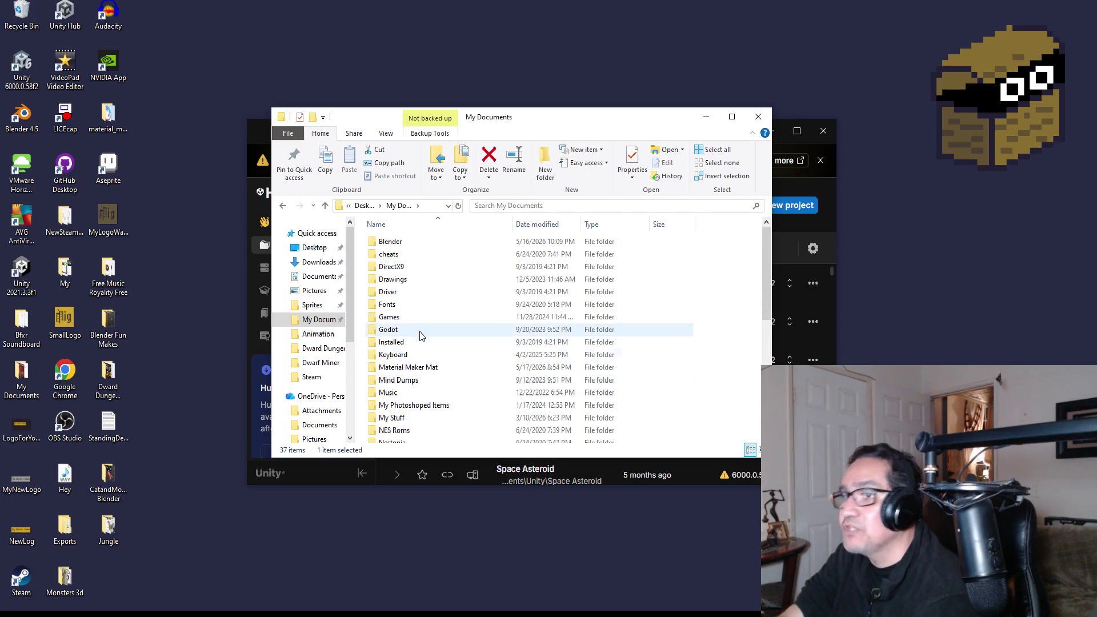
pyautogui.scroll(-2, 422, 340)
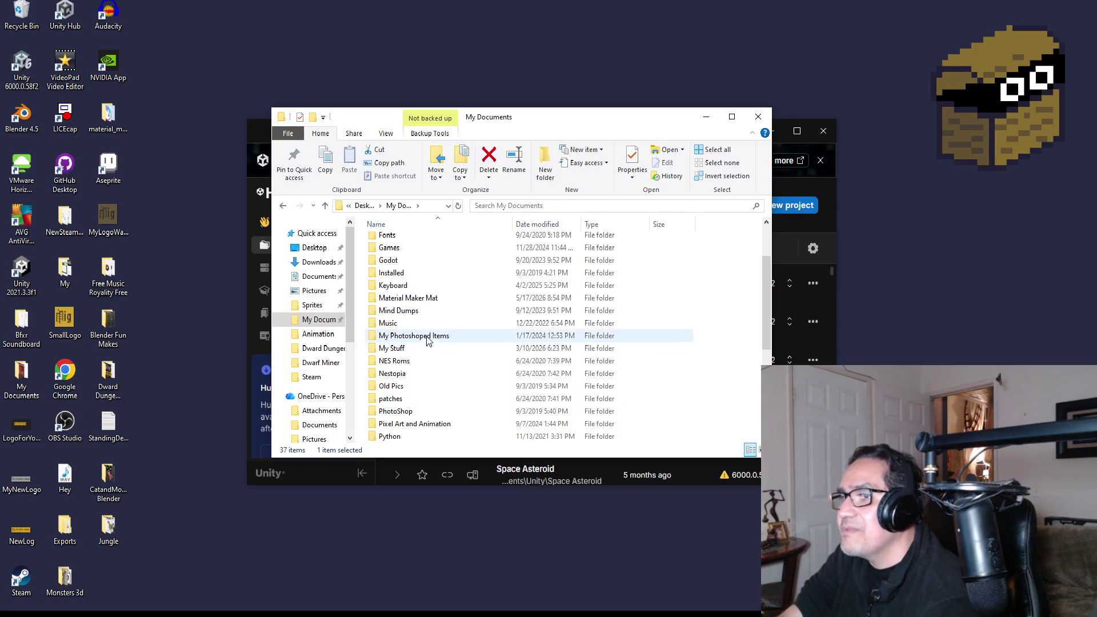
pyautogui.doubleClick(423, 298)
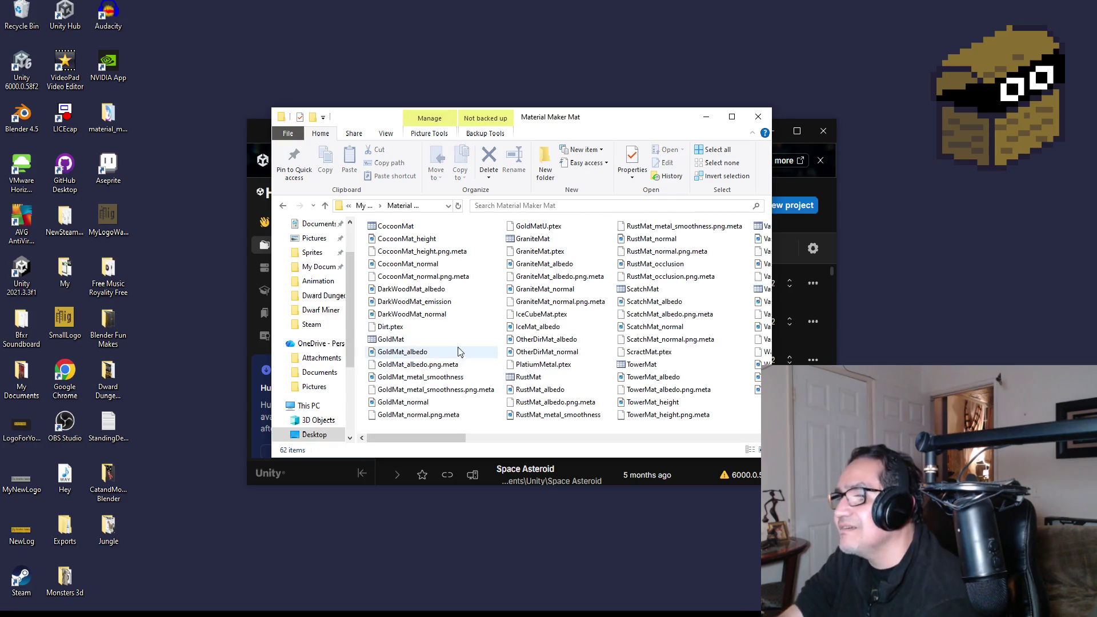
pyautogui.scroll(-5, 485, 351)
pyautogui.scroll(5, 490, 331)
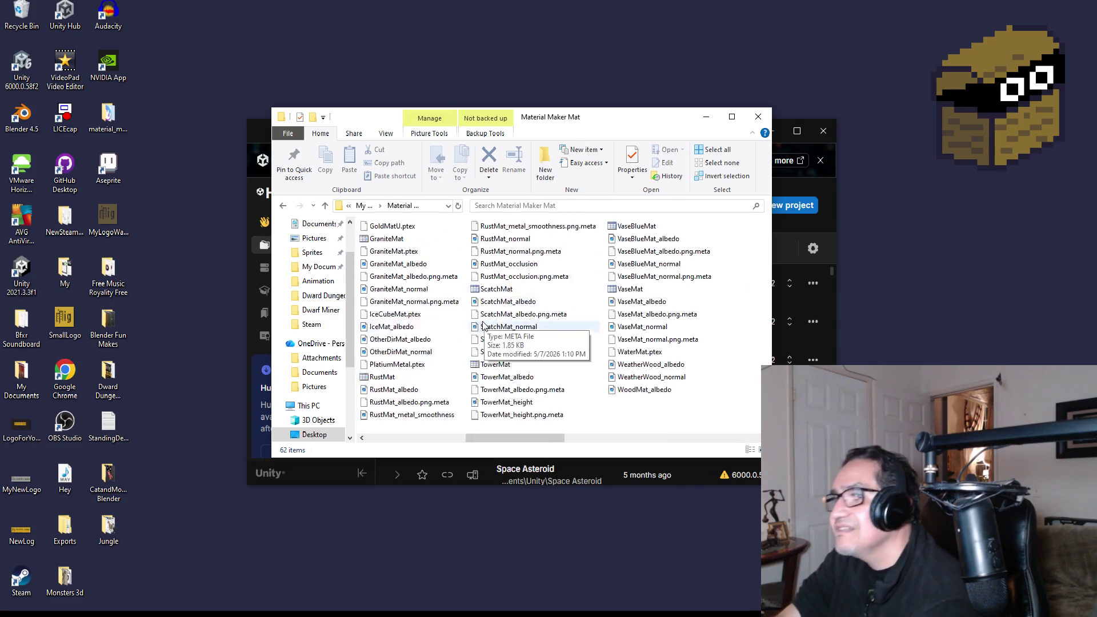
pyautogui.click(398, 239)
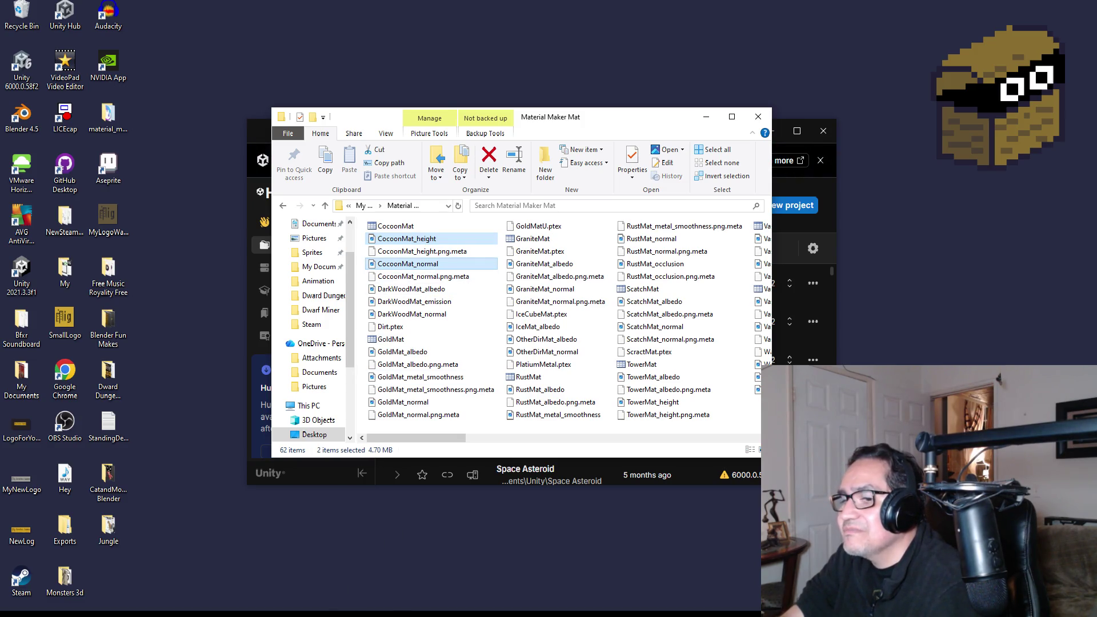
# Back in Unity, open the project's Assets > 2d Art folder
pyautogui.hotkey('alt', 'Tab')
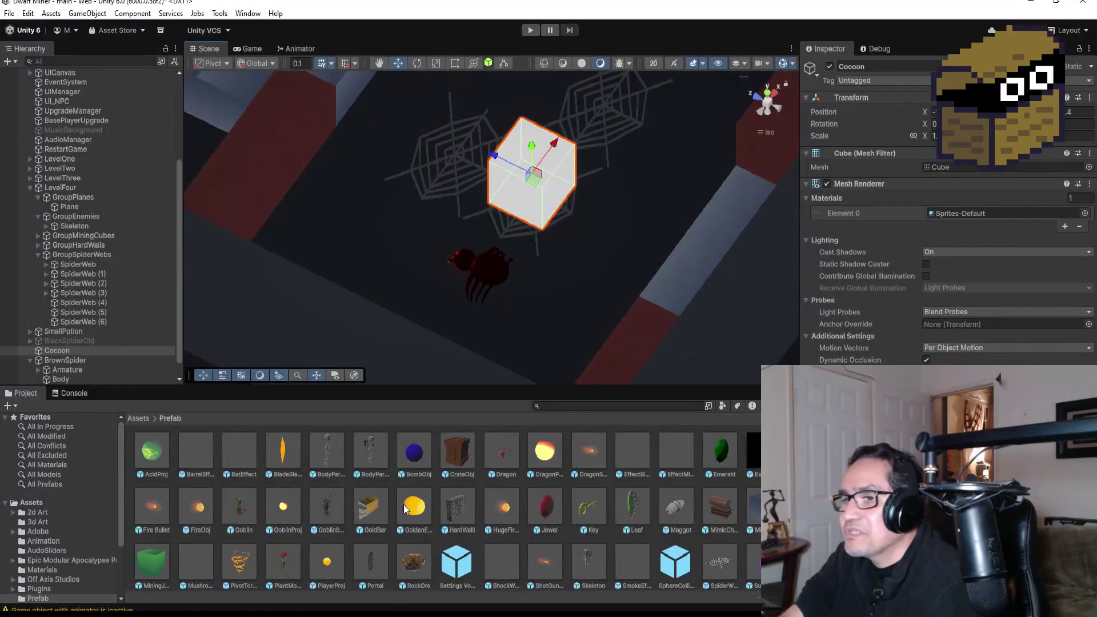
pyautogui.click(145, 419)
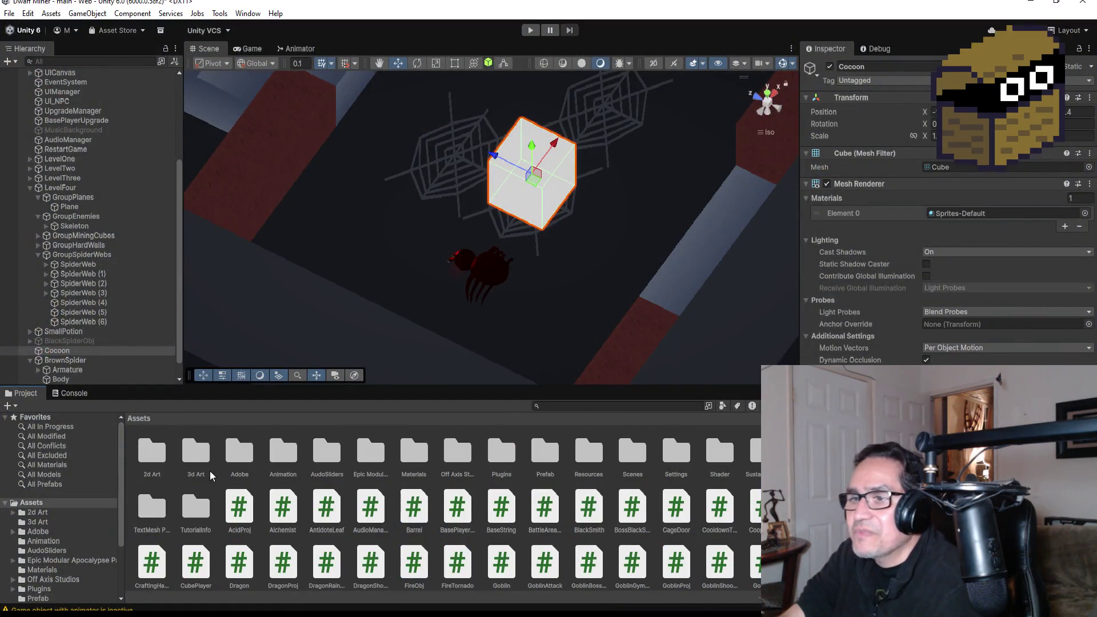
pyautogui.doubleClick(165, 460)
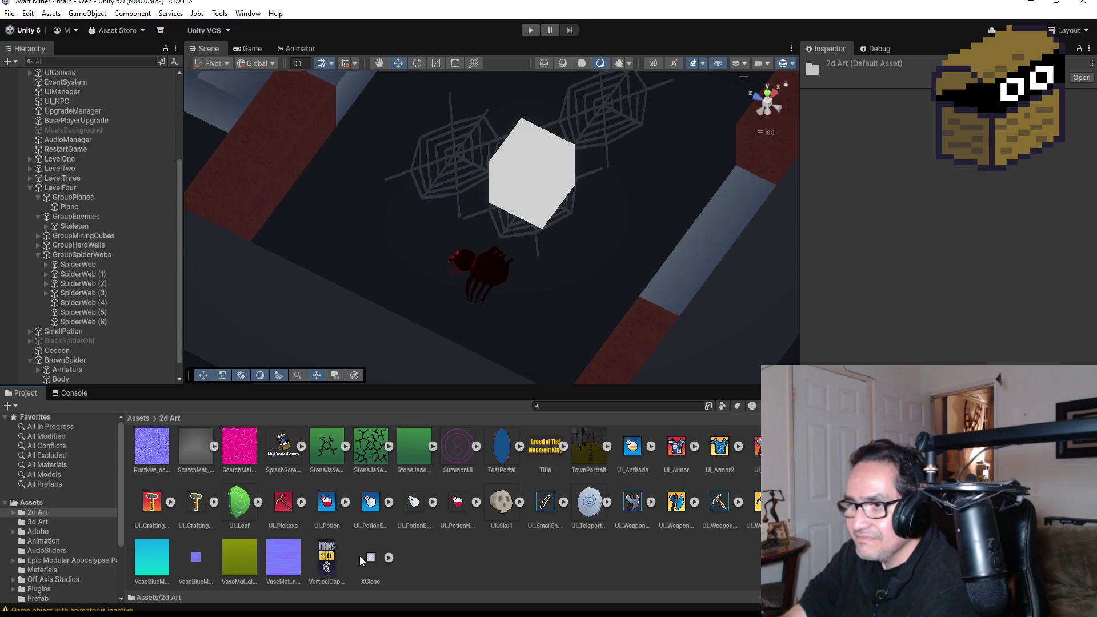